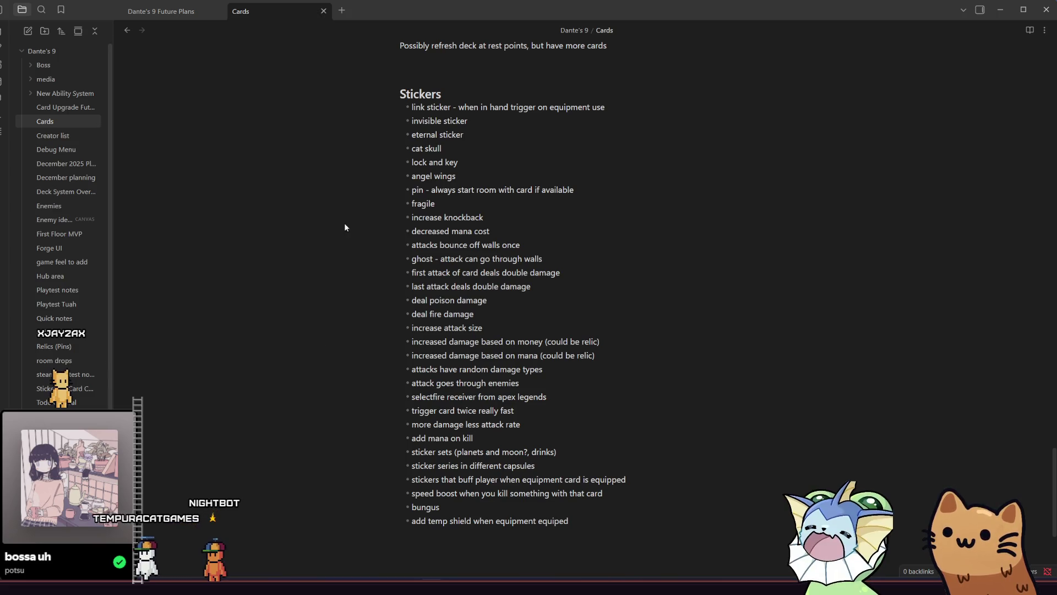
Click through several items in the Obsidian window and scroll down
left_click(458, 272)
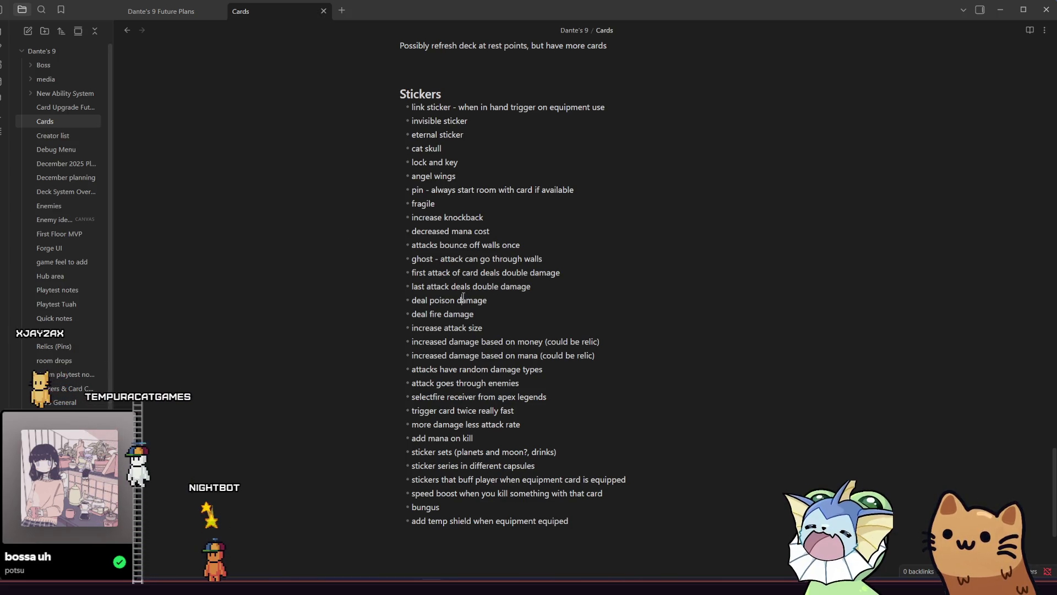
left_click(471, 327)
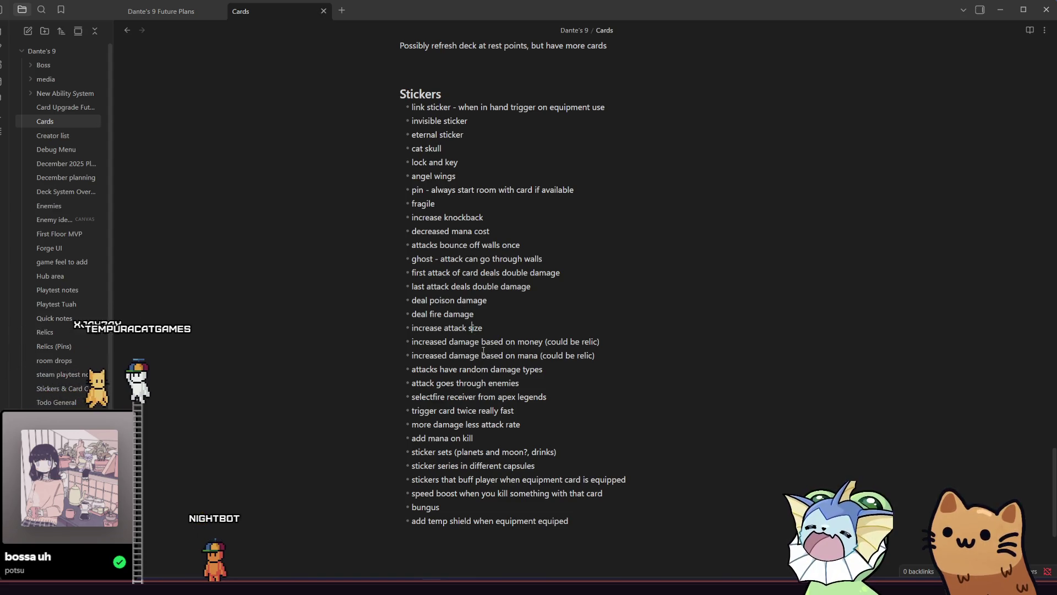
left_click(471, 382)
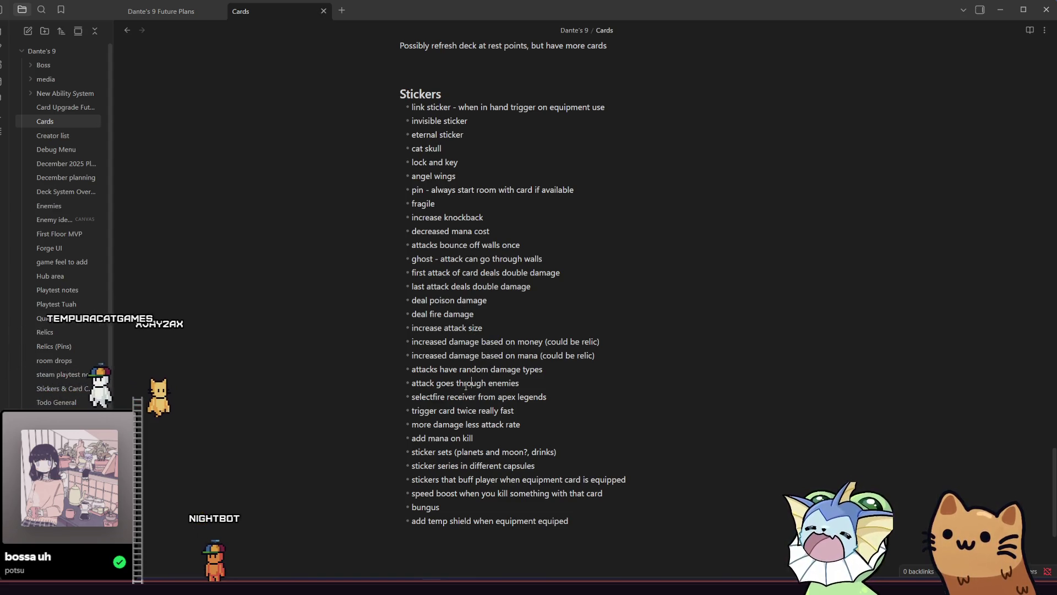
left_click(457, 410)
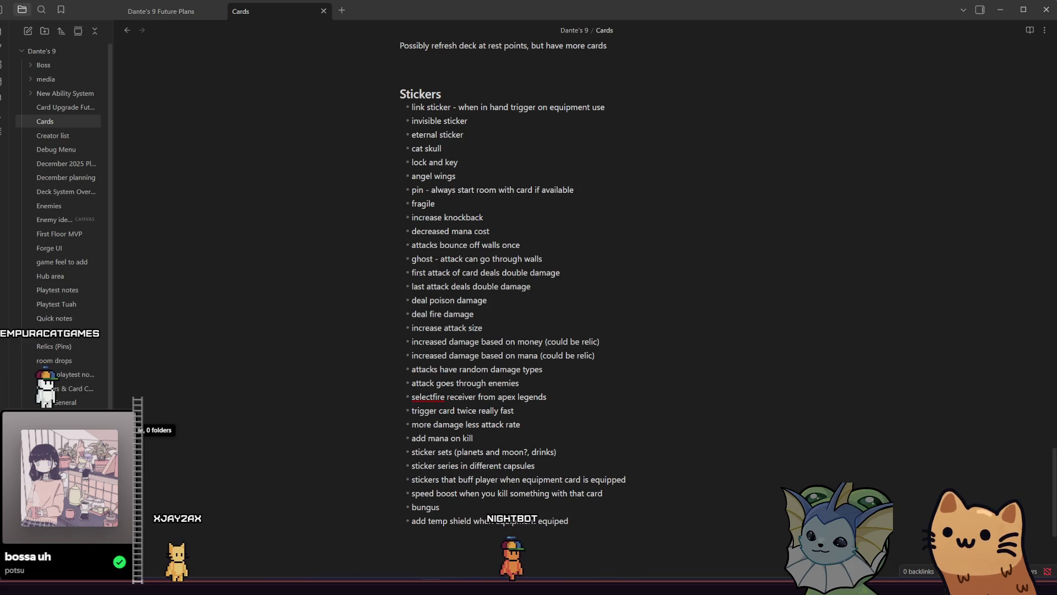
scroll(60, 386, "down", 1)
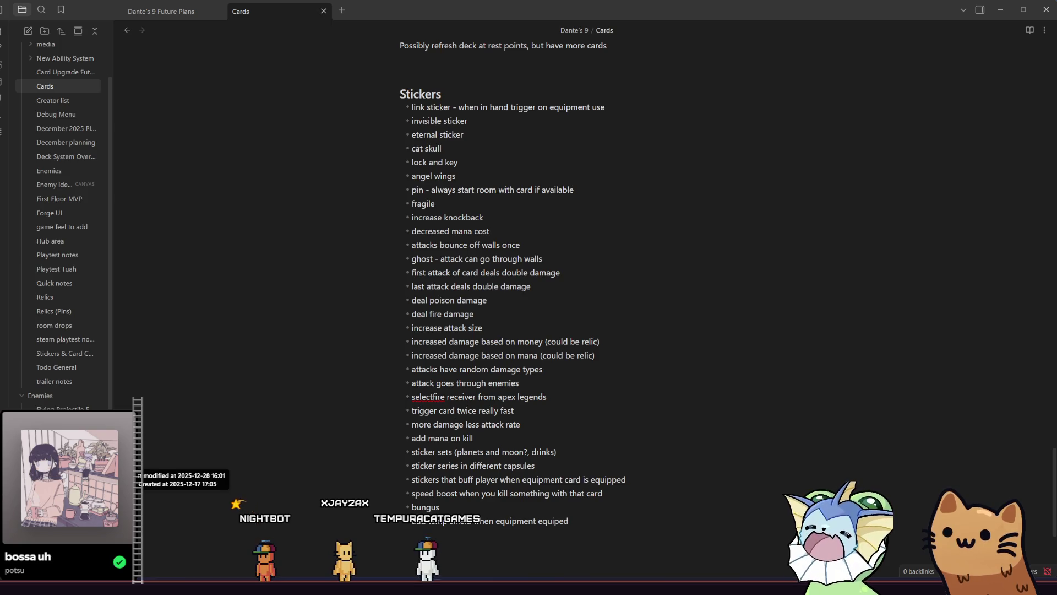
In the JW Dec 16 - Jan 6 note, add 'equipment shield?' under Stickers after the pin idea
left_click(60, 479)
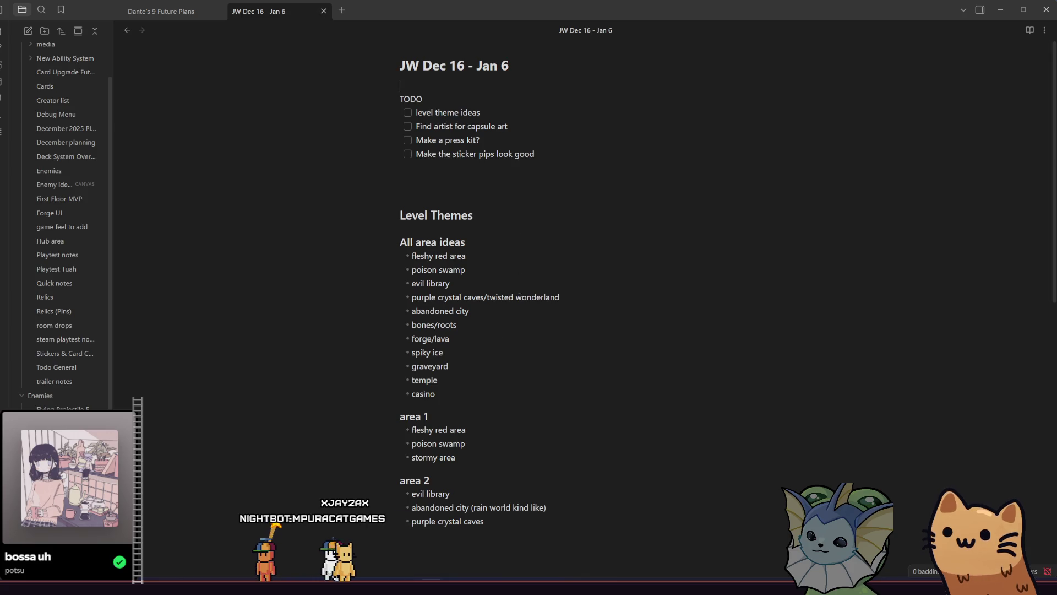
scroll(519, 297, "down", 10)
left_click(596, 242)
left_click(599, 210)
key("Return")
type("eq")
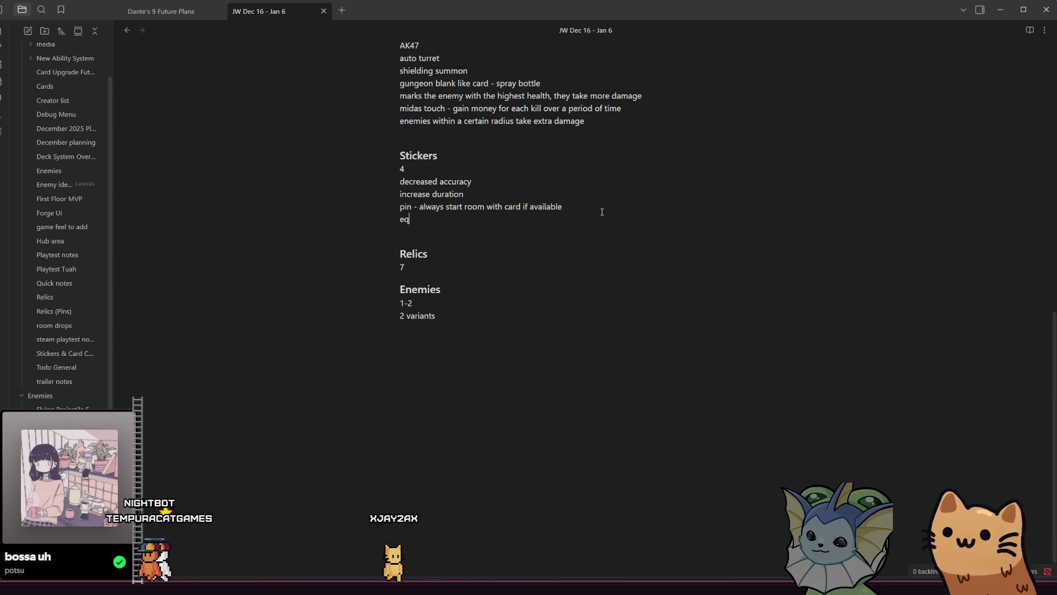
type("uipment shield?")
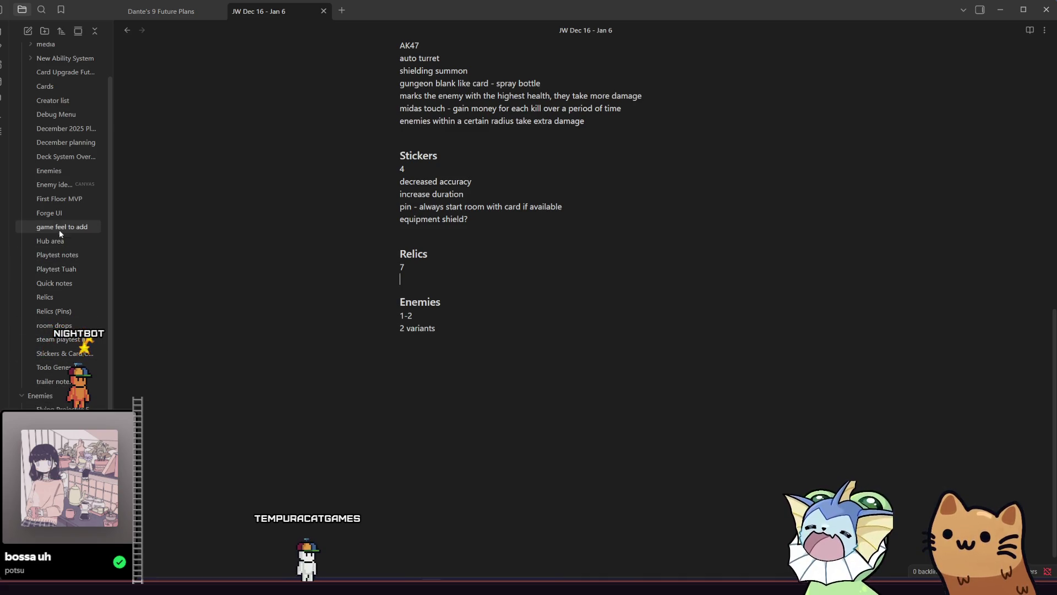
Open the Relics note and place the cursor in its ideas list
left_click(88, 310)
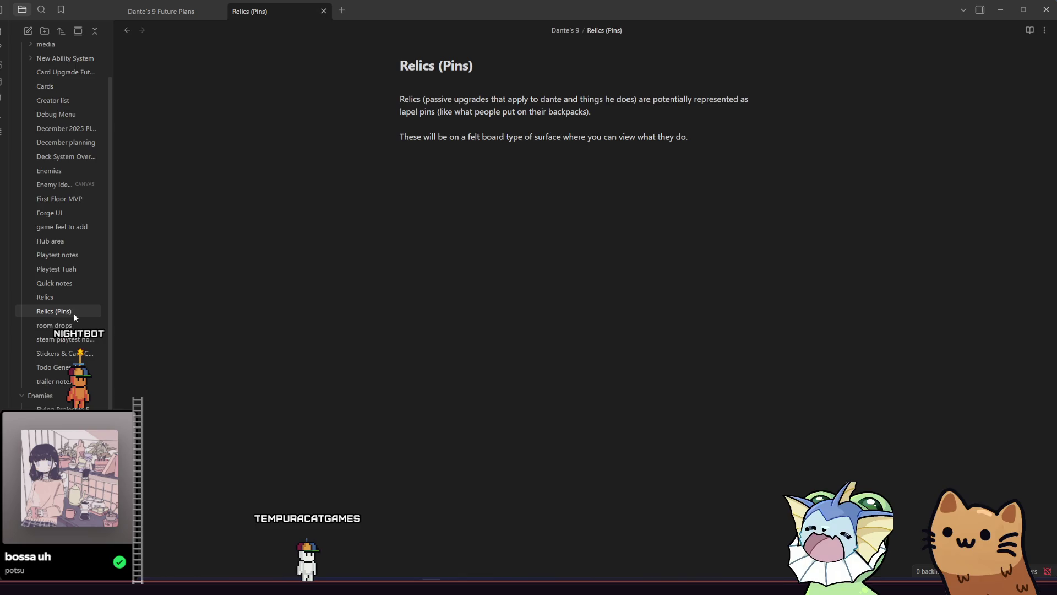
left_click(54, 297)
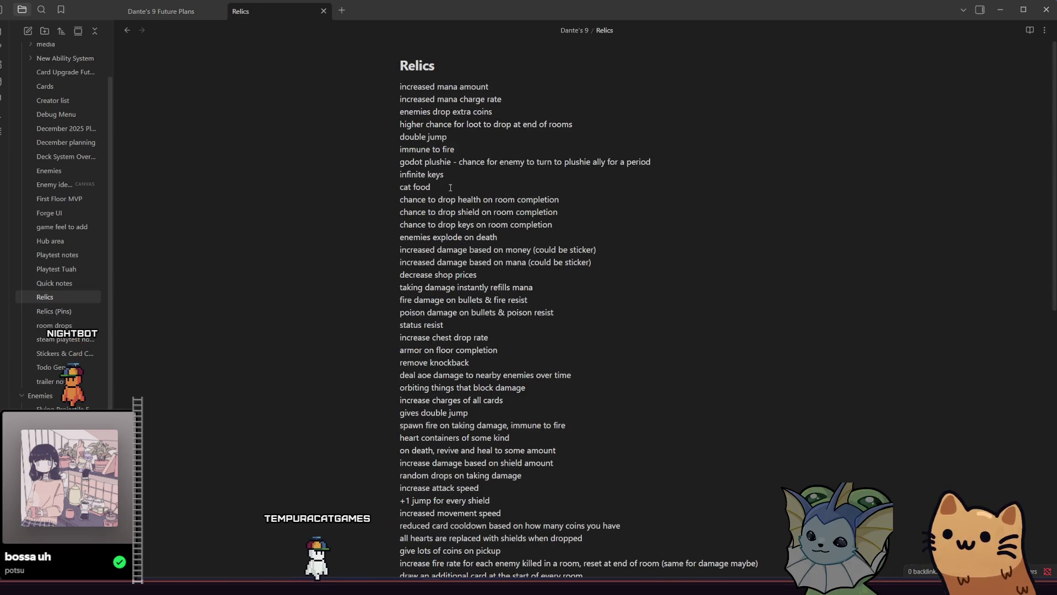
left_click(517, 109)
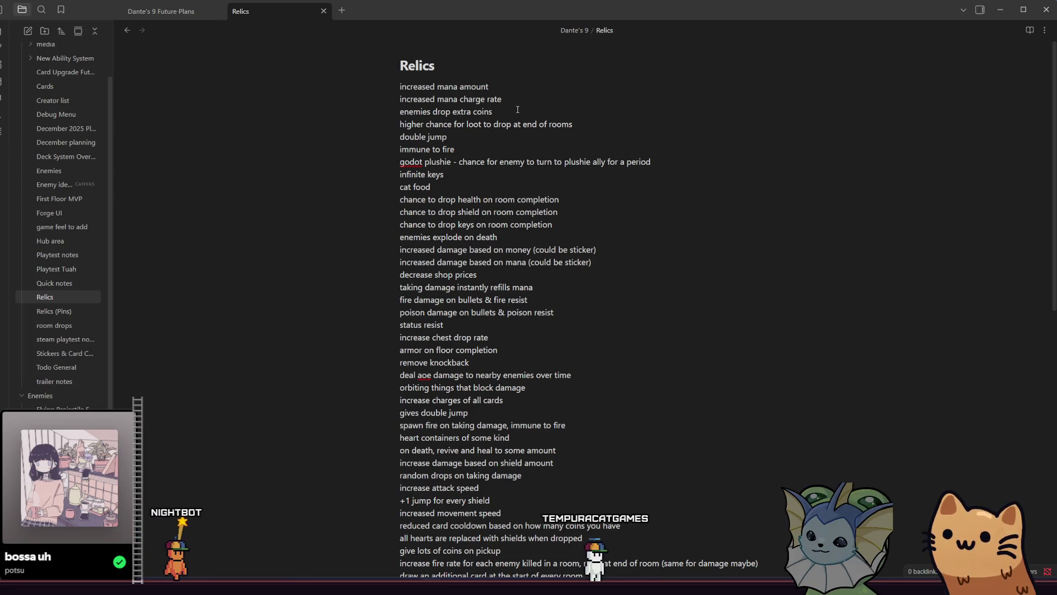
Select every relic idea and convert the lines to a task list via Paragraph > Task list
scroll(598, 202, "down", 10)
mouse_move(598, 202)
left_mouse_down()
mouse_move(503, 179)
mouse_move(584, 190)
mouse_move(352, 160)
mouse_move(392, 86)
left_mouse_up()
scroll(370, 163, "up", 5)
right_click(435, 111)
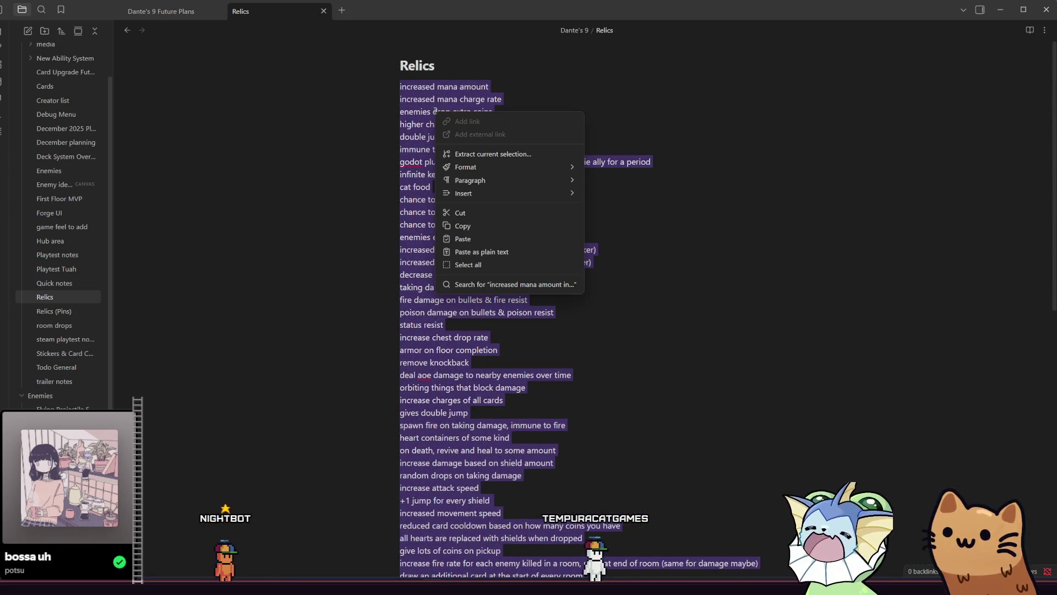
mouse_move(532, 169)
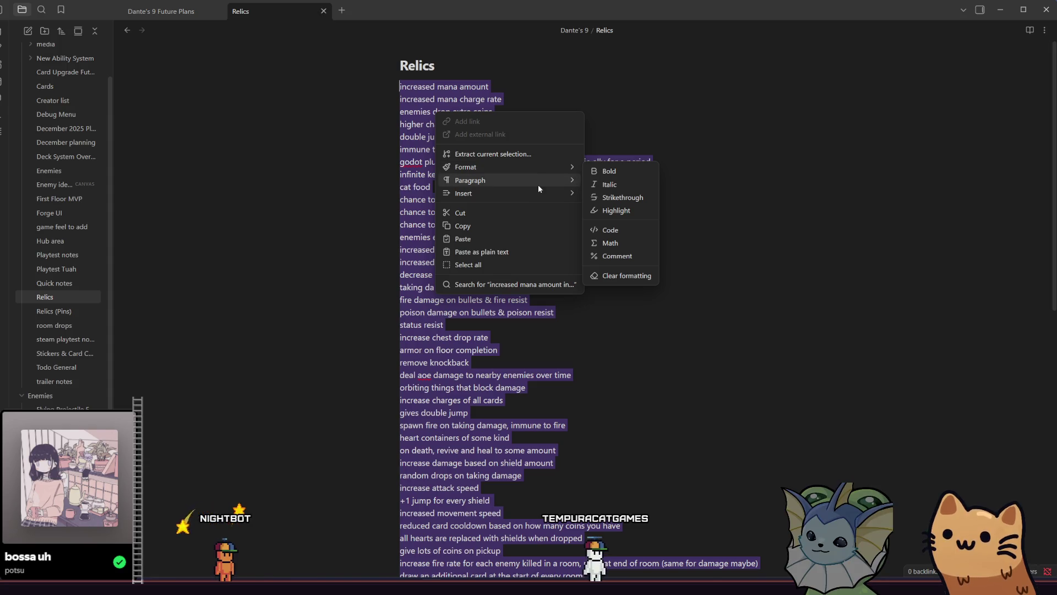
mouse_move(538, 188)
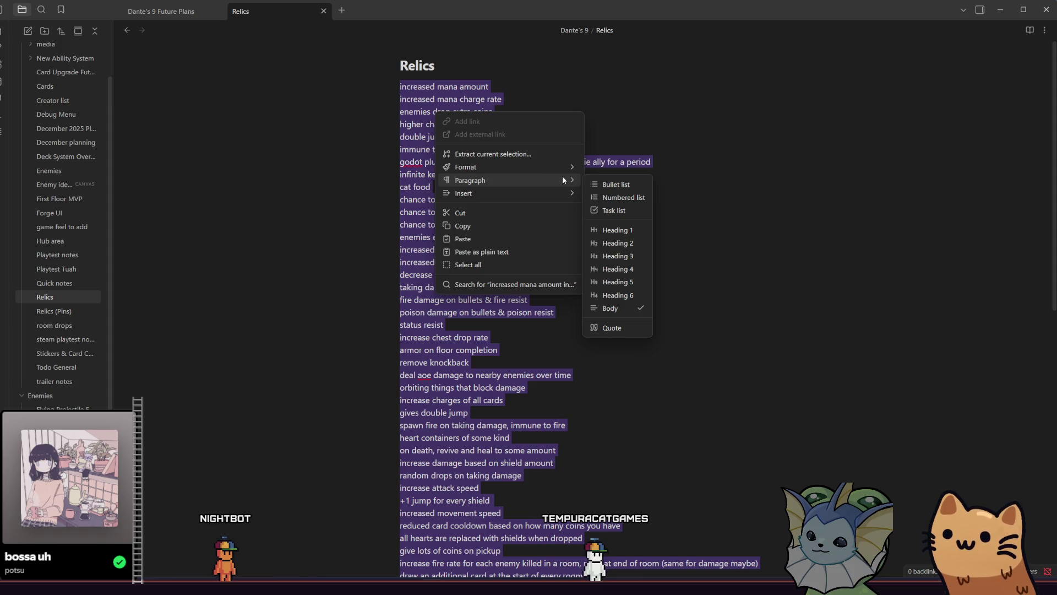
left_click(614, 205)
left_click(667, 170)
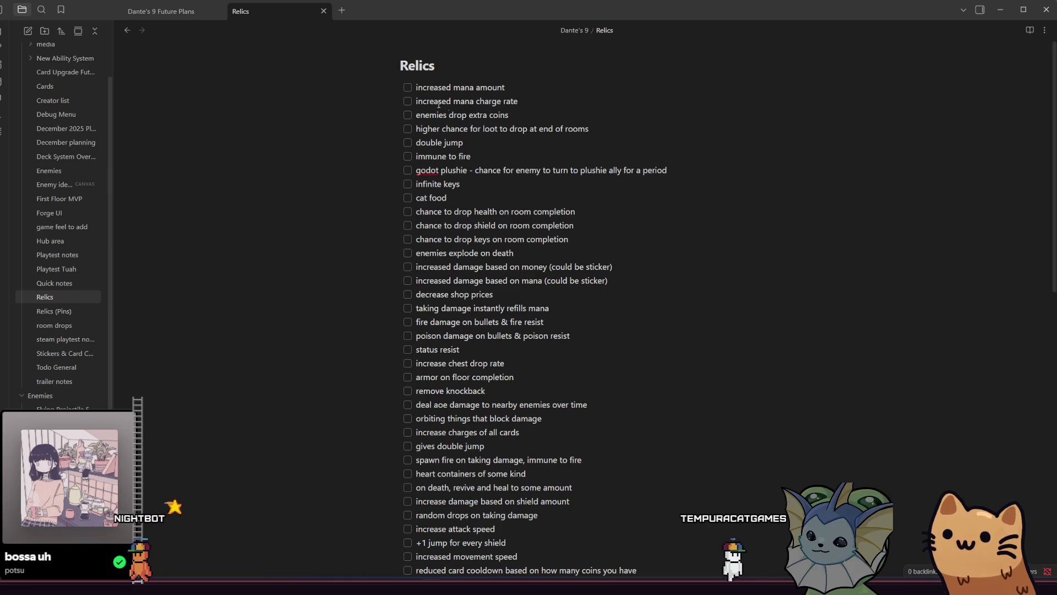
Tick off increased mana amount, increased mana charge rate, cat food and enemies explode on death
left_click(408, 88)
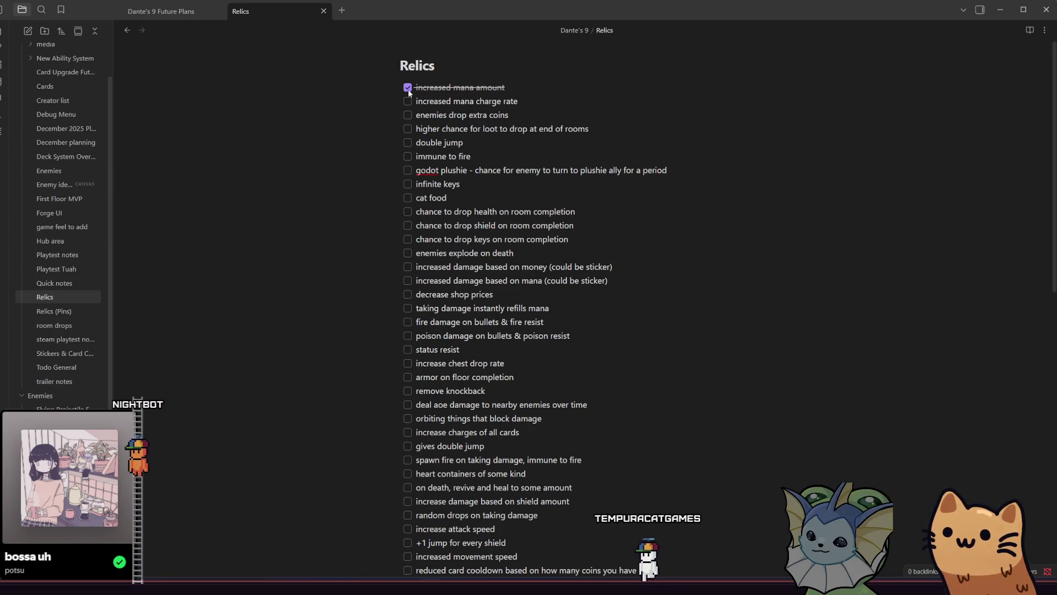
left_click(408, 101)
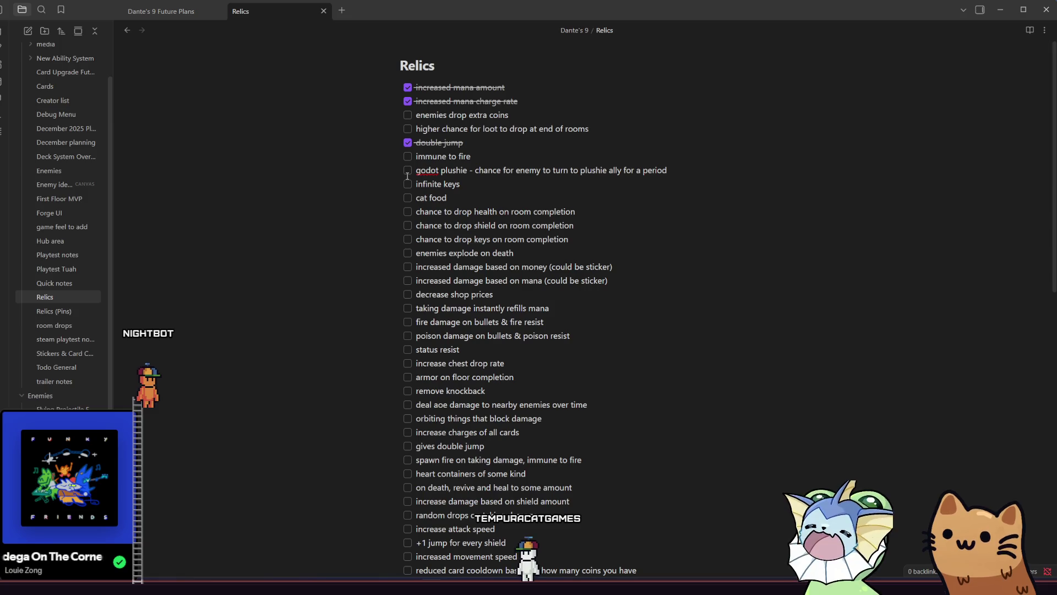
left_click(407, 197)
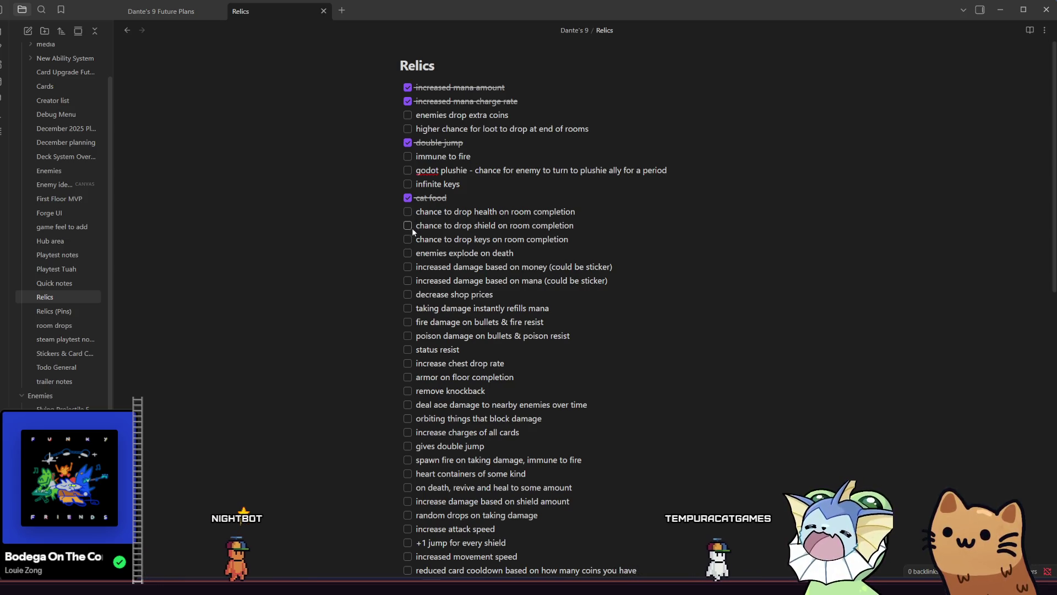
left_click(408, 253)
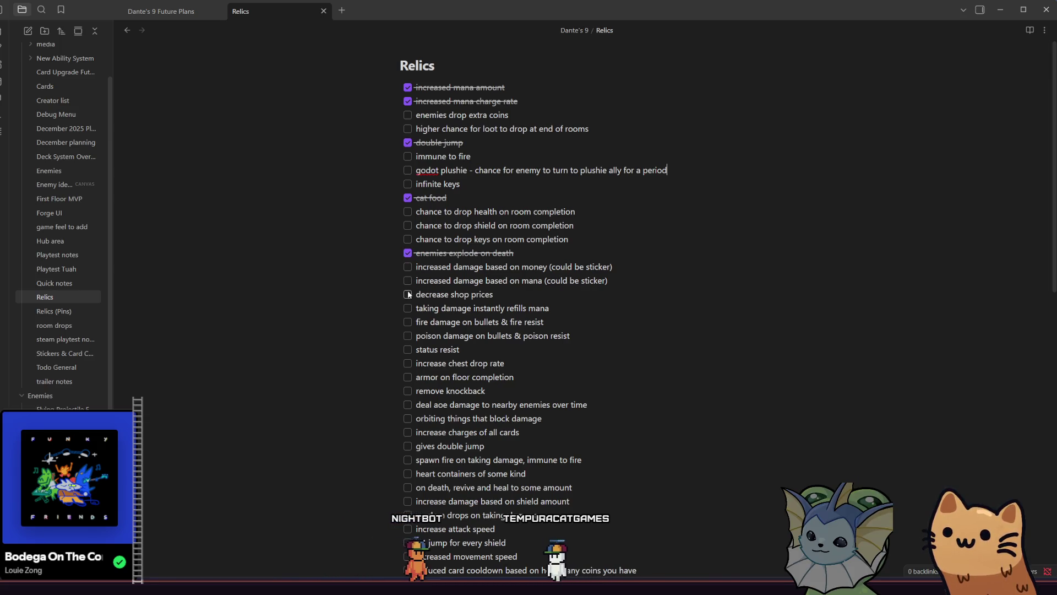
scroll(406, 297, "down", 1)
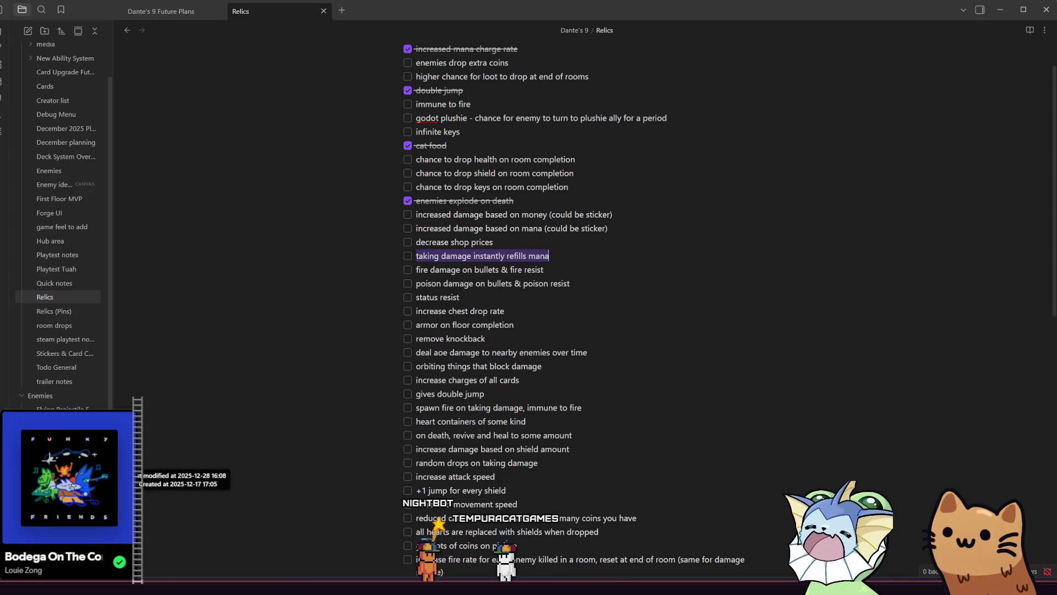
right_click(64, 483)
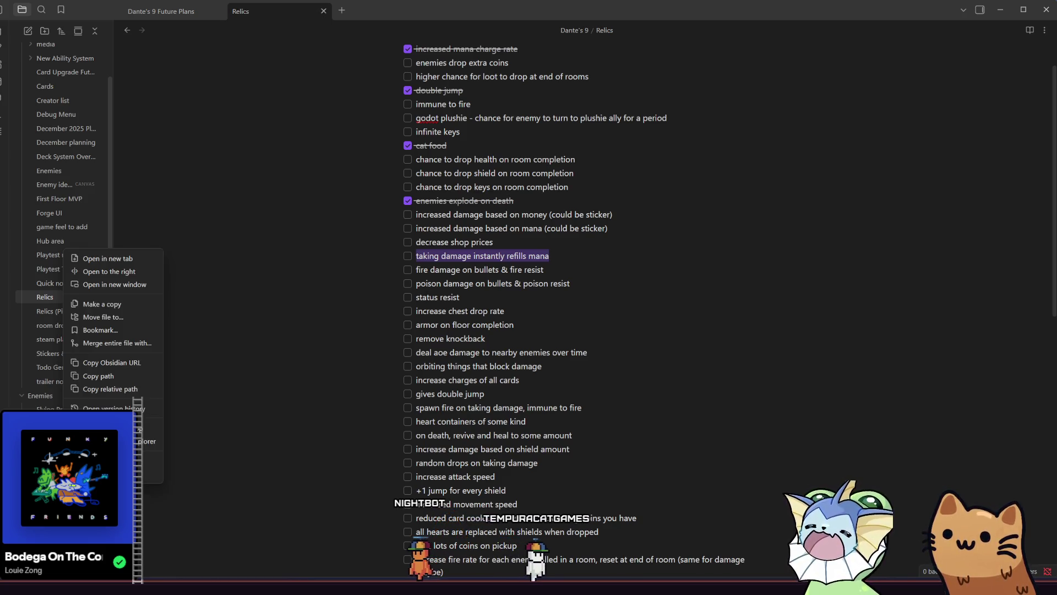
Open the JW Dec 16 - Jan 6 note in a new tab and add 'taking damage instantly refills mana' under Relics
left_click(145, 258)
scroll(382, 235, "down", 8)
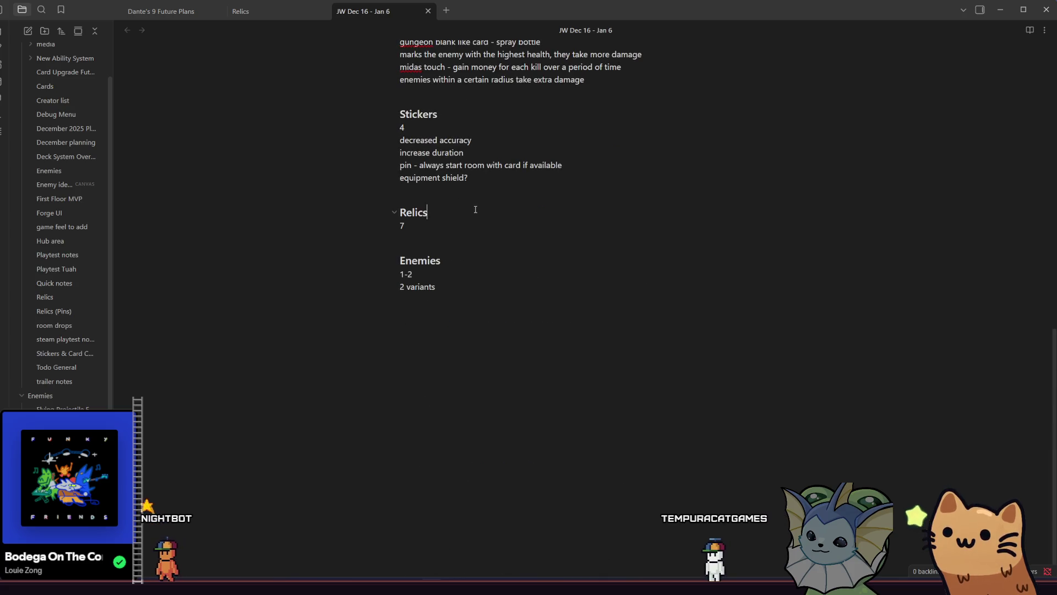
left_click(466, 225)
key("Return")
type("taking damage instantly refills mana")
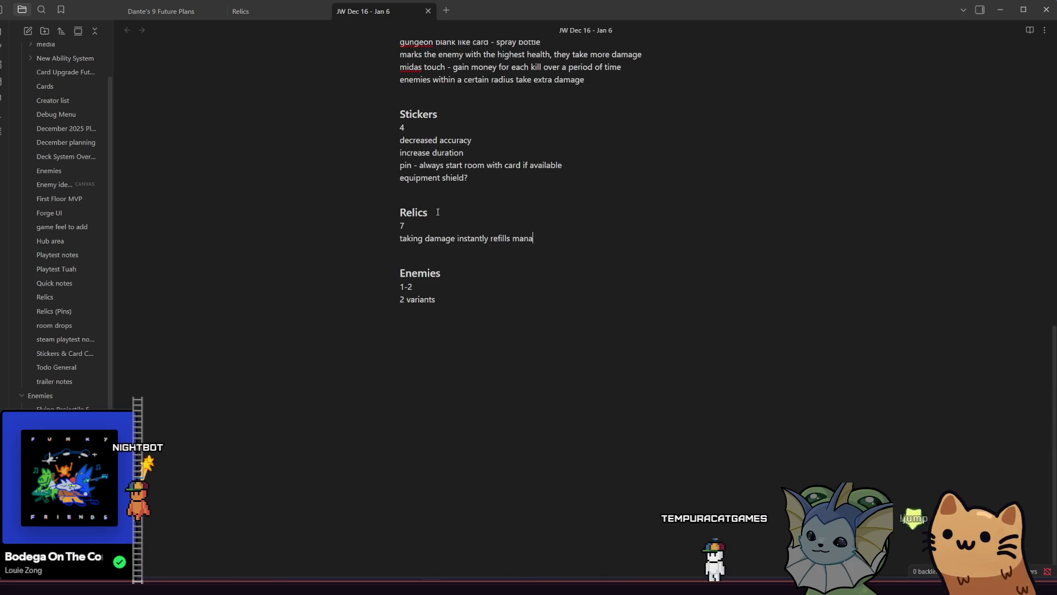
Dock the JW Dec 16 - Jan 6 note to the right of Relics and widen its pane
left_click(981, 11)
left_click(894, 12)
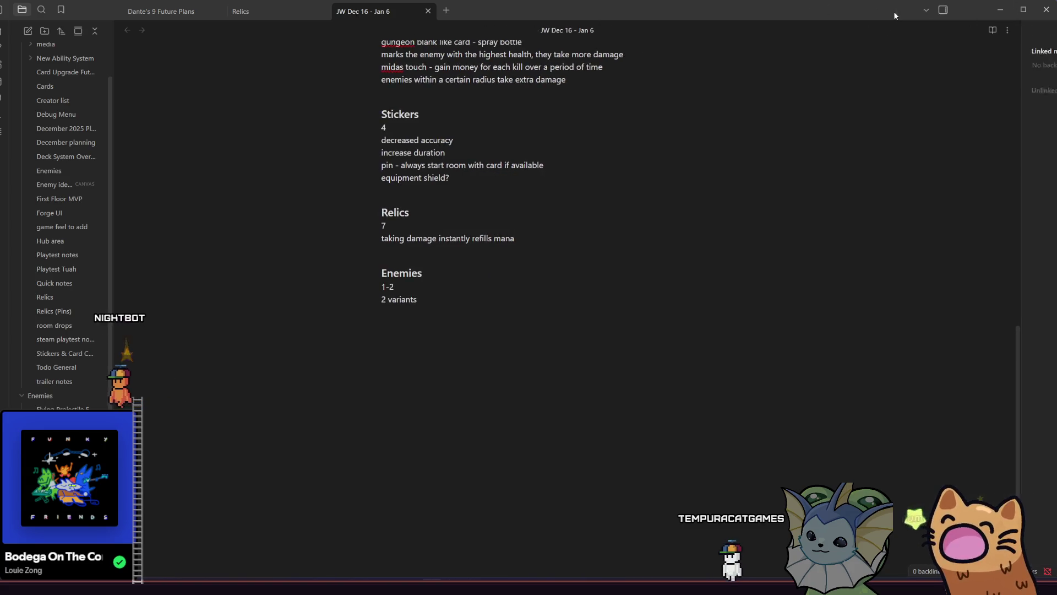
mouse_move(356, 31)
left_mouse_down()
mouse_move(917, 23)
mouse_move(1022, 93)
left_mouse_up()
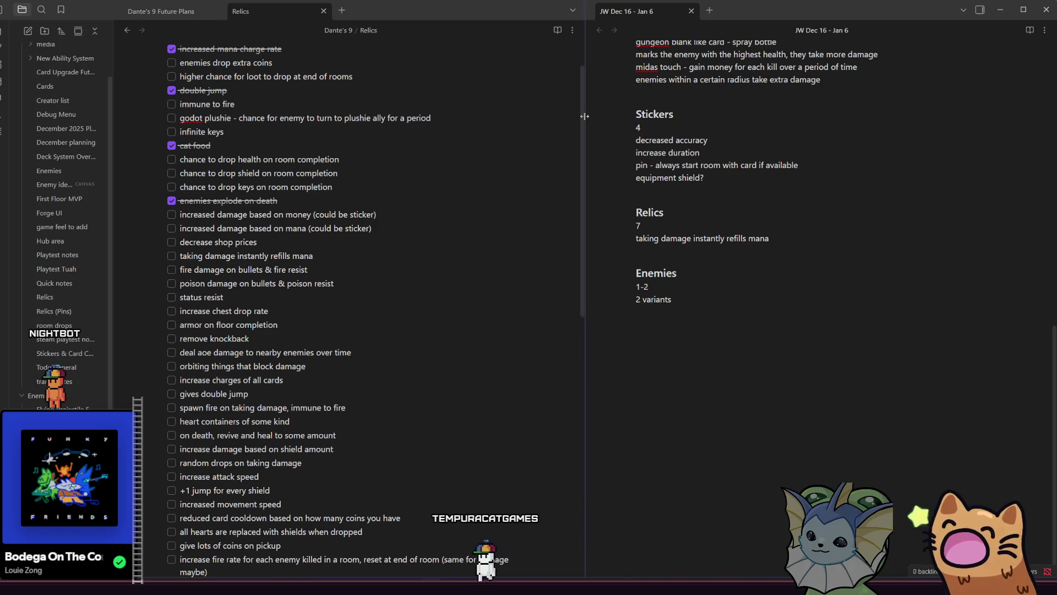
left_click_drag(585, 121, 527, 122)
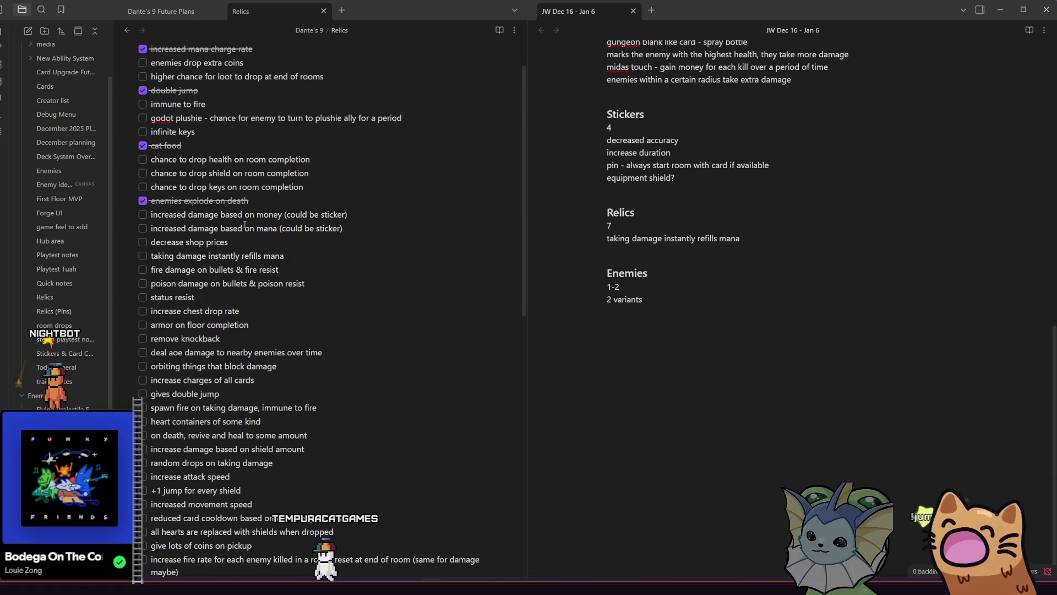
Check off the deal AoE damage idea and copy 'increase charges of all cards' into the weekly Relics list
scroll(284, 209, "down", 5)
scroll(284, 209, "up", 4)
scroll(284, 209, "up", 1)
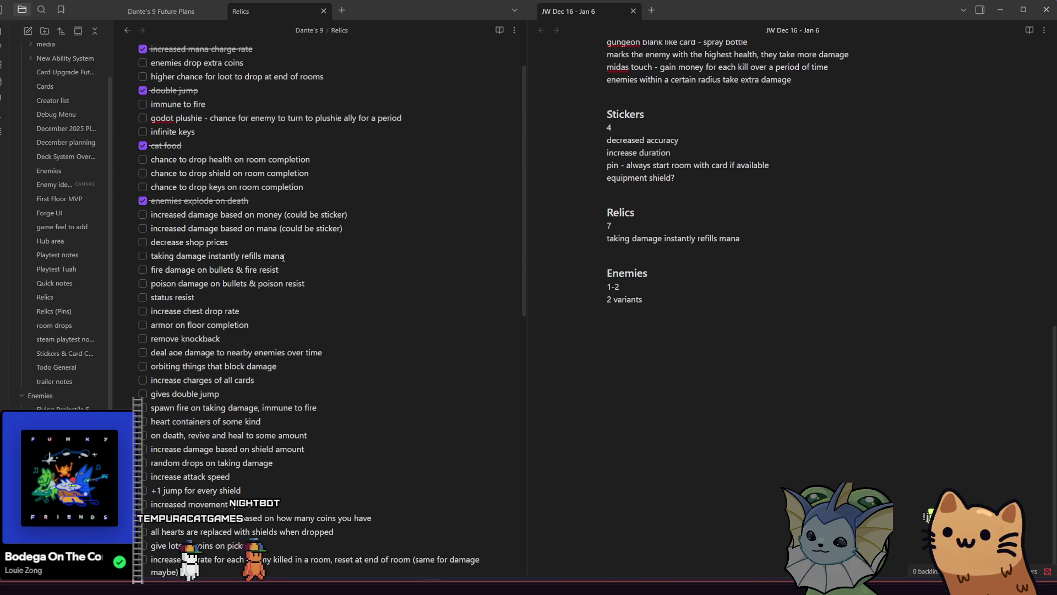
scroll(288, 276, "down", 1)
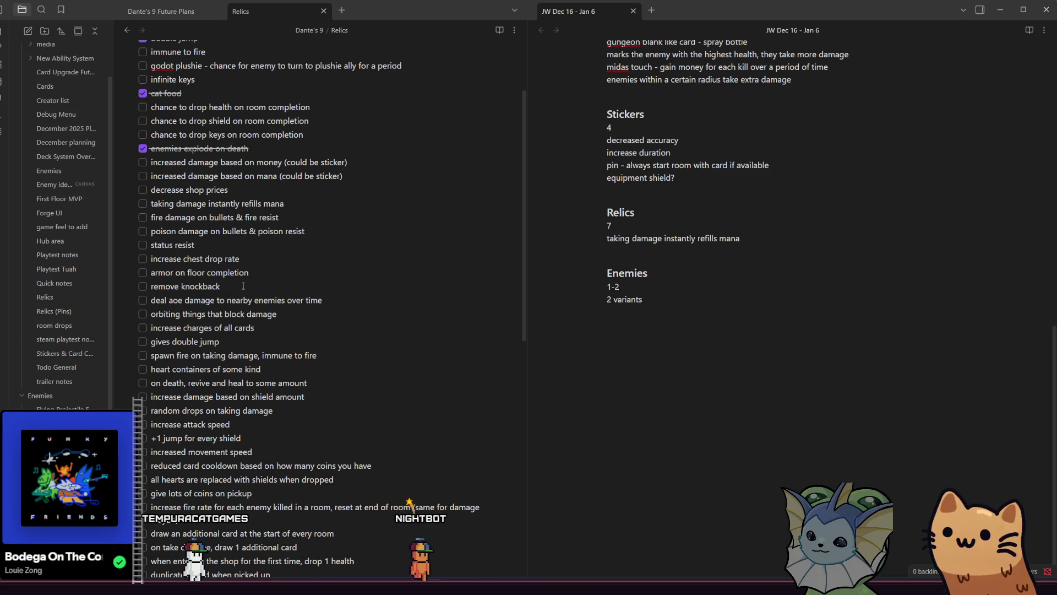
left_click(143, 301)
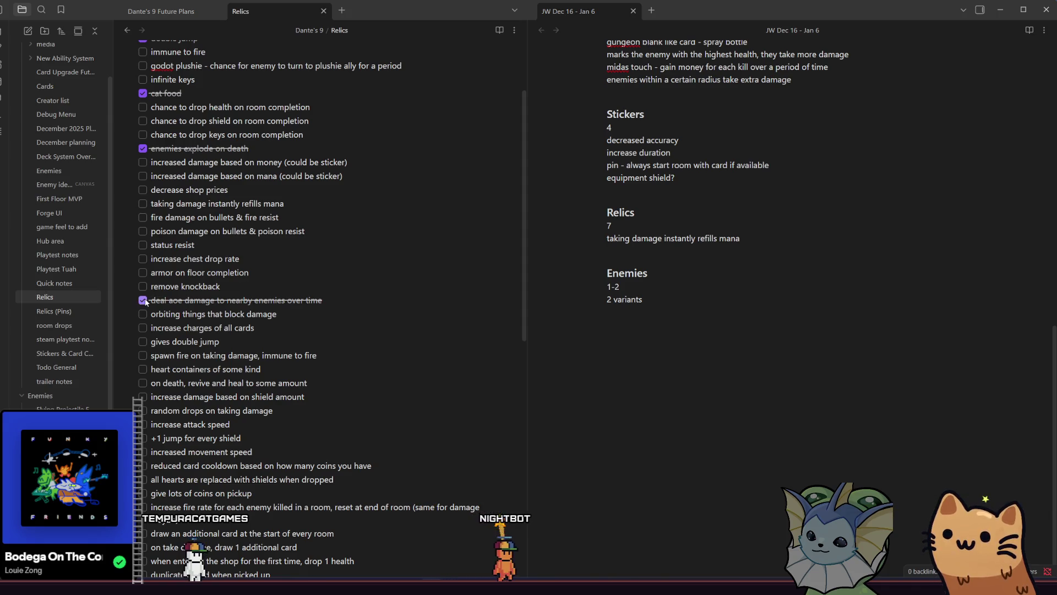
left_click_drag(251, 274, 153, 273)
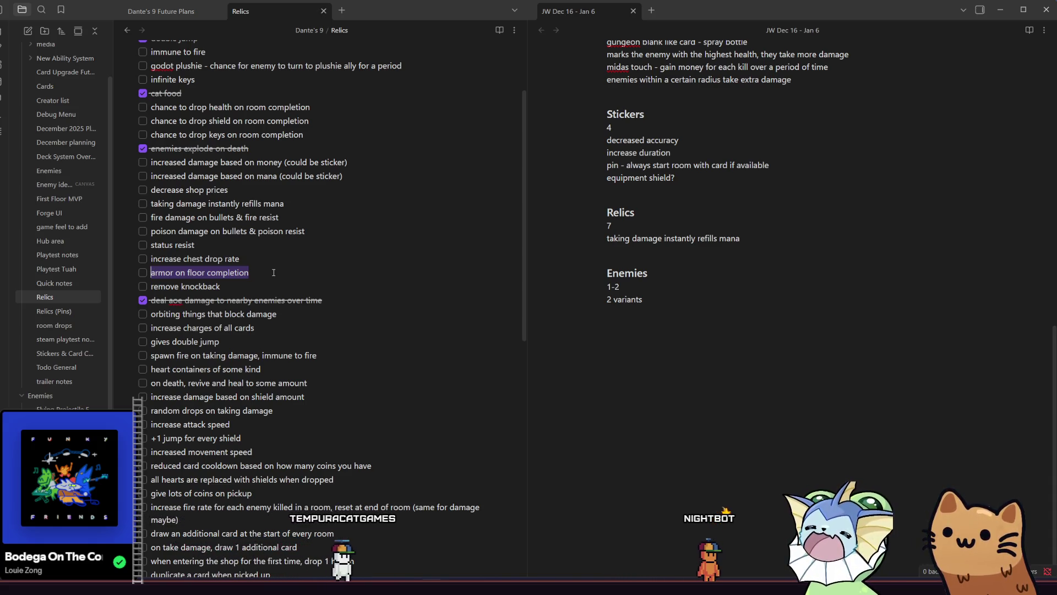
left_click(281, 315)
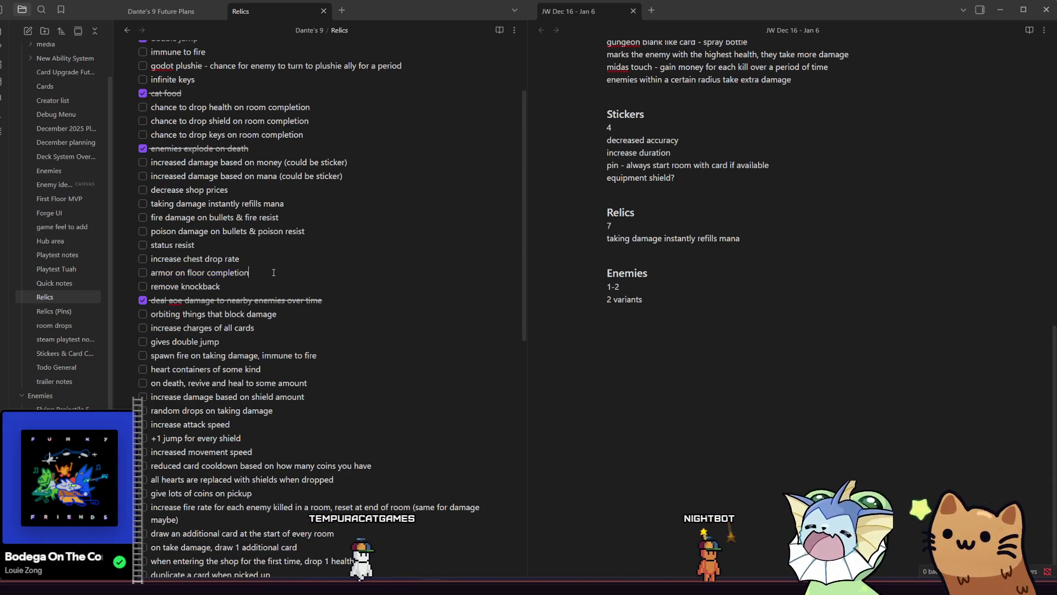
left_click(280, 326)
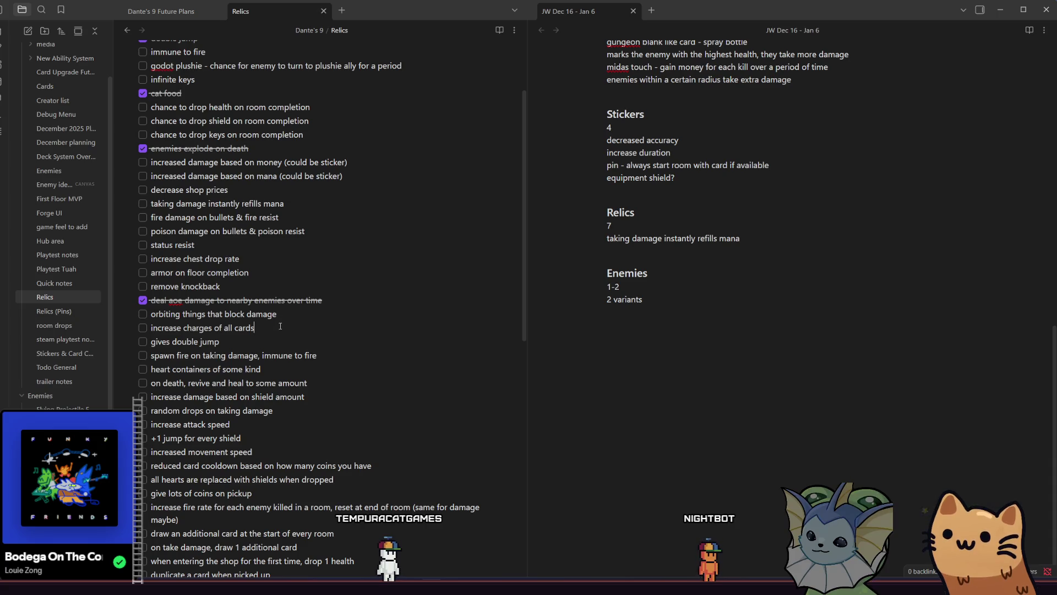
left_click(283, 320)
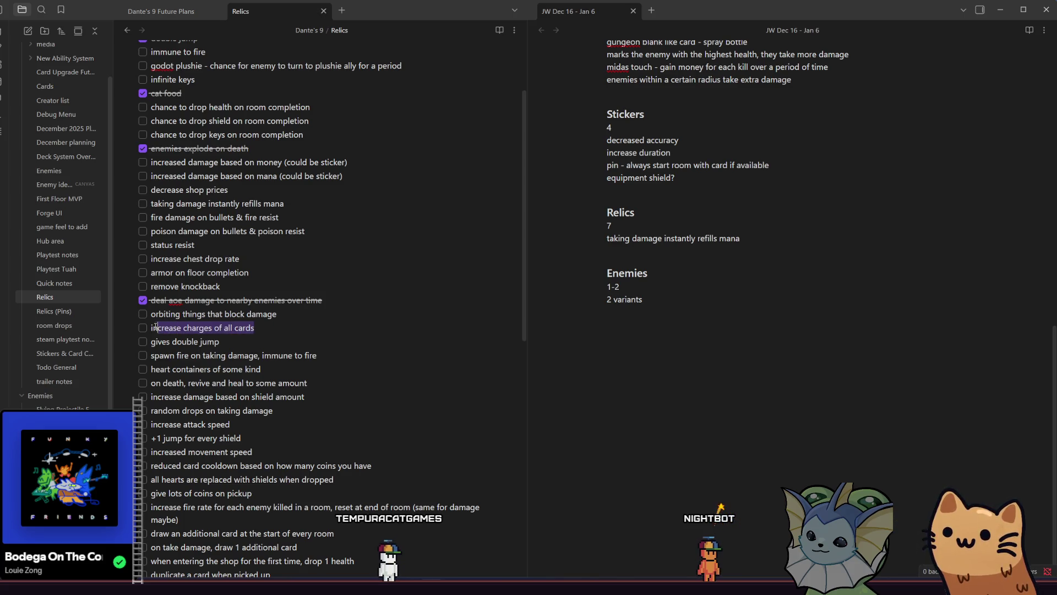
left_click(692, 251)
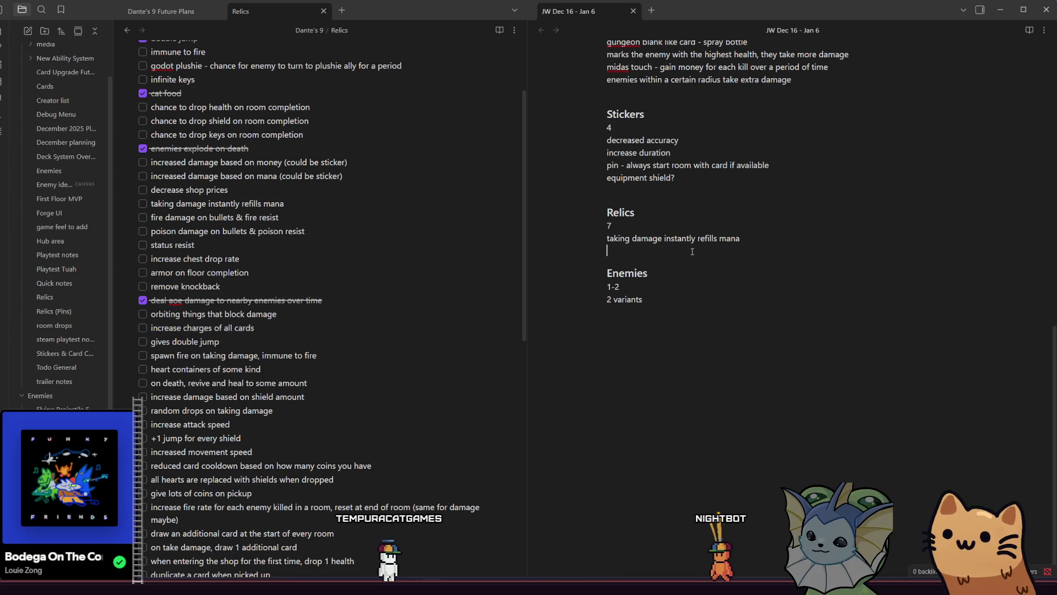
type("increase charges of all cards")
key("Return")
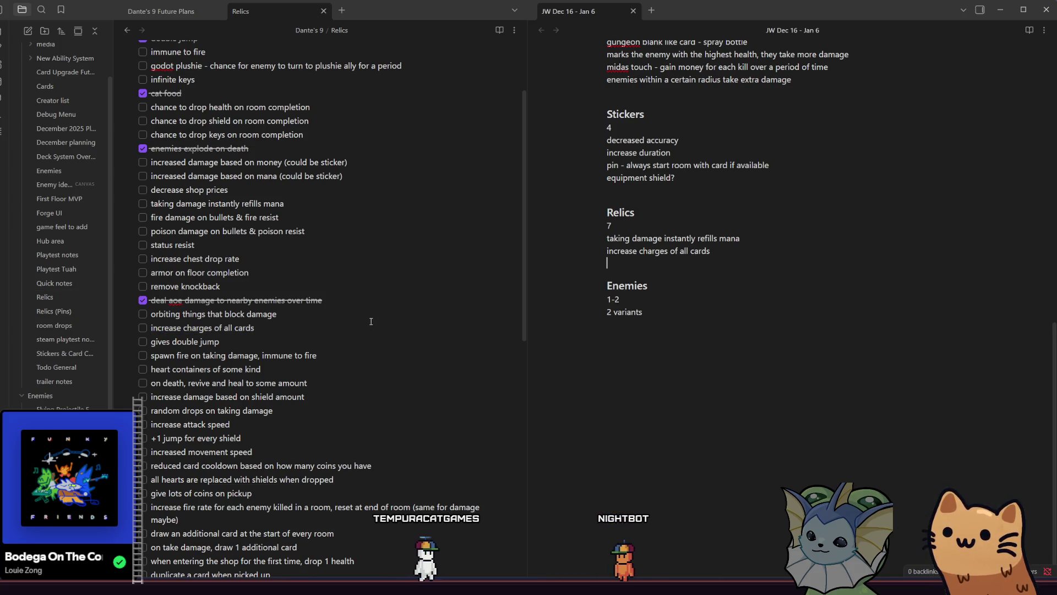
Check off gives double jump and paste 'random drops on taking damage' into the weekly Relics list
left_click(143, 342)
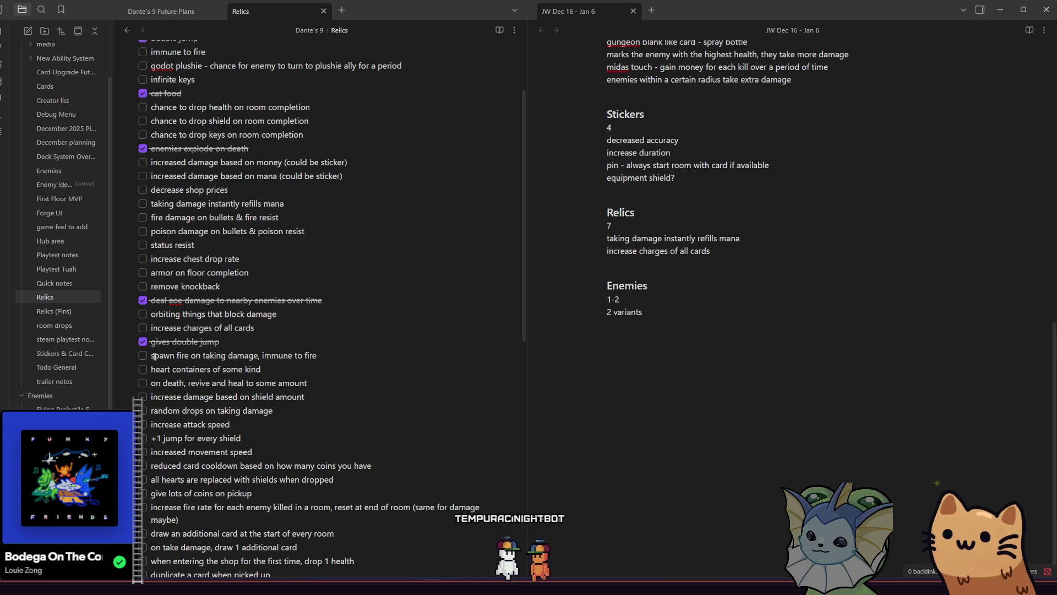
left_click(165, 368)
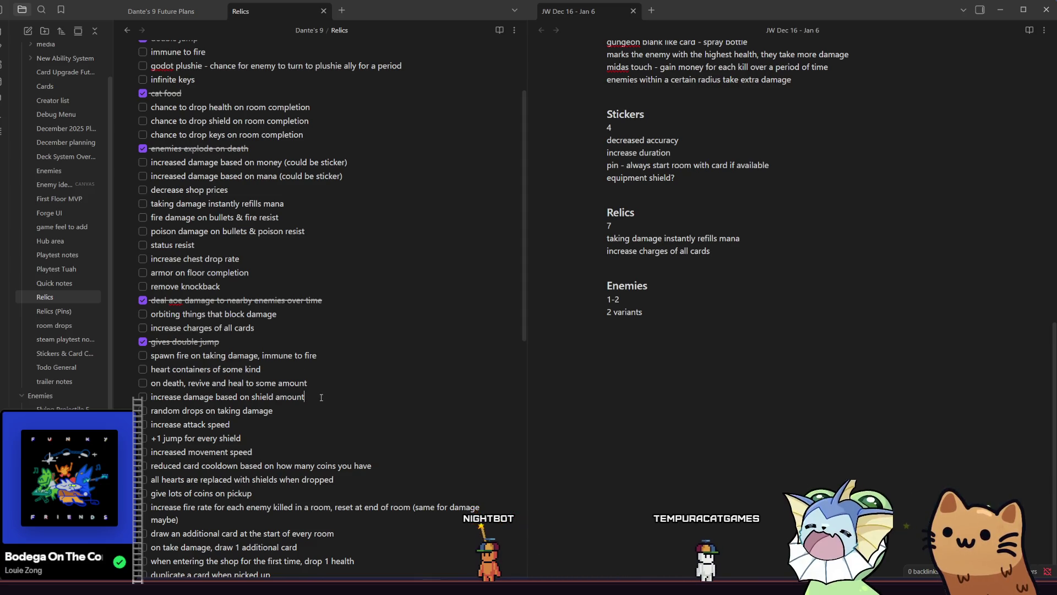
scroll(322, 380, "down", 2)
left_click(320, 346)
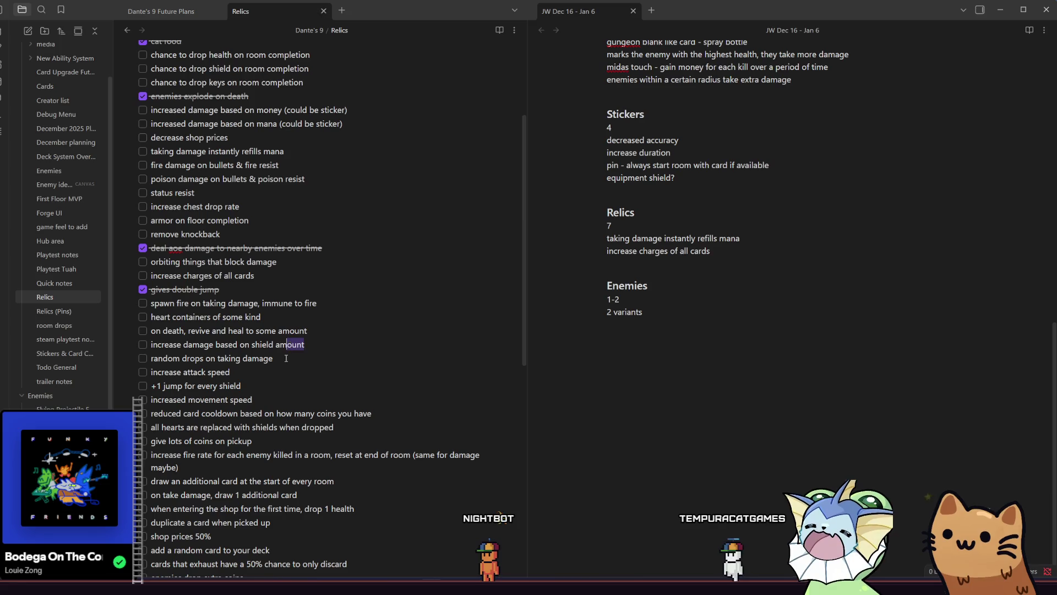
left_click_drag(288, 359, 159, 357)
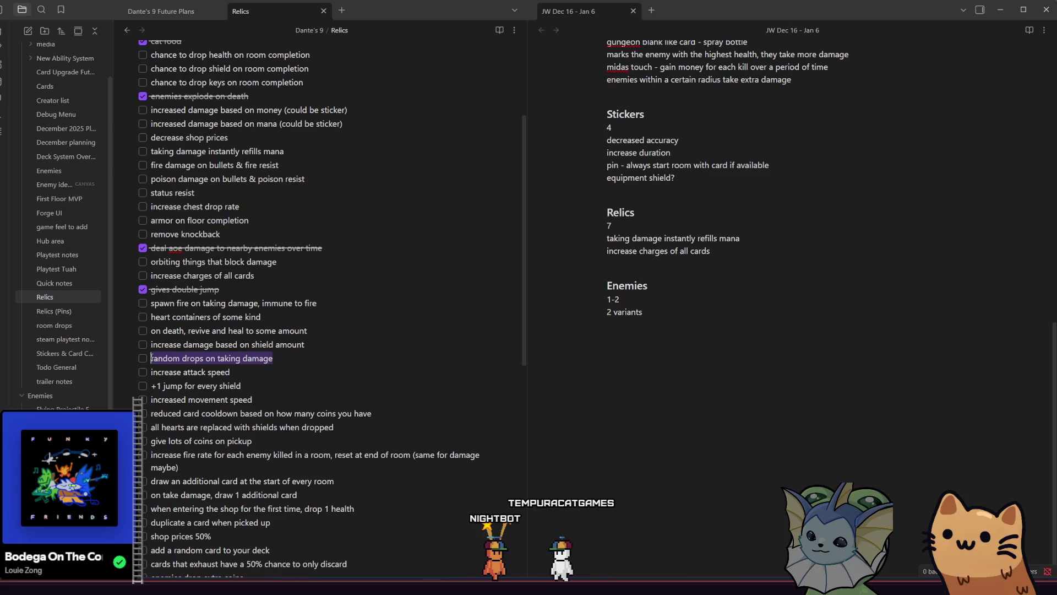
left_click(712, 253)
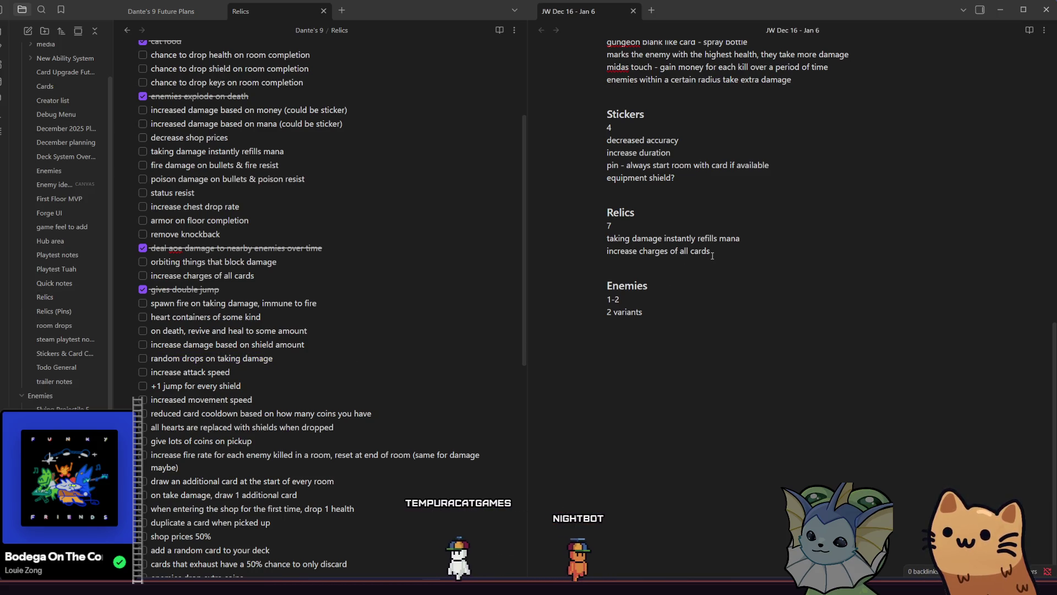
key("Return")
type("random drops on taking damage")
Check off increase attack speed and paste the hearts-replaced-with-shields idea into the weekly Relics list
left_click(231, 372)
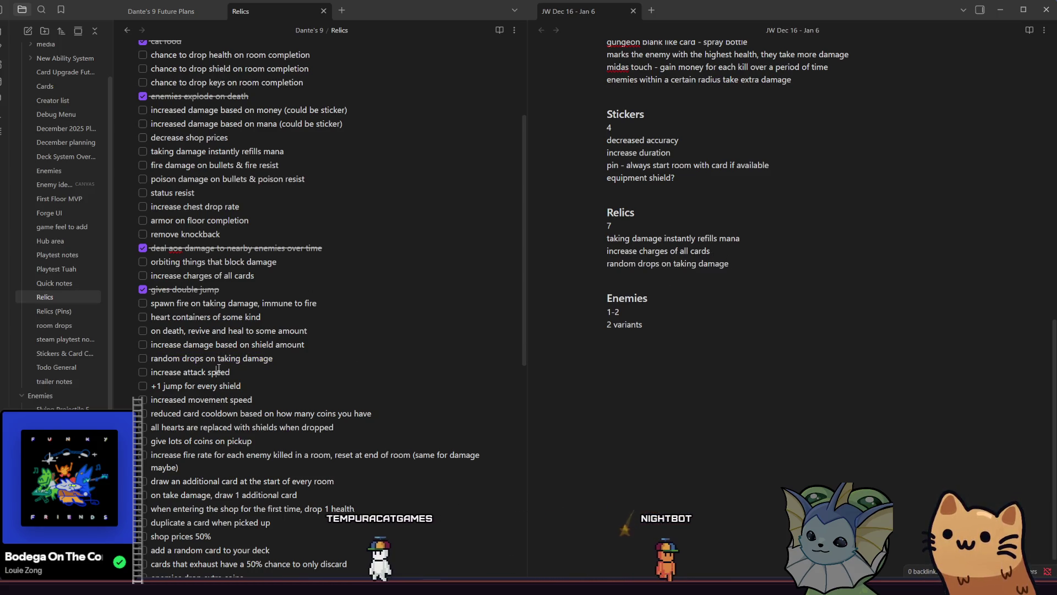
scroll(231, 372, "down", 2)
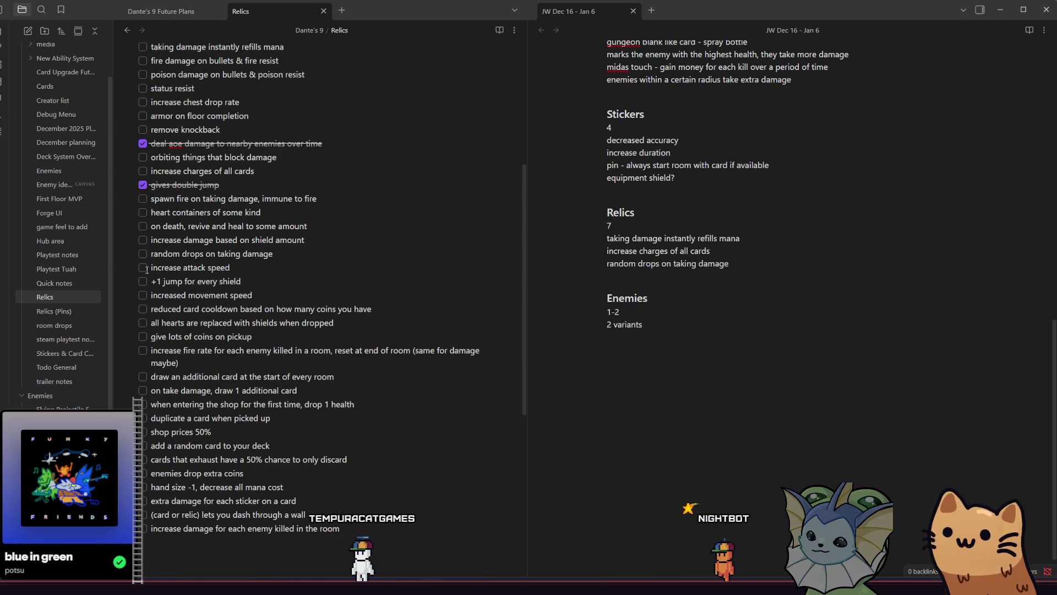
left_click(143, 268)
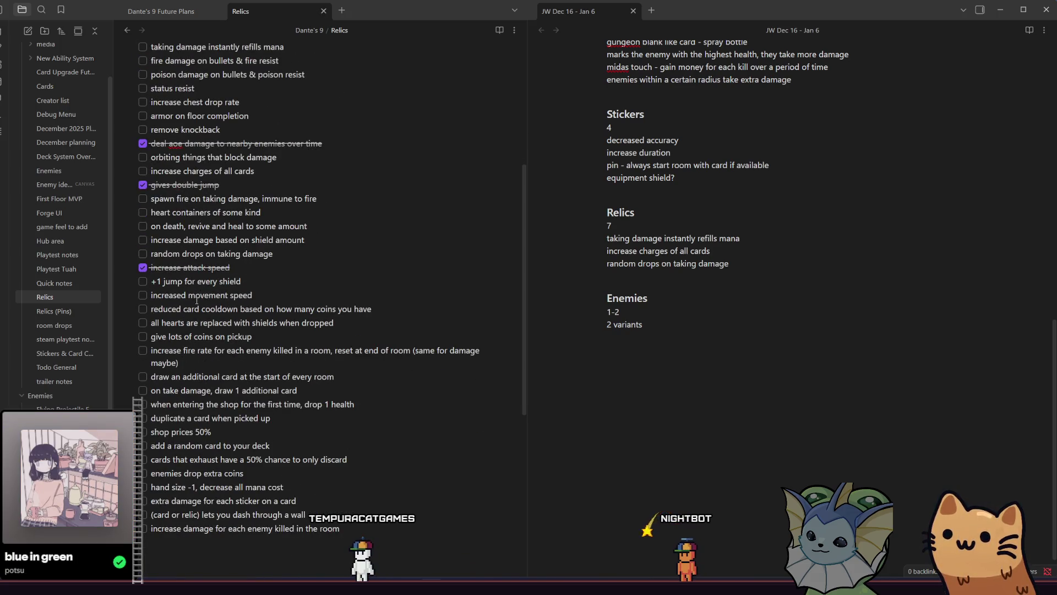
left_click(375, 321)
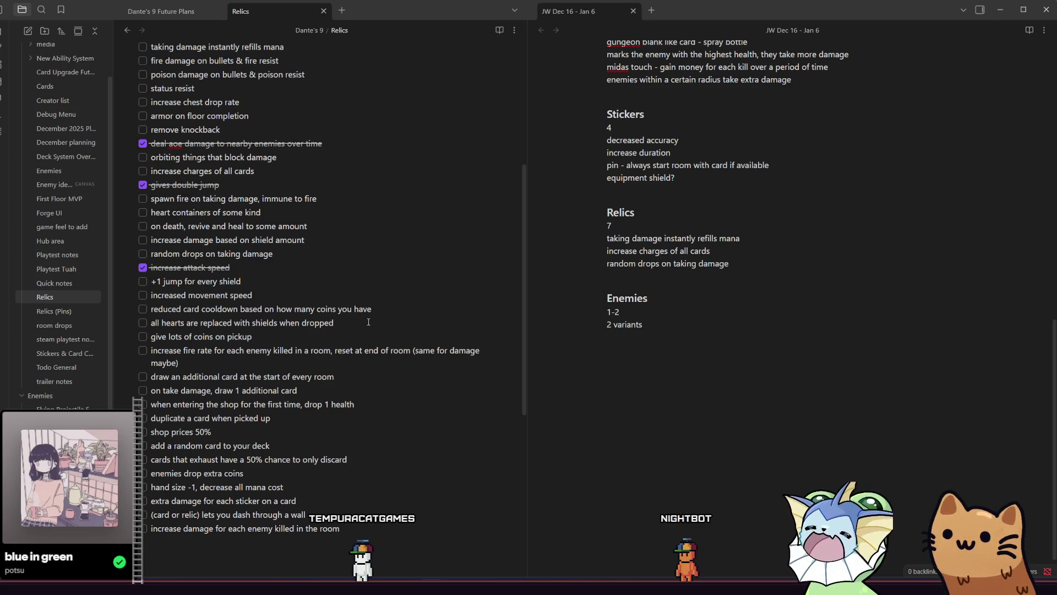
left_click_drag(191, 331, 158, 325)
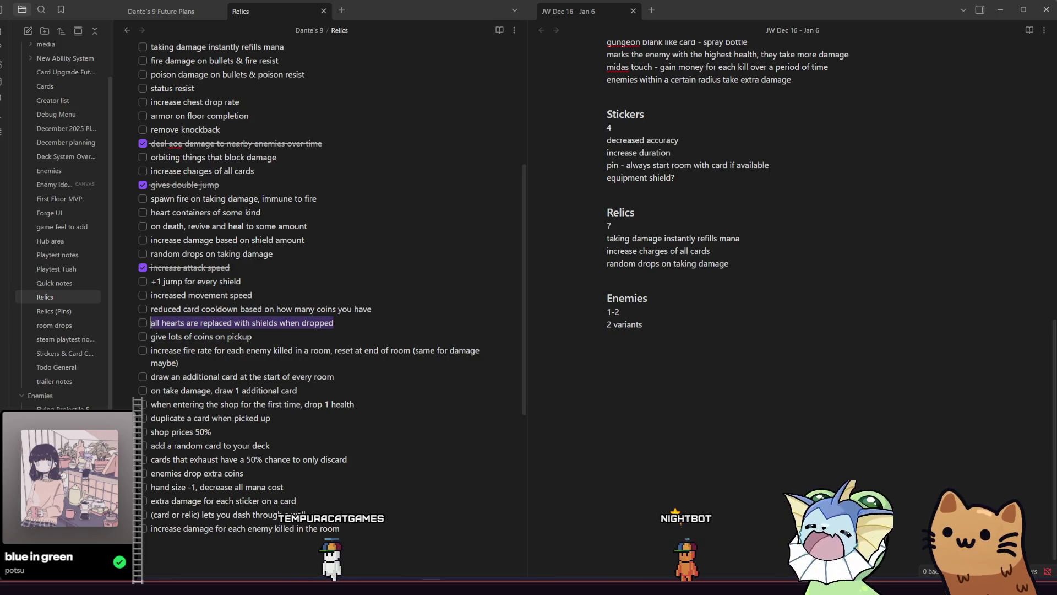
left_click(738, 278)
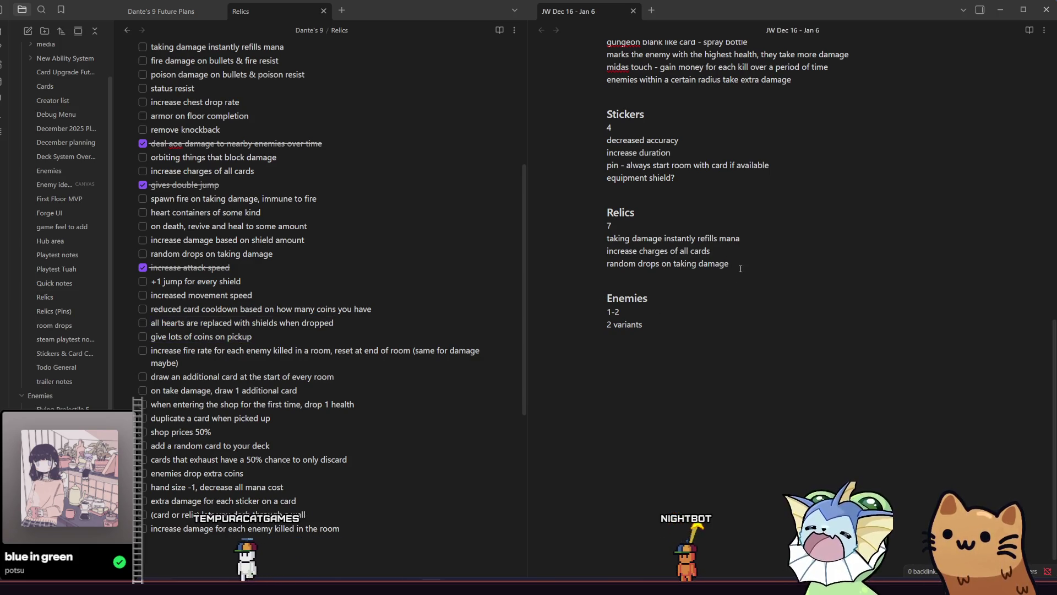
type("all hearts are replaced with shields when dropped")
left_click(457, 339)
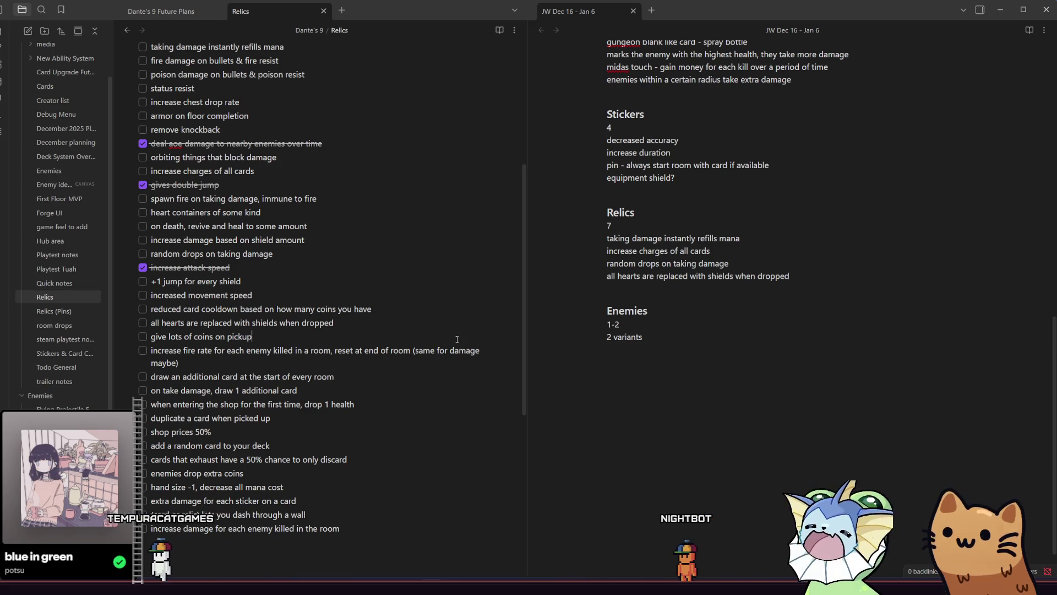
left_click(424, 364)
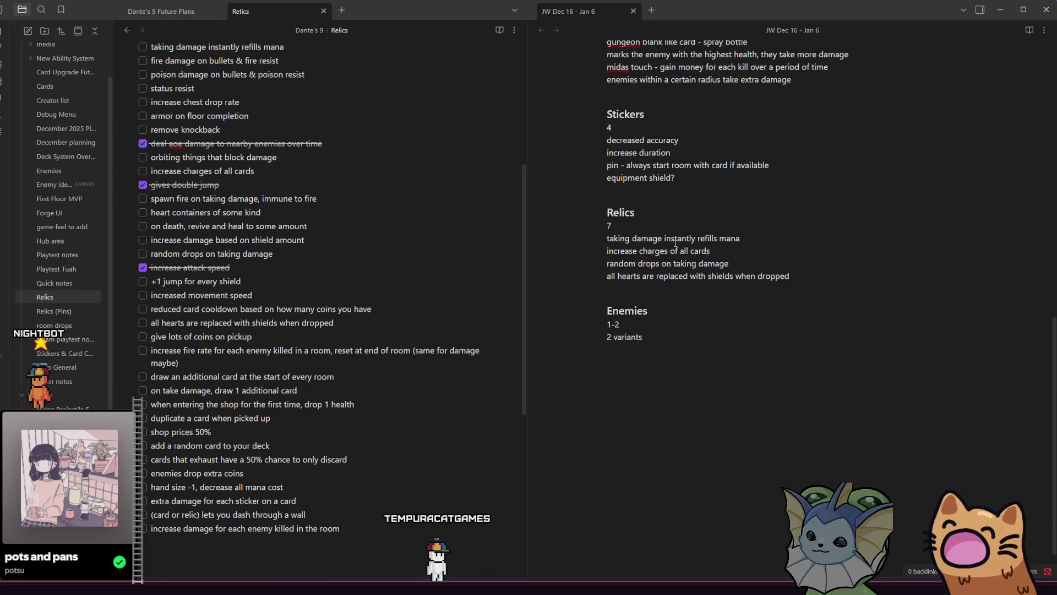
Scroll the weekly note up to review its Cards list (AWP, AK47, auto turret, shielding summon)
scroll(676, 243, "up", 3)
scroll(676, 243, "up", 1)
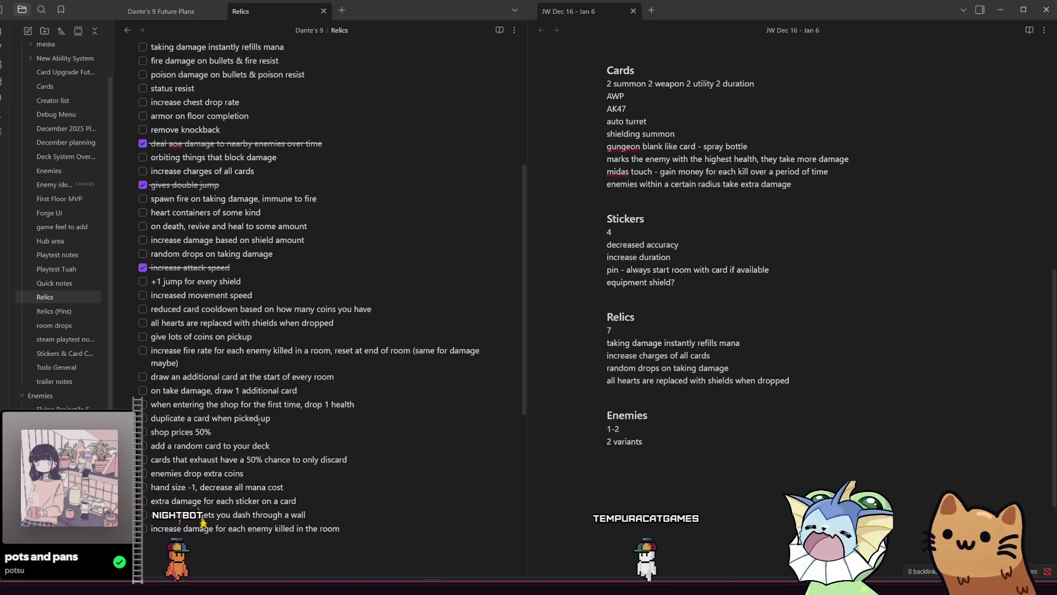
left_click(362, 410)
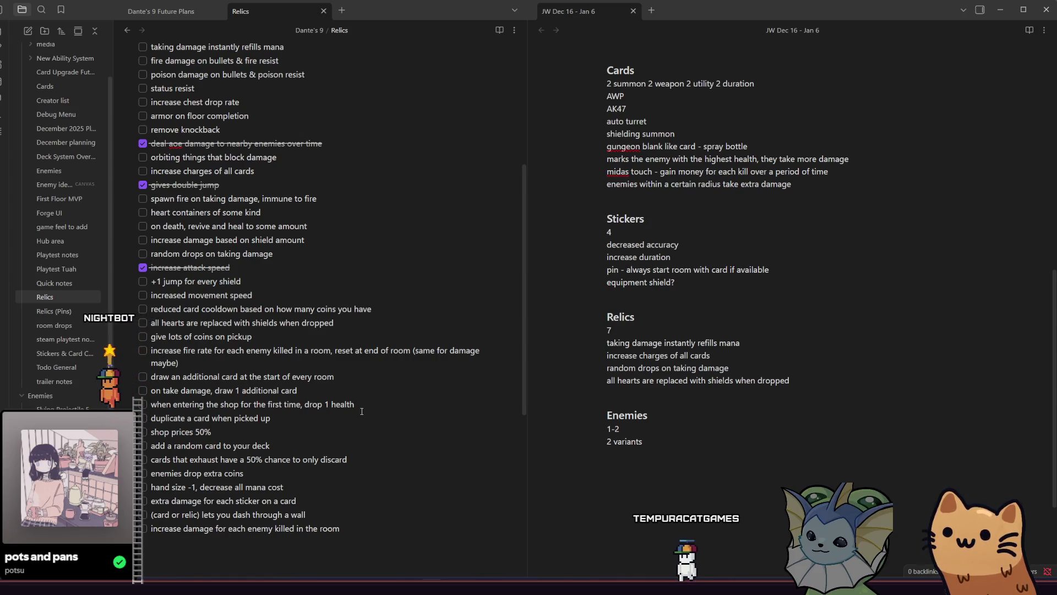
Copy 'cards that exhaust have a 50% chance to only discard' to the end of the weekly Relics list, adding a blank line
mouse_move(365, 456)
left_mouse_down()
mouse_move(233, 459)
mouse_move(192, 473)
mouse_move(154, 465)
left_mouse_up()
key("ctrl+c")
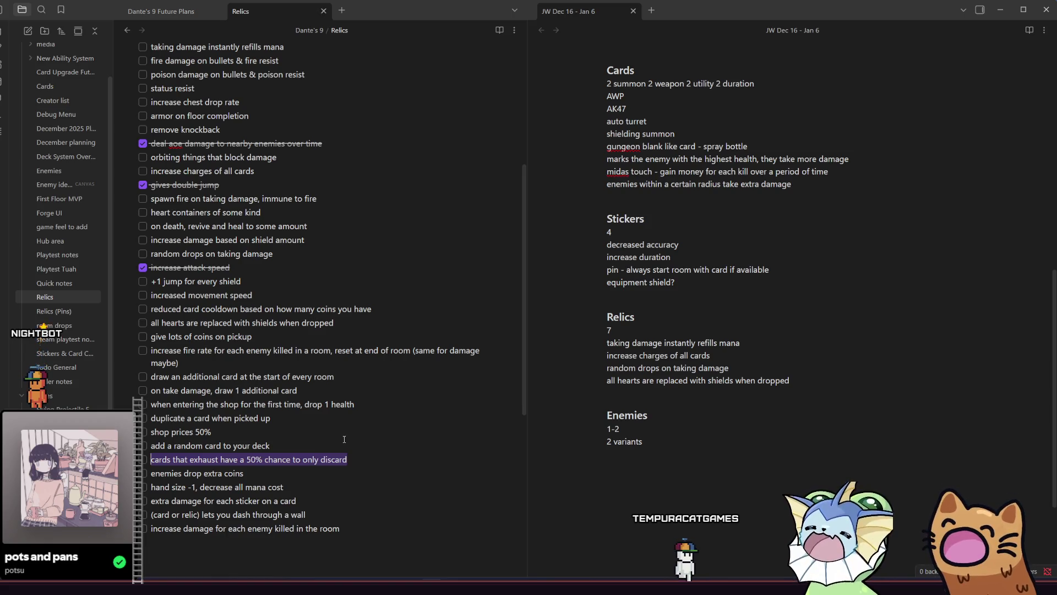
left_click(828, 380)
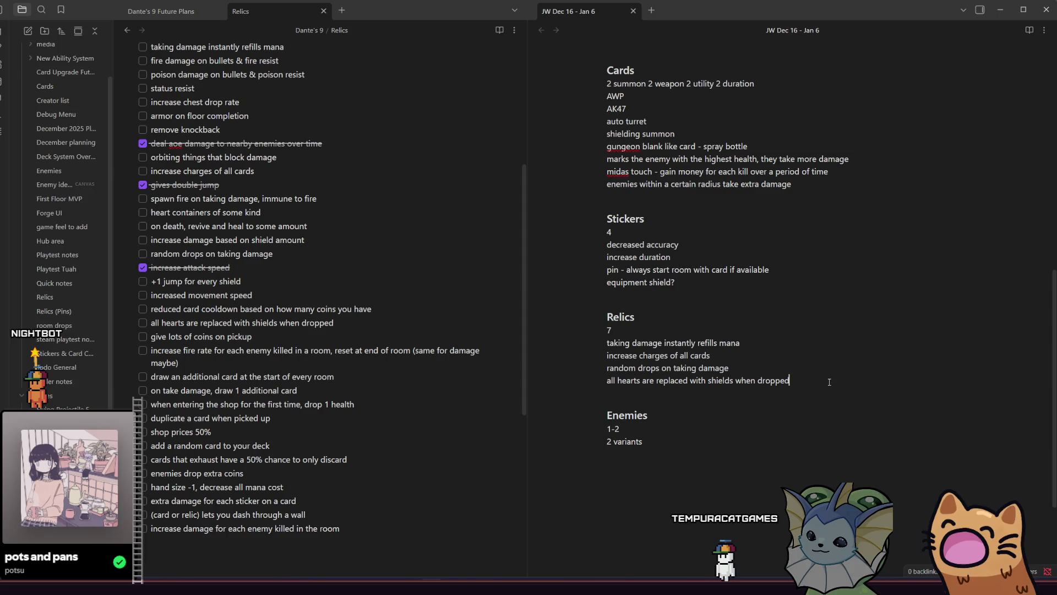
key("Return")
key("ctrl+v")
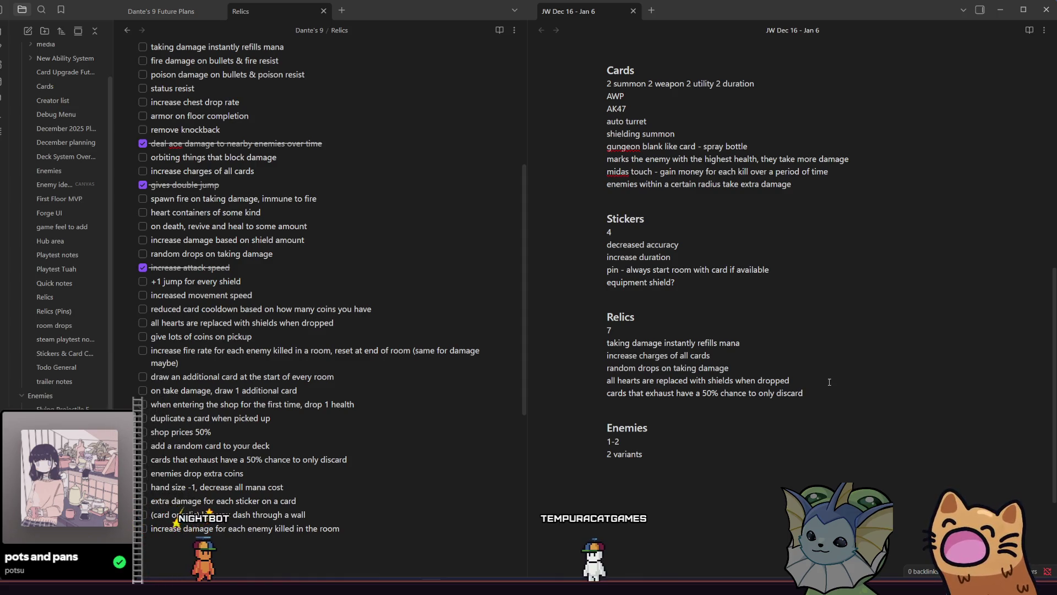
key("Return")
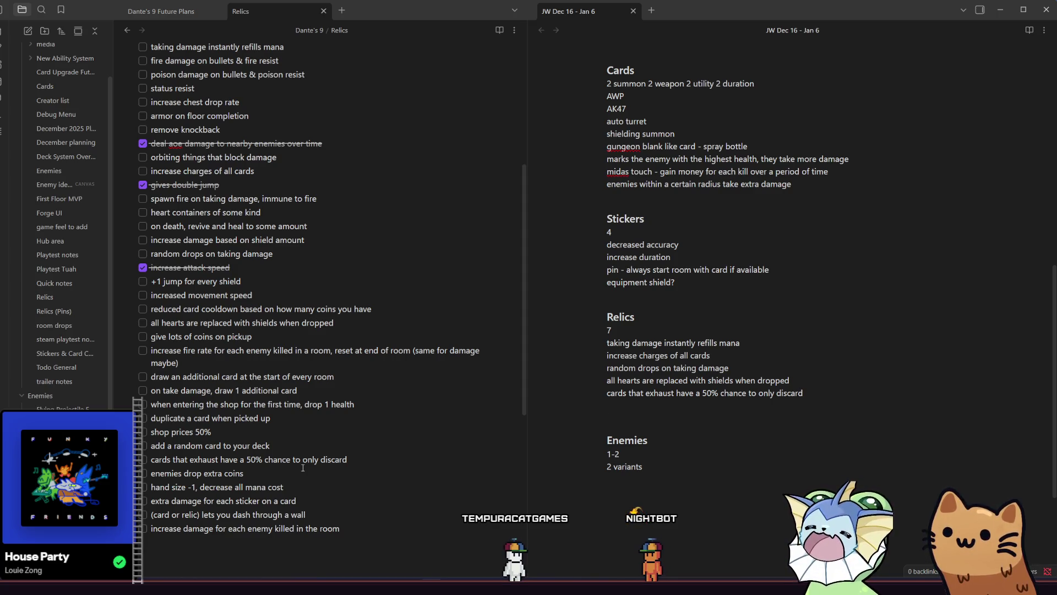
left_click(297, 483)
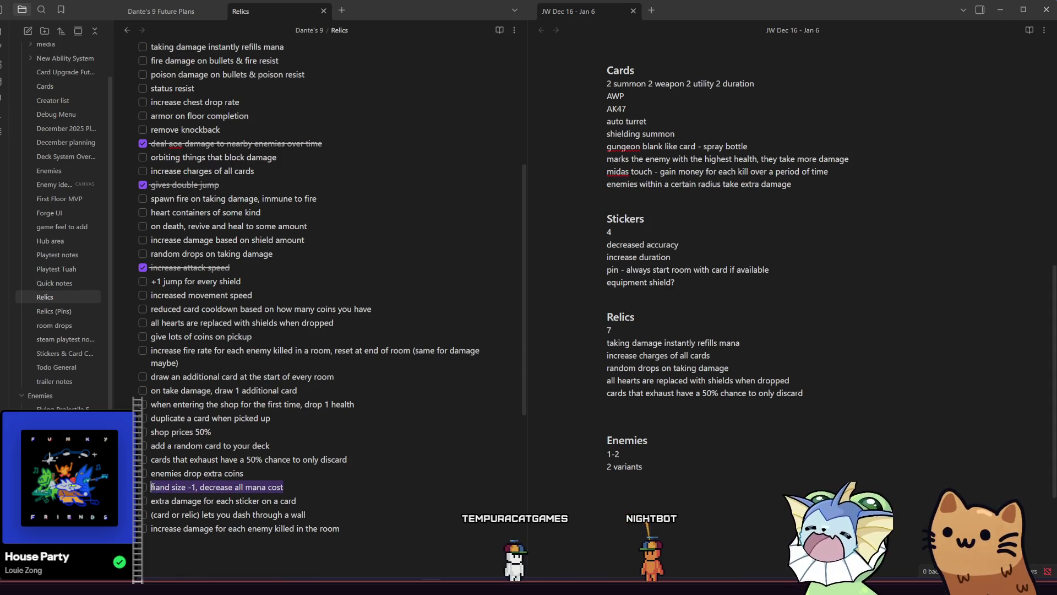
Paste 'hand size -1, decrease all mana cost' at the end of the weekly Relics list
left_click(818, 395)
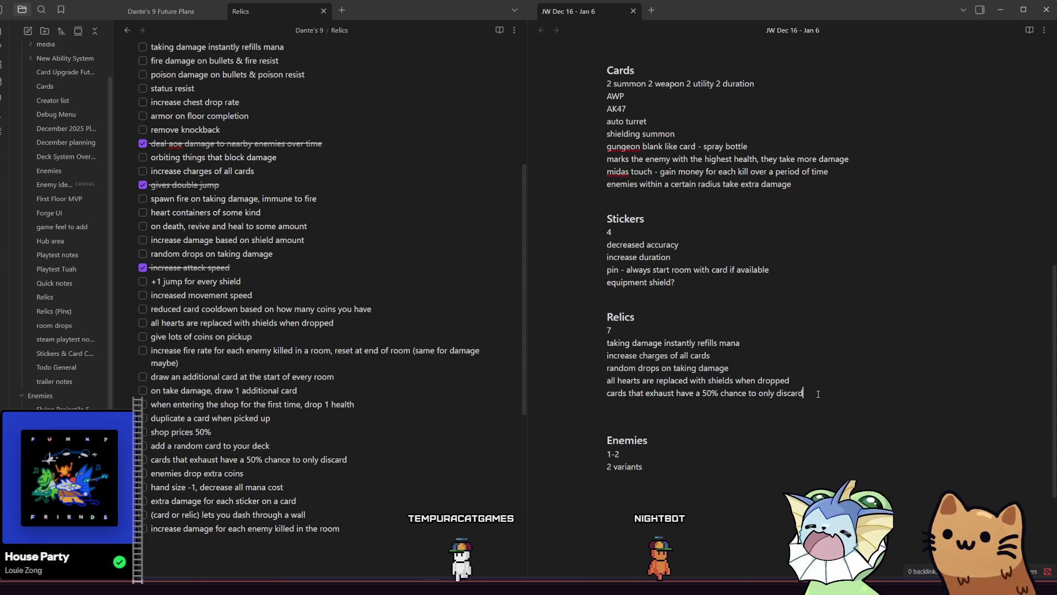
key("Return")
type("hand size -1, decrease all mana cost")
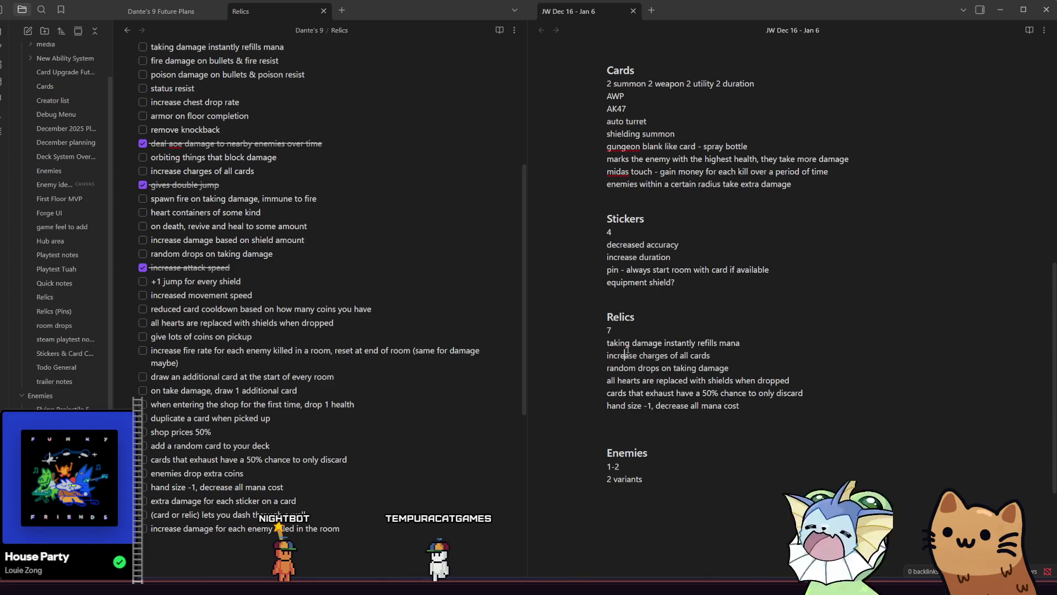
Look over the random drops and hand size -1 relic lines, then switch back to Godot's awp_equipment scene
left_click(616, 369)
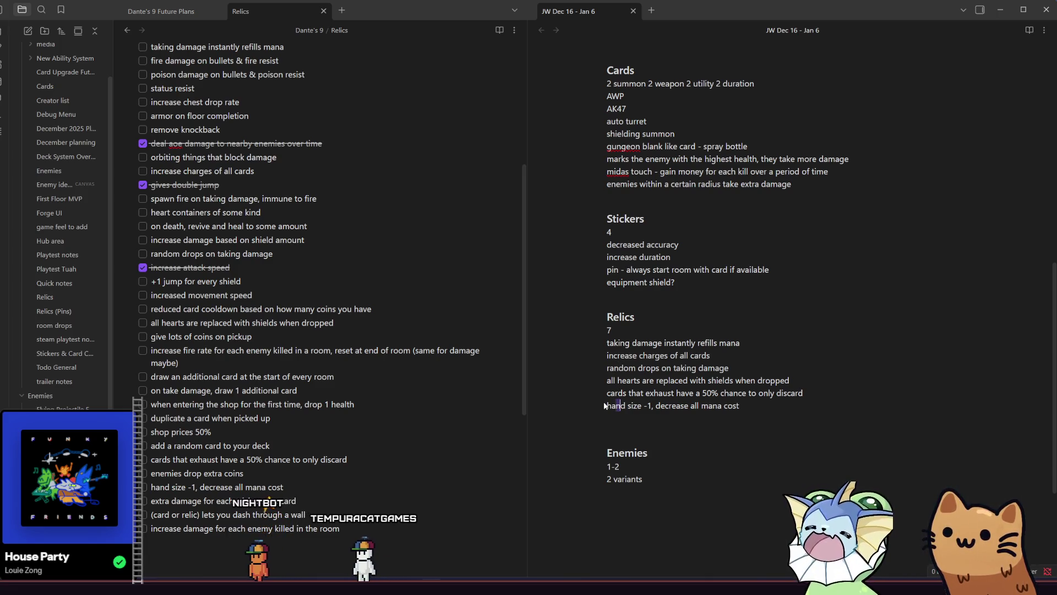
key("Left")
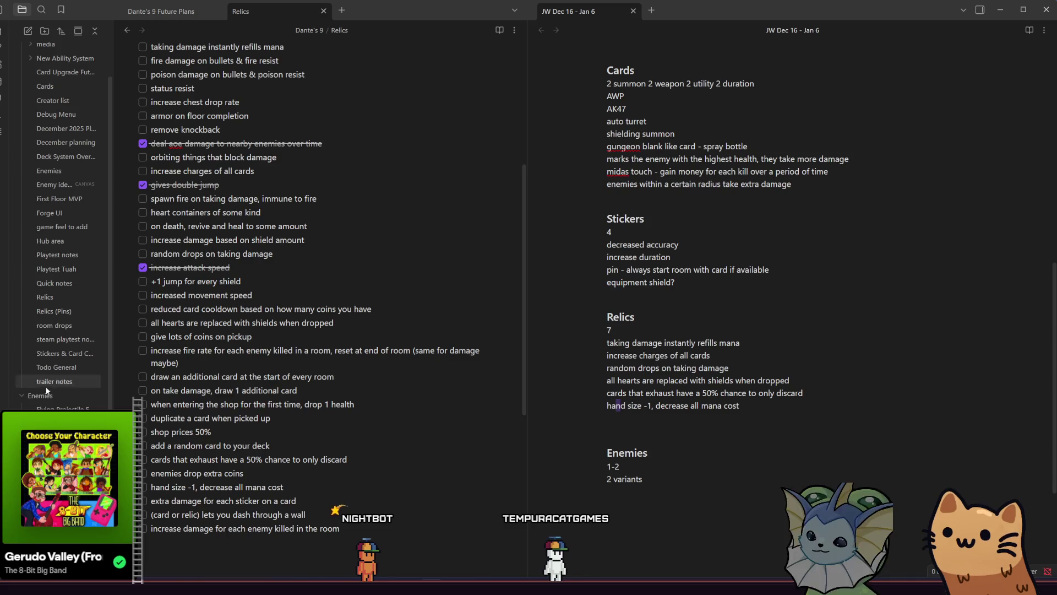
key("alt+Tab")
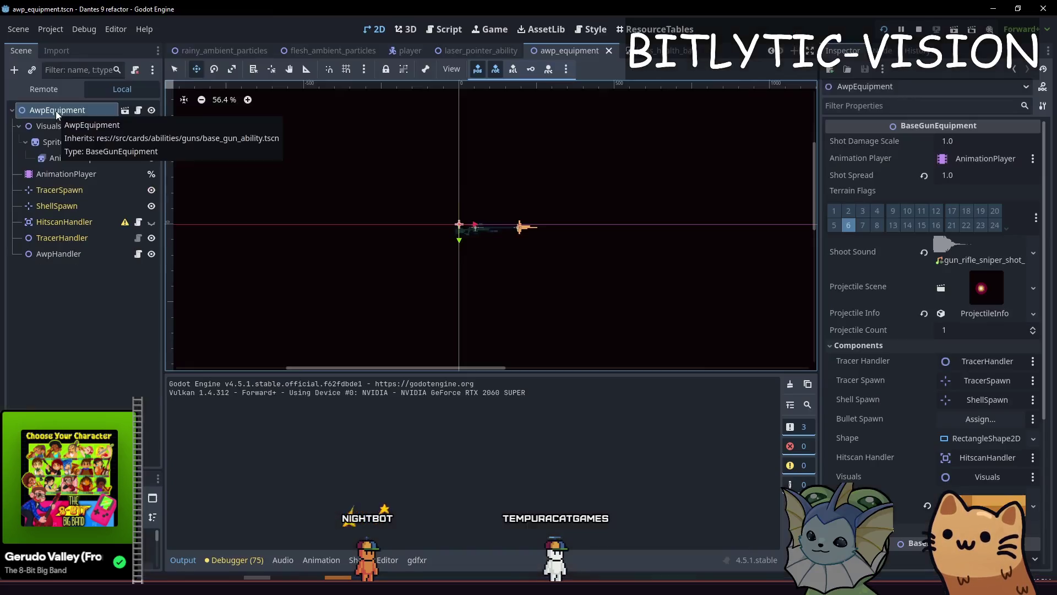
Dismiss the Create New Node dialog and open HitscanHandler's script at the hit-position code around line 116
key("ctrl+a")
key("Escape")
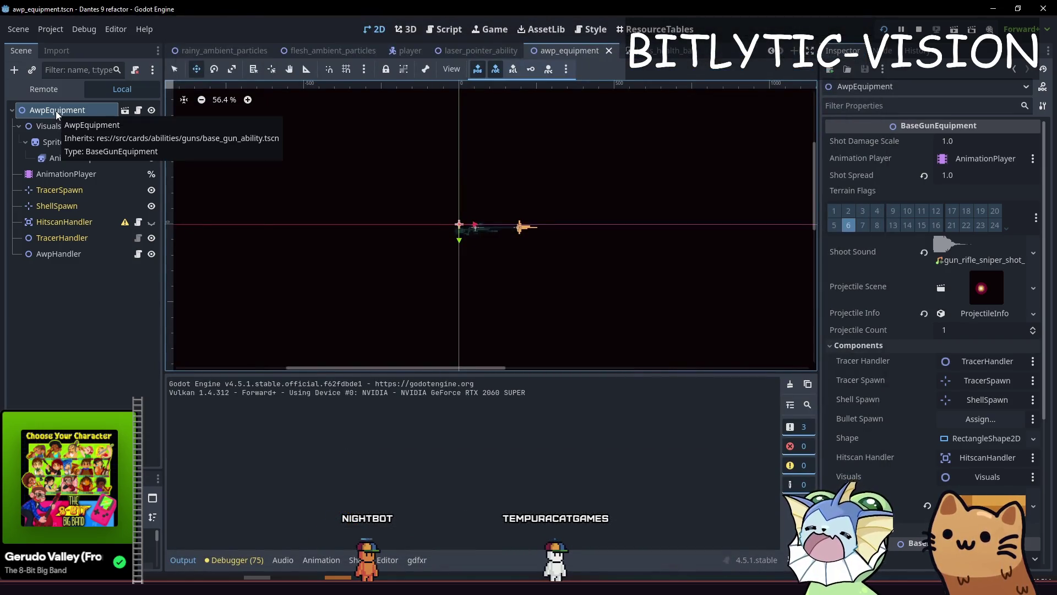
left_click(138, 222)
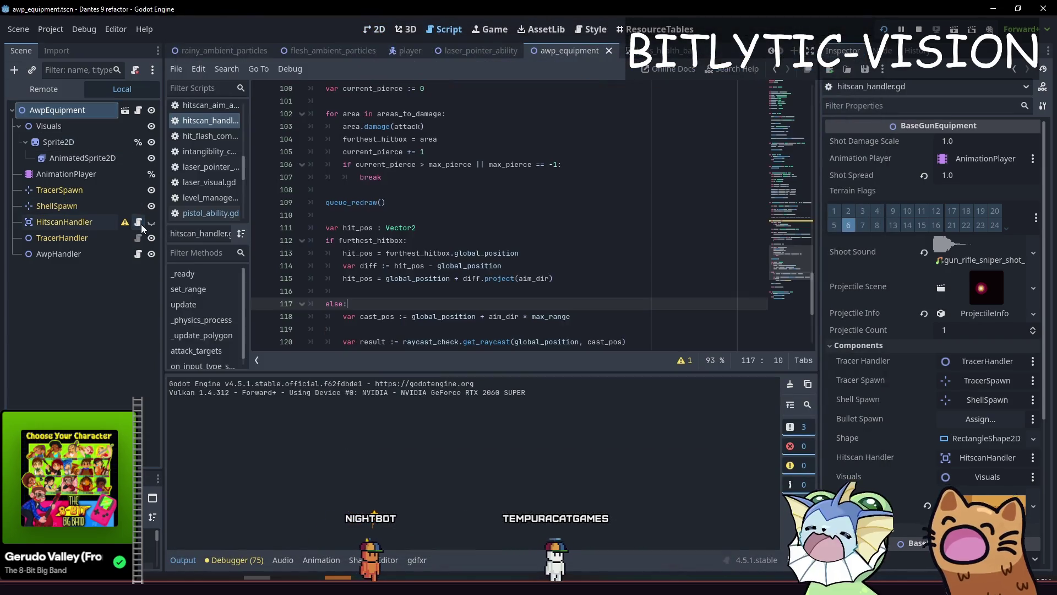
left_click(78, 115)
left_click(550, 215)
left_click(566, 304)
left_click(551, 278)
left_click(551, 290)
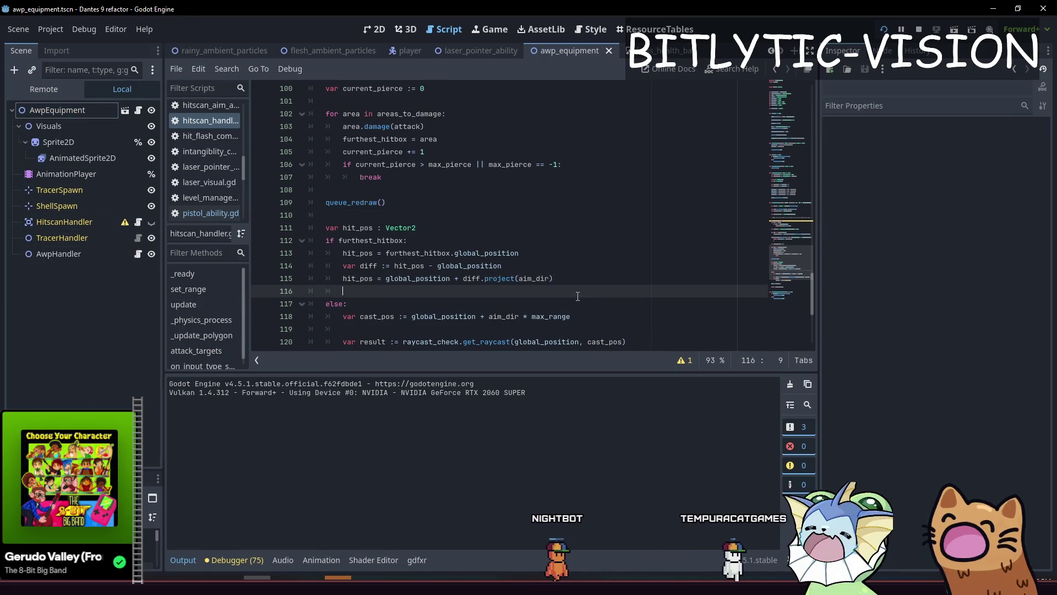
left_click(13, 119)
Enlarge the code area, review the hit signal emit line, and toggle the Components and Card Properties inspector groups
scroll(574, 266, "up", 3)
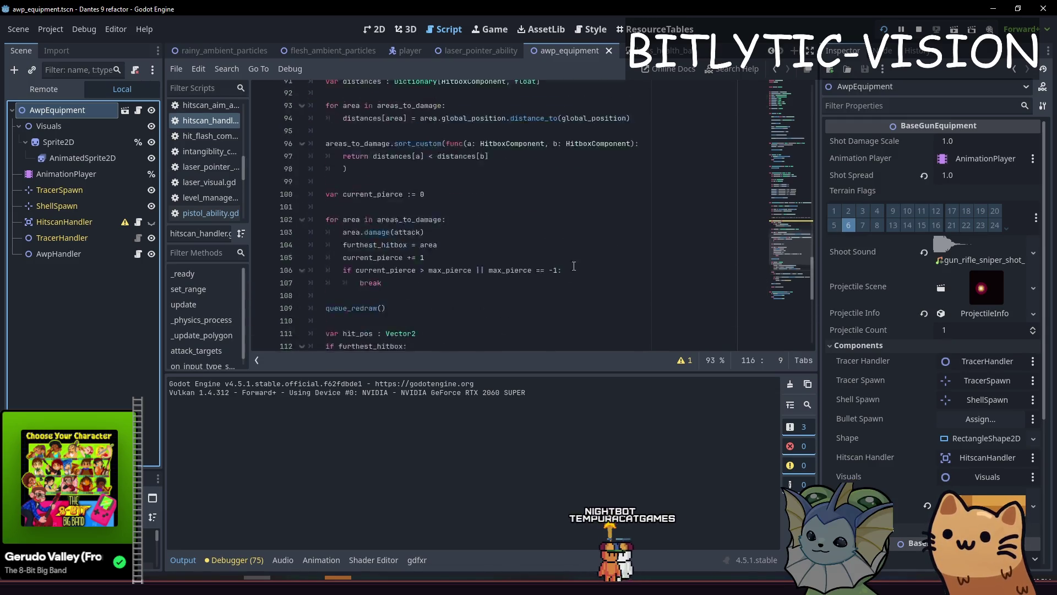
scroll(574, 266, "down", 5)
left_click(182, 560)
left_click(551, 400)
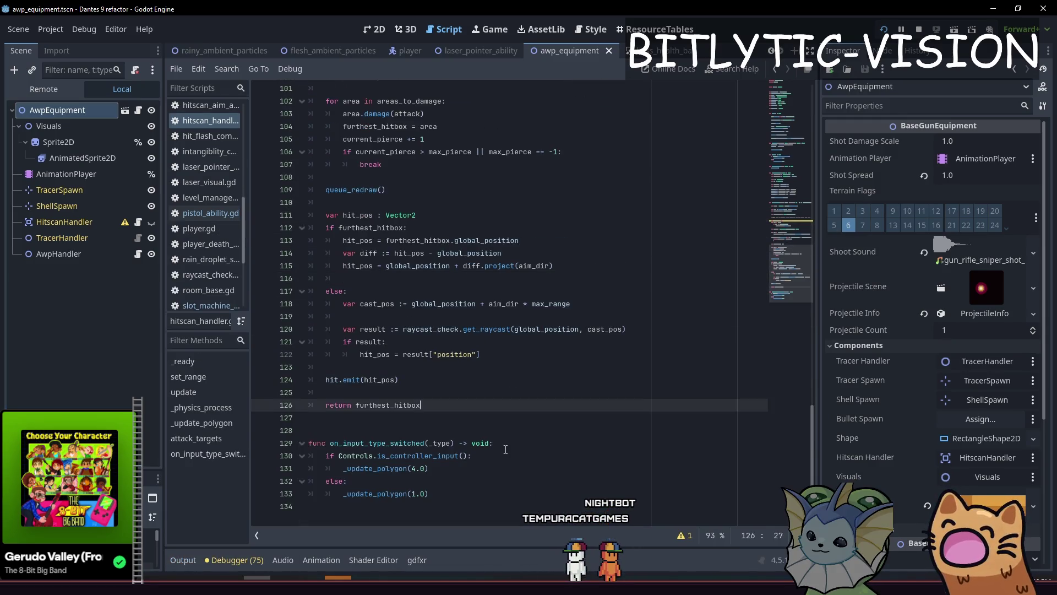
left_click(550, 442)
left_click(551, 380)
left_click(862, 329)
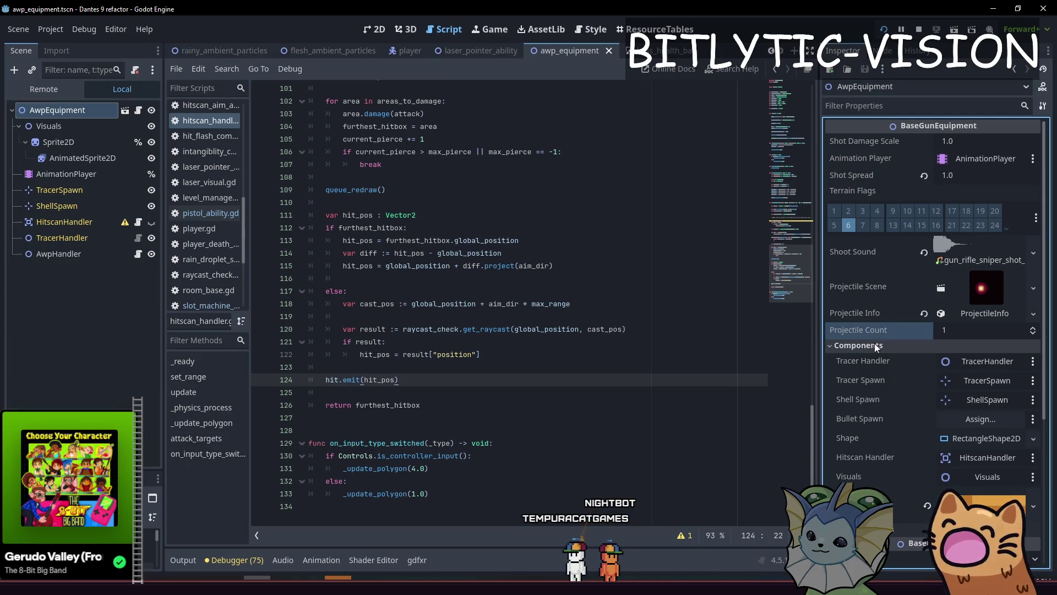
left_click(874, 345)
left_click(871, 358)
left_click(871, 358)
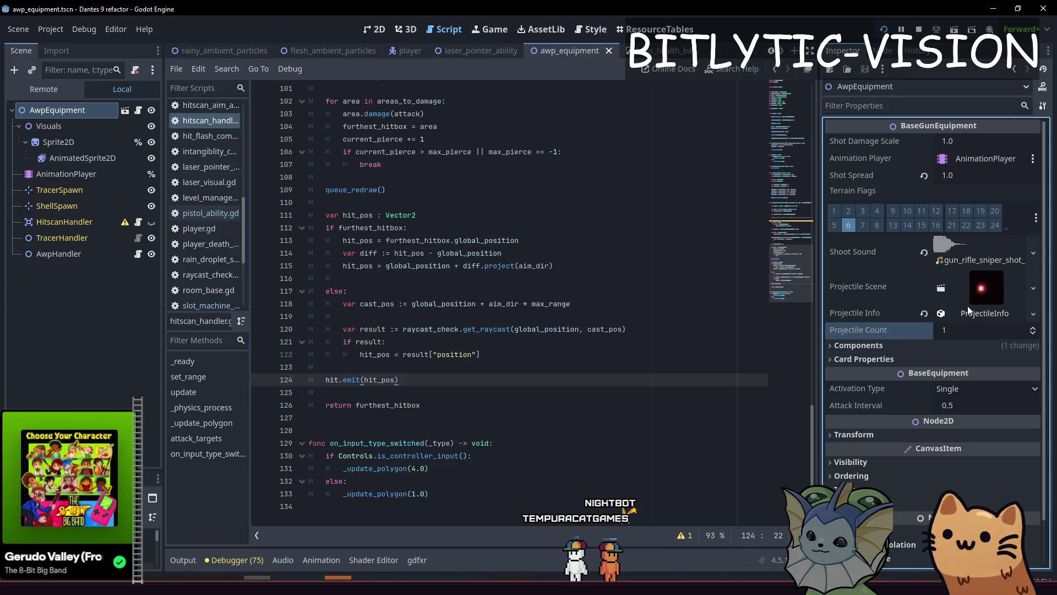
Open pistol_ability.gd and select the exported projectile_info variable on line 21
scroll(510, 303, "up", 20)
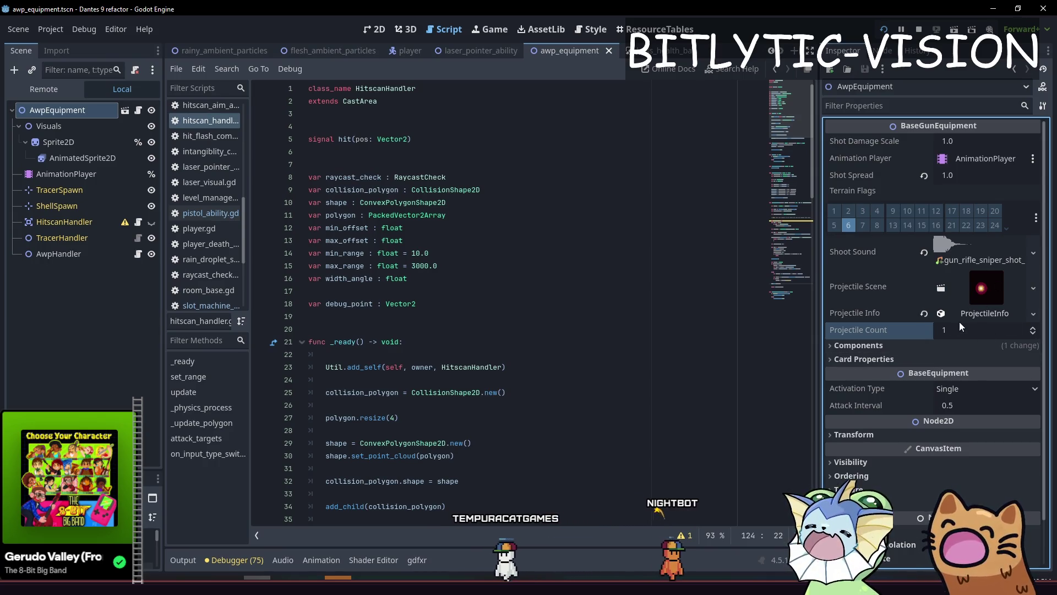
left_click(404, 240)
scroll(395, 243, "down", 3)
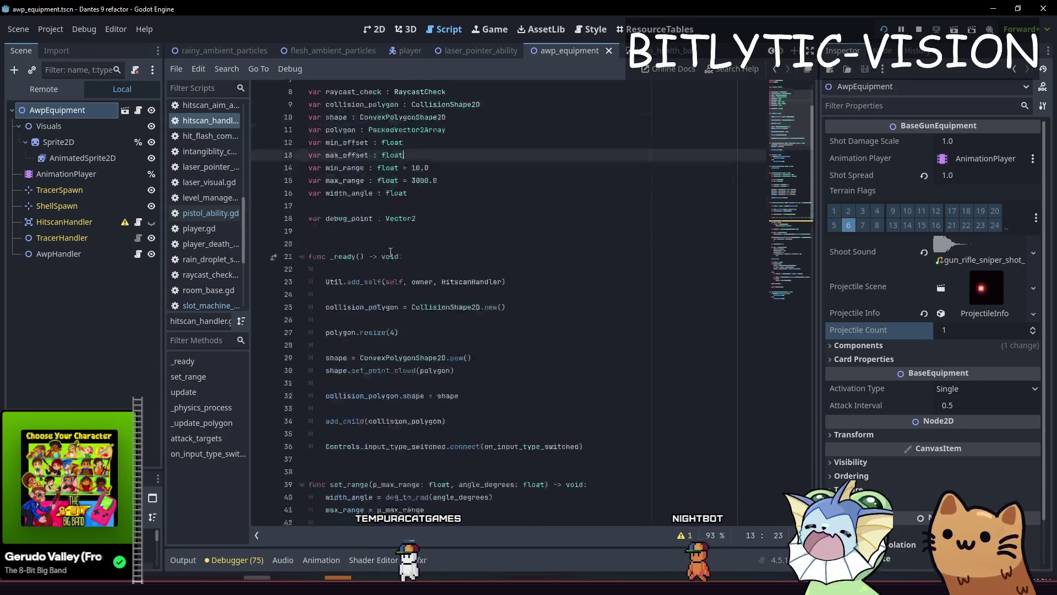
left_click(211, 213)
left_click(388, 253)
scroll(395, 208, "up", 10)
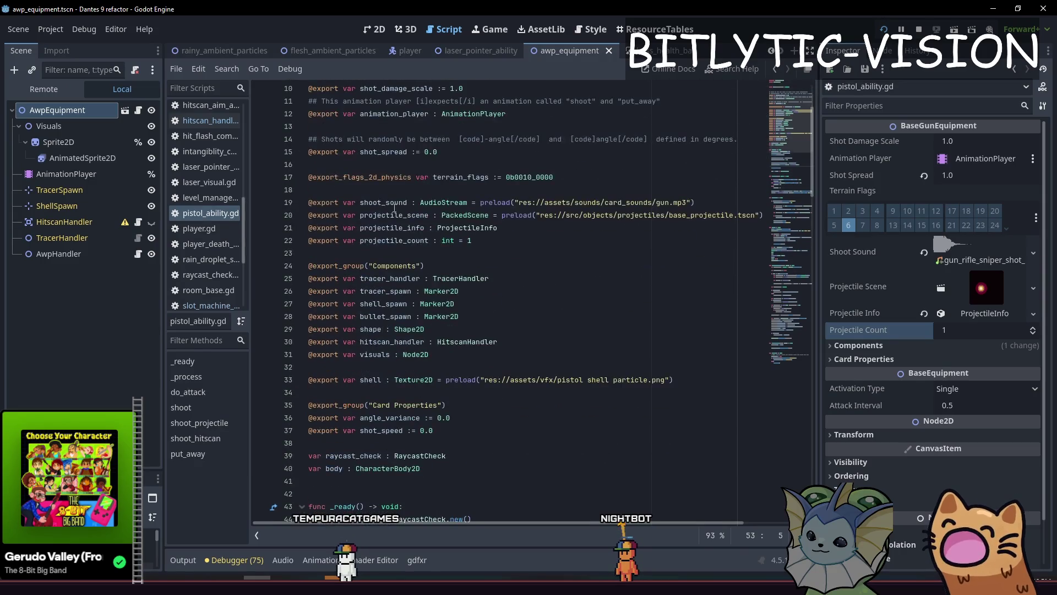
left_click(398, 228)
Search all project files for projectile_info and inspect its uses in projectile.gd
key("ctrl+shift+f")
key("Return")
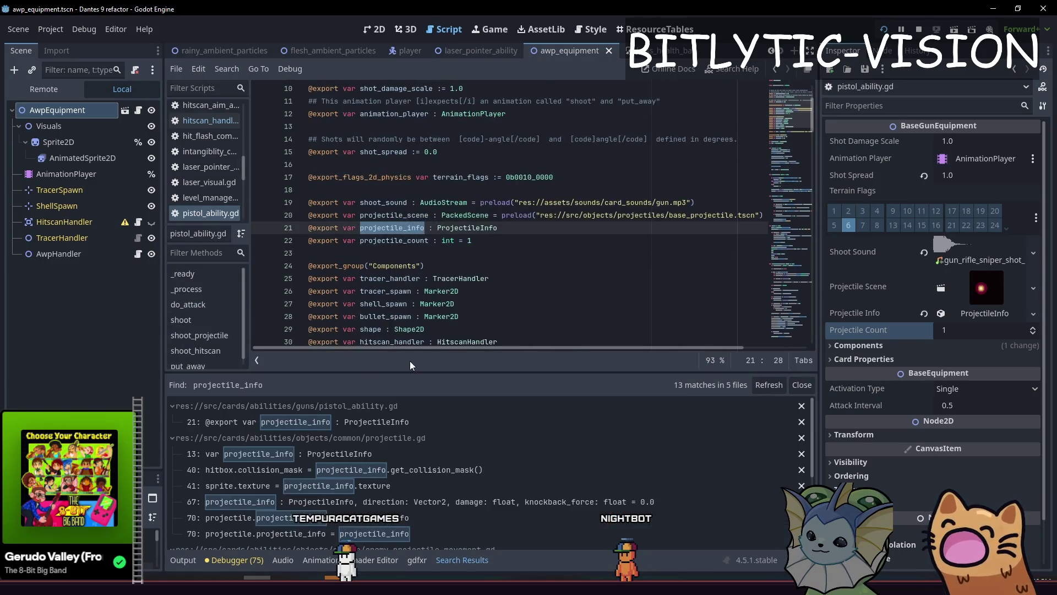
left_click_drag(436, 372, 435, 238)
left_click(334, 336)
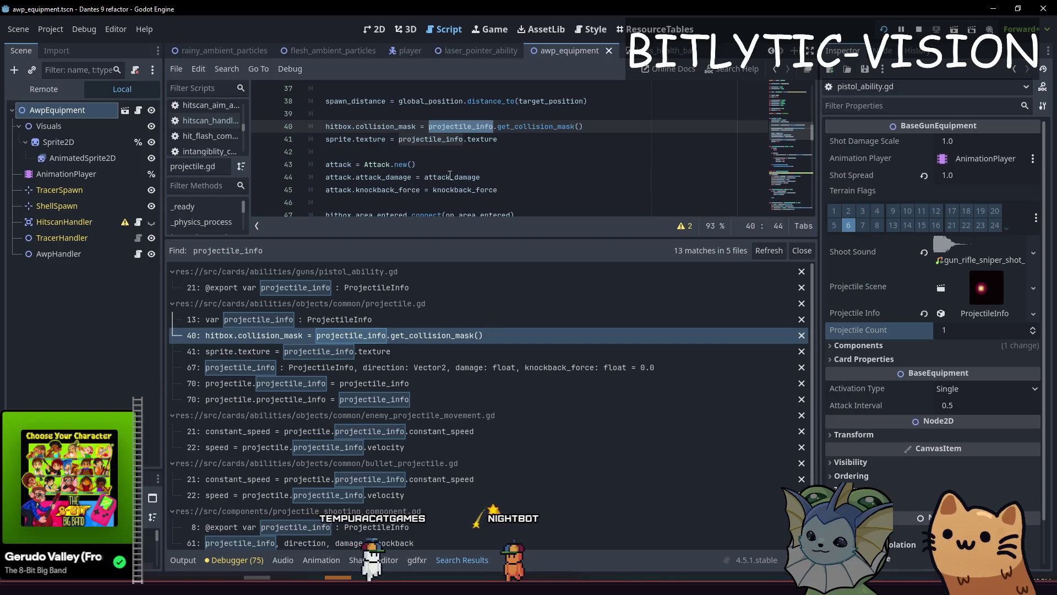
scroll(452, 173, "up", 1)
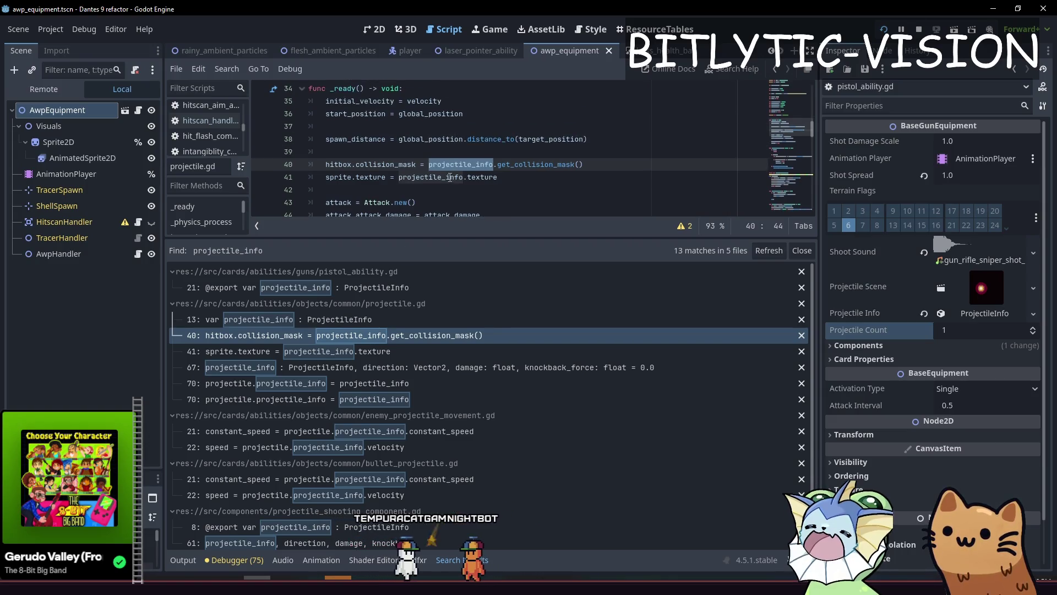
left_click(345, 348)
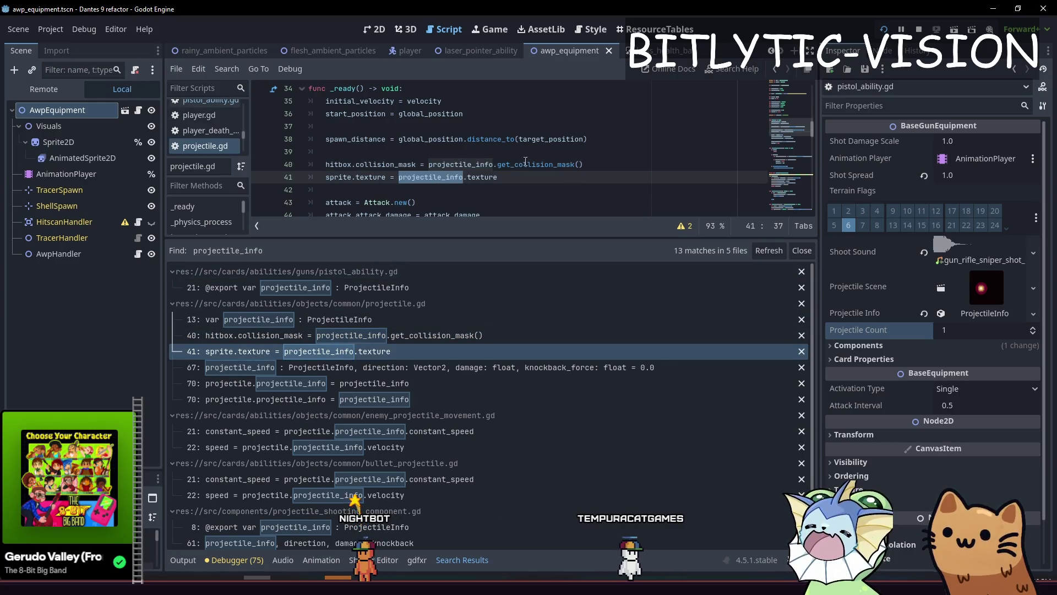
Inspect the AWP's Projectile Info attack type and trace get_collision_mask to return player_flags
left_click(964, 311)
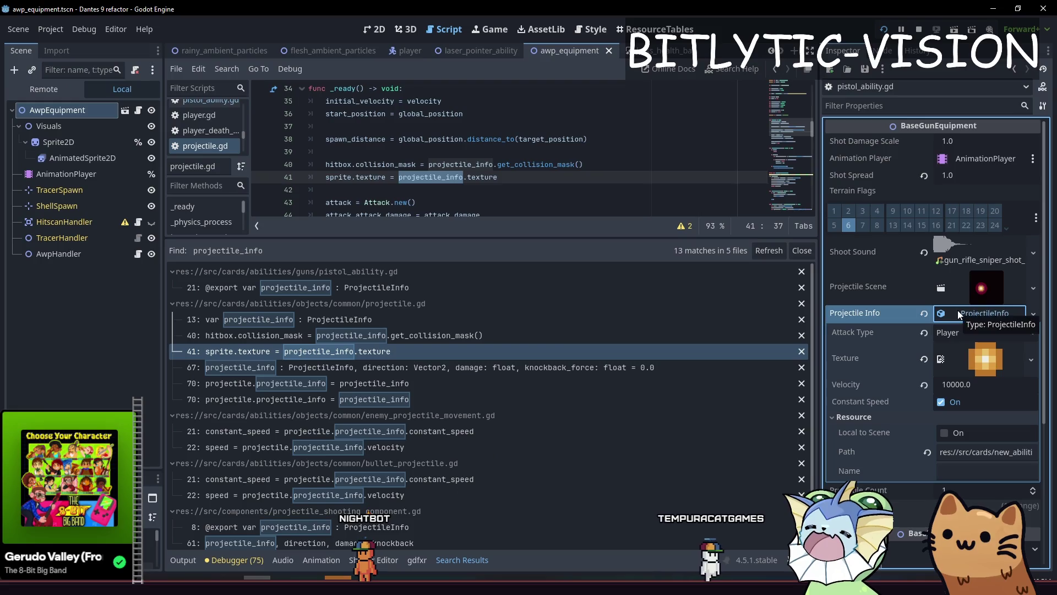
left_click(957, 312)
left_click(440, 337)
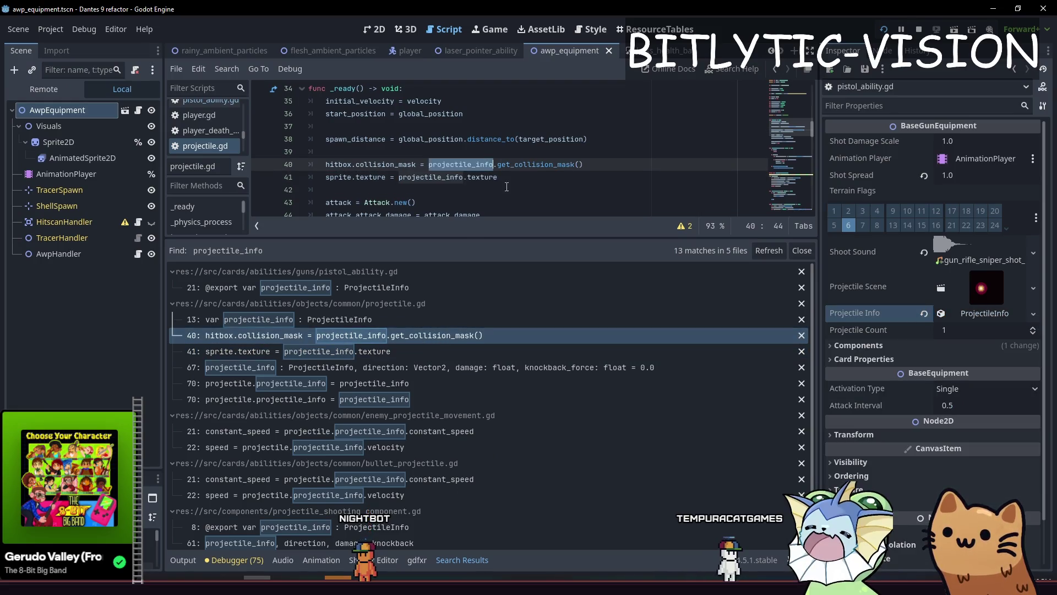
left_click(523, 164, "ctrl")
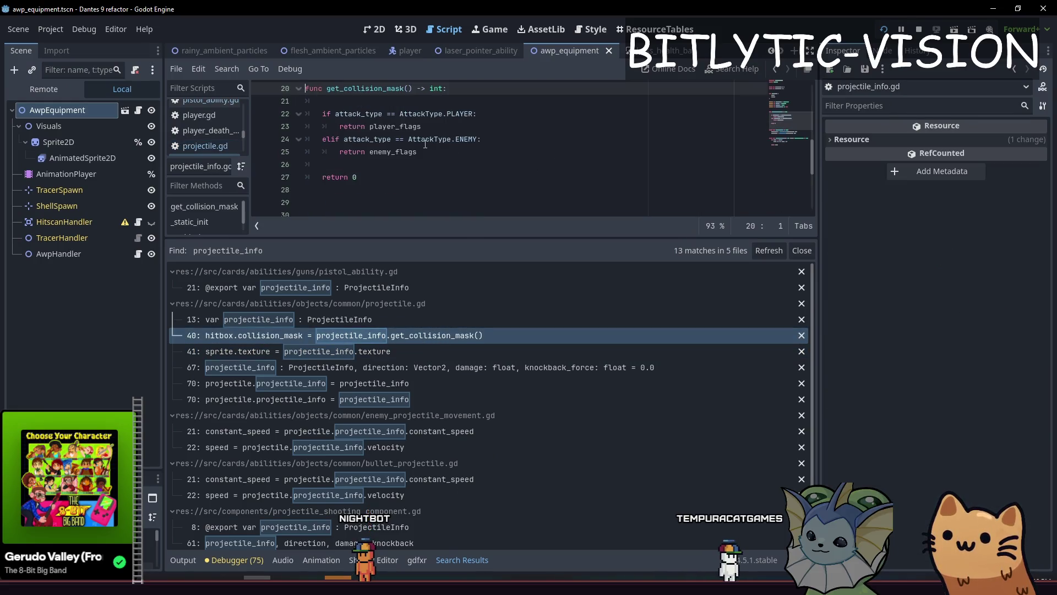
scroll(428, 200, "up", 1)
left_click(428, 201)
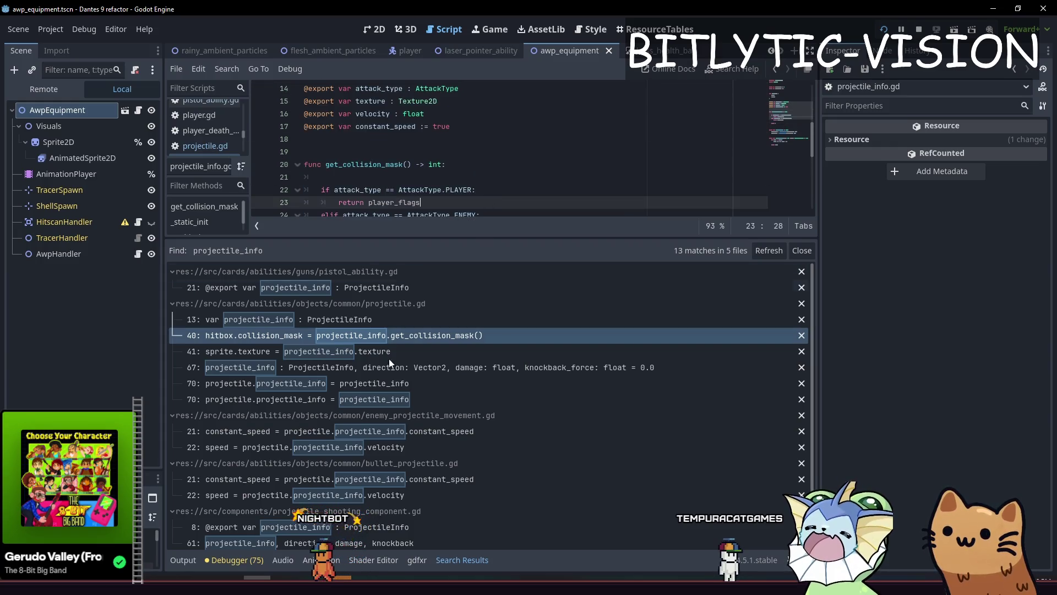
left_click(57, 116)
left_click(965, 312)
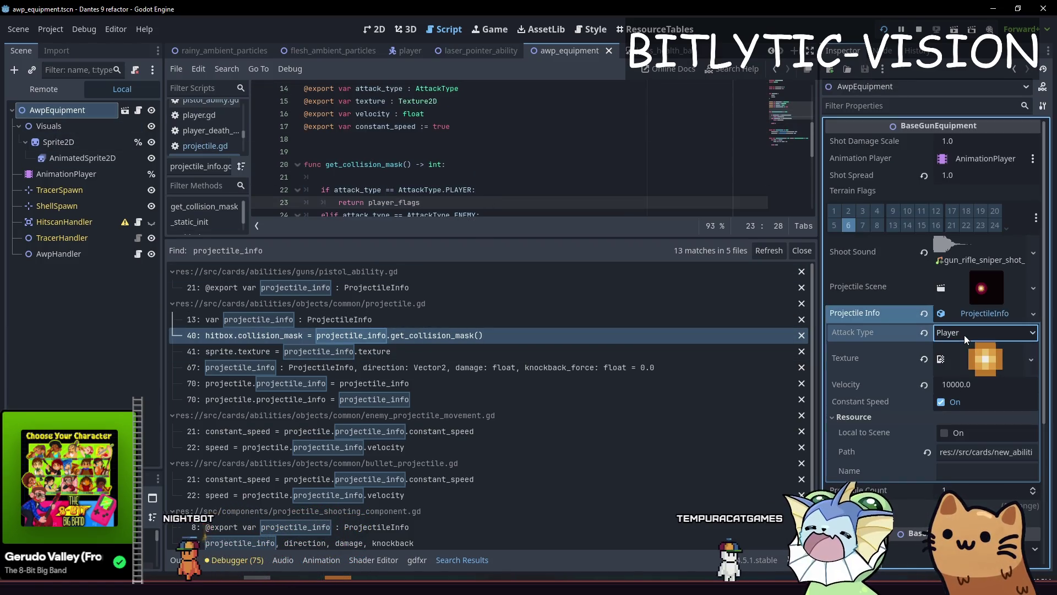
left_click(490, 150)
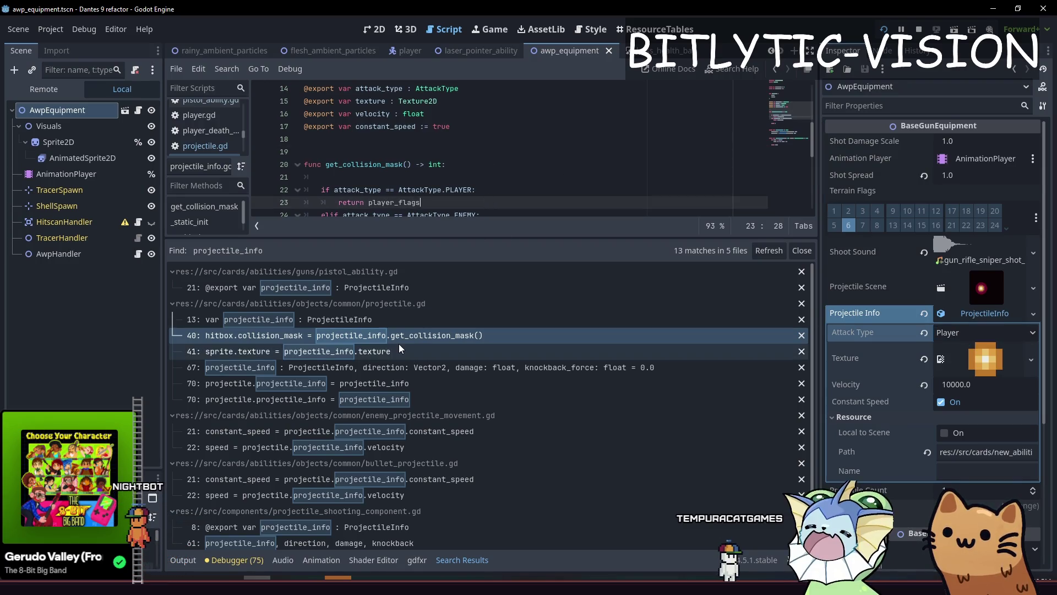
Step through the remaining projectile_info matches, ending at the shooting component's line 61 call
left_click(395, 366)
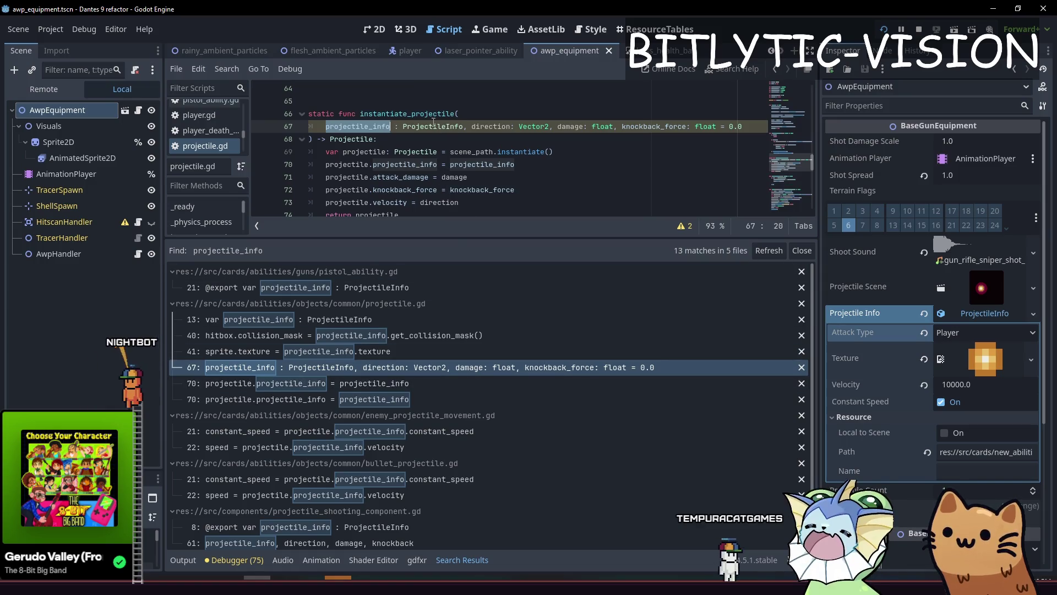
left_click(390, 385)
left_click(383, 397)
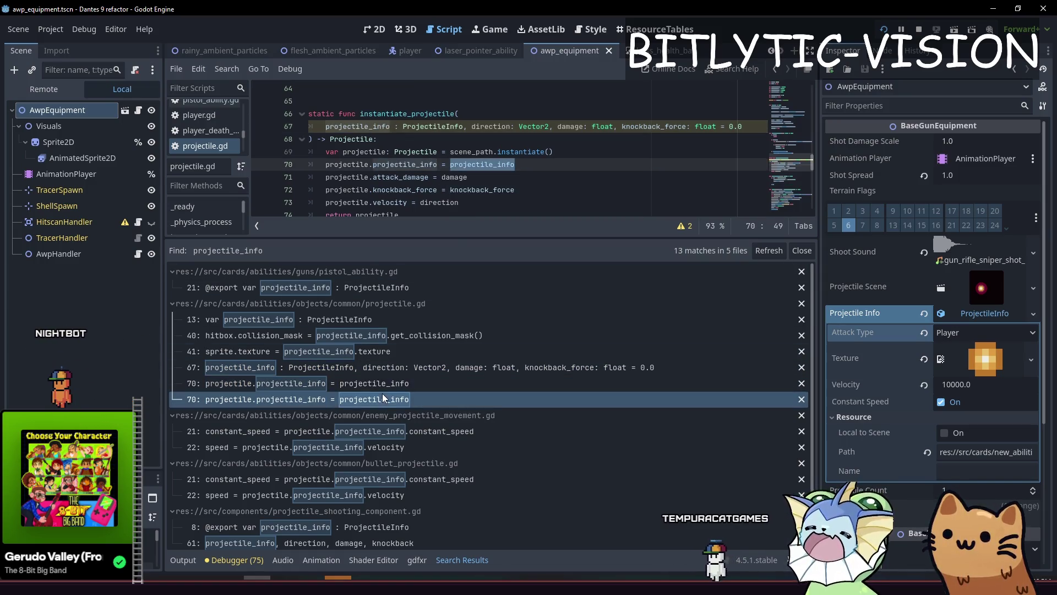
left_click(392, 435)
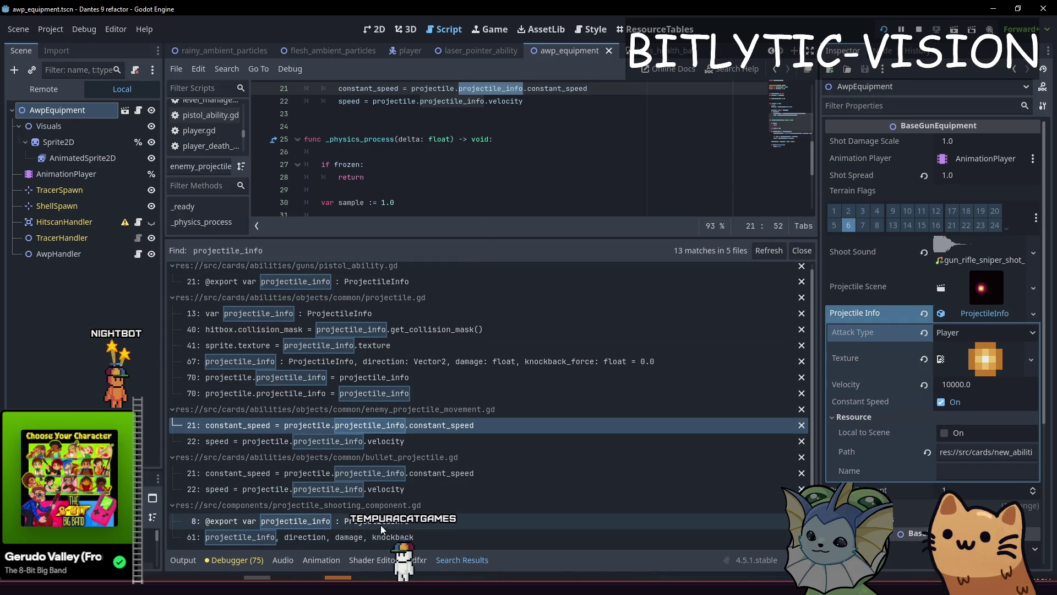
left_click(380, 525)
left_click(375, 536)
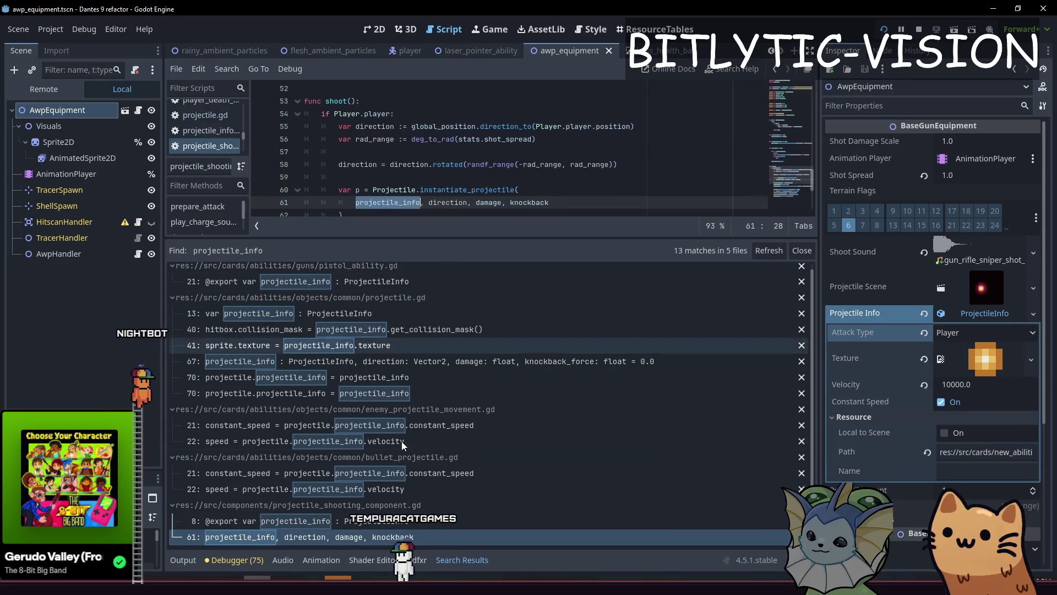
left_click(375, 524)
left_click(374, 537)
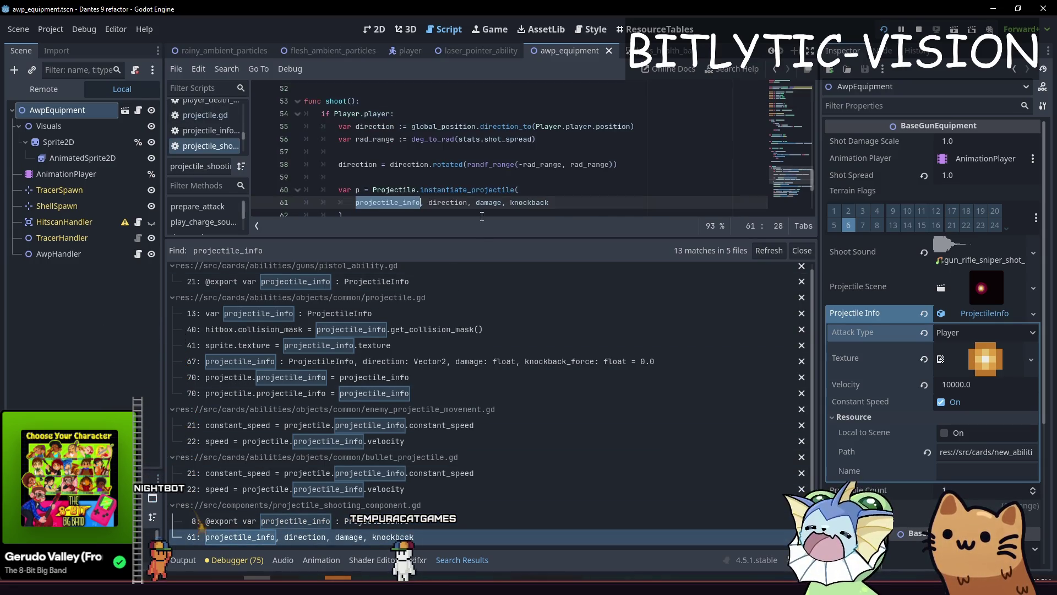
Shrink the search results and review the shoot function up to the knockback export
left_click_drag(482, 237, 487, 471)
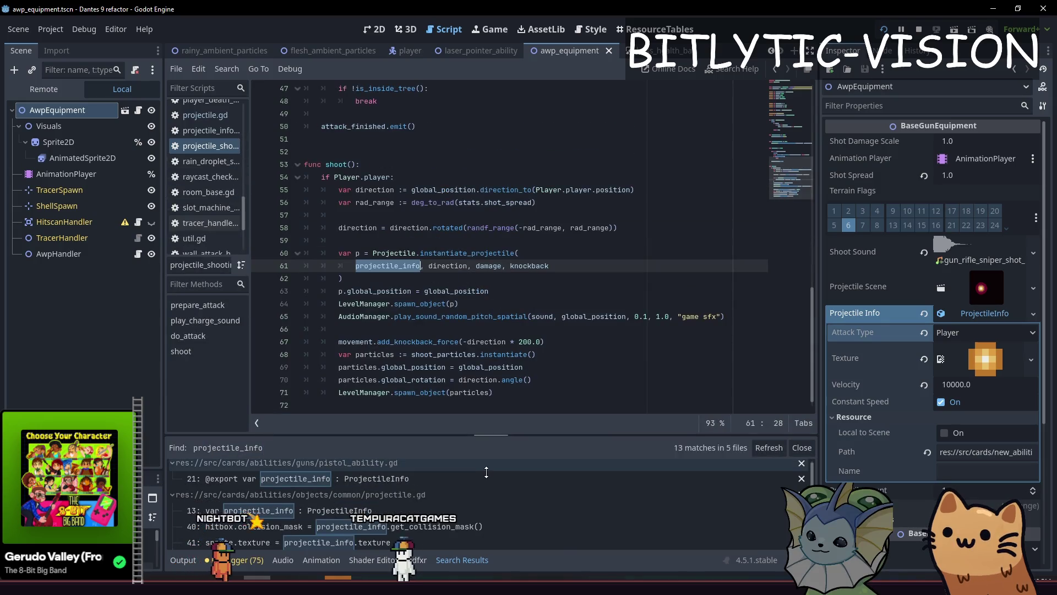
left_click(496, 291)
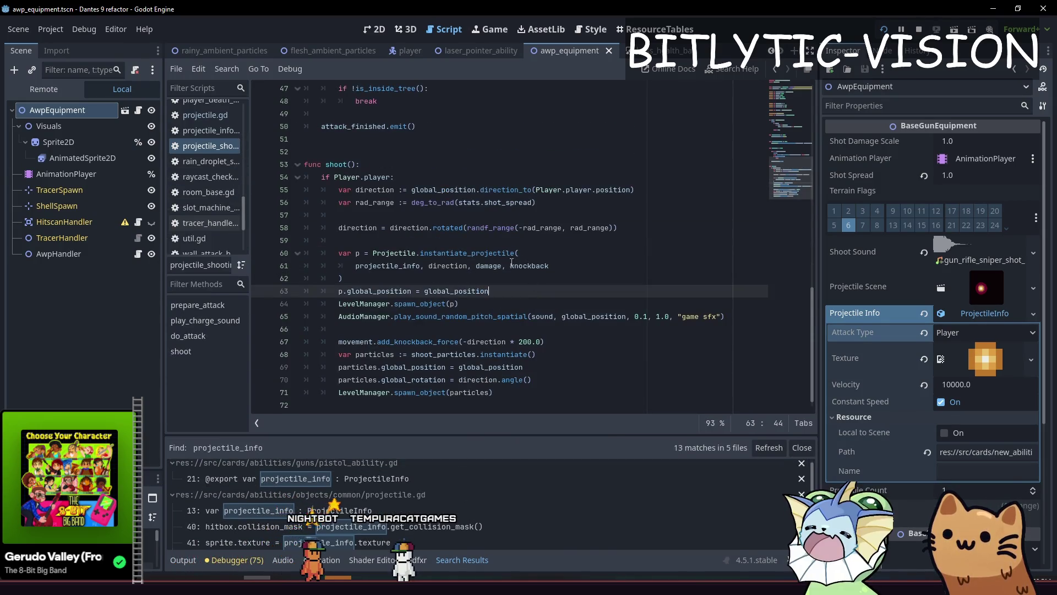
scroll(336, 214, "up", 1)
left_click(347, 202)
scroll(374, 165, "up", 14)
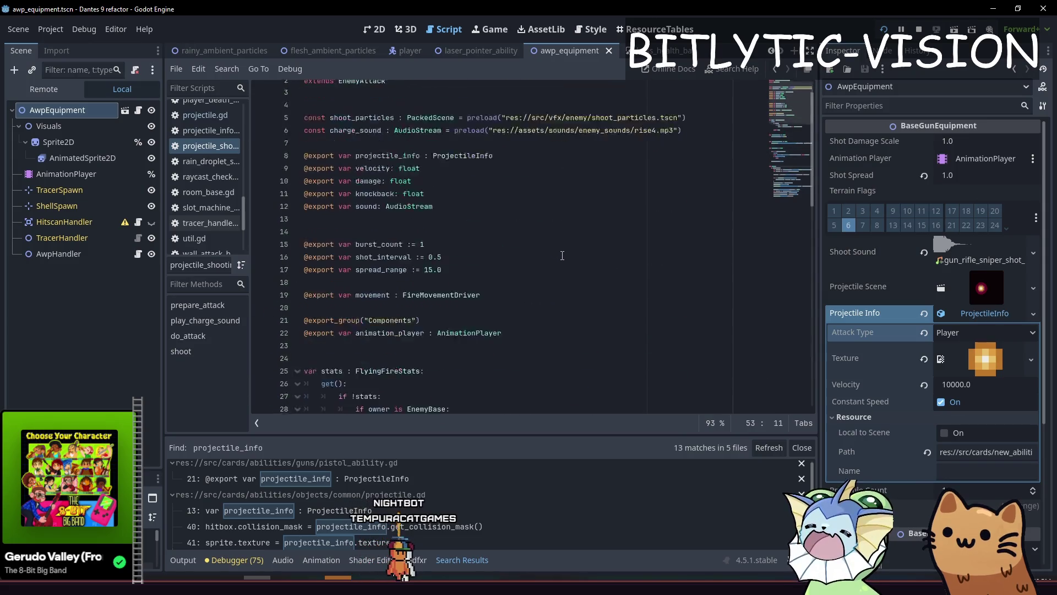
left_click(604, 215)
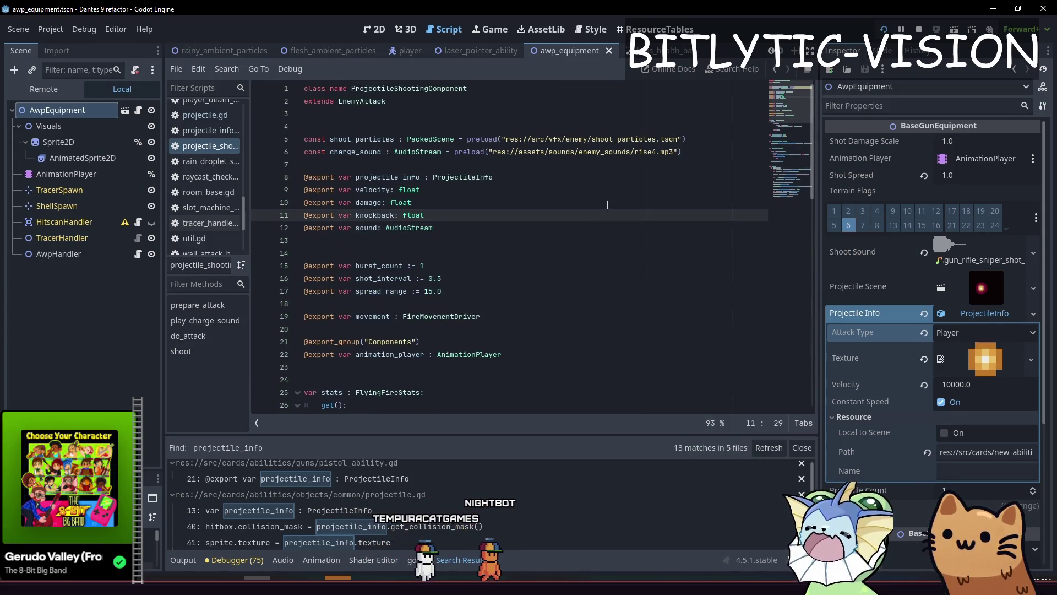
Start a quick file search for 'fl'
key("shift+alt+o")
type("fl")
key("BackSpace")
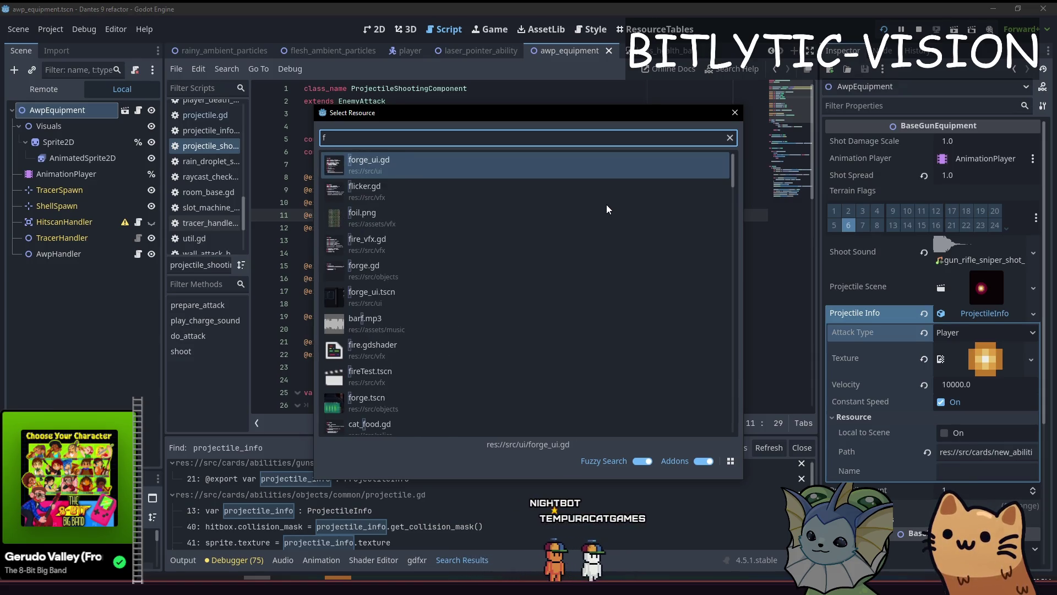
Open flying_fire_projectile_enemy.tscn and inspect its ProjectileShootingComponent scene
type("ly")
key("Return")
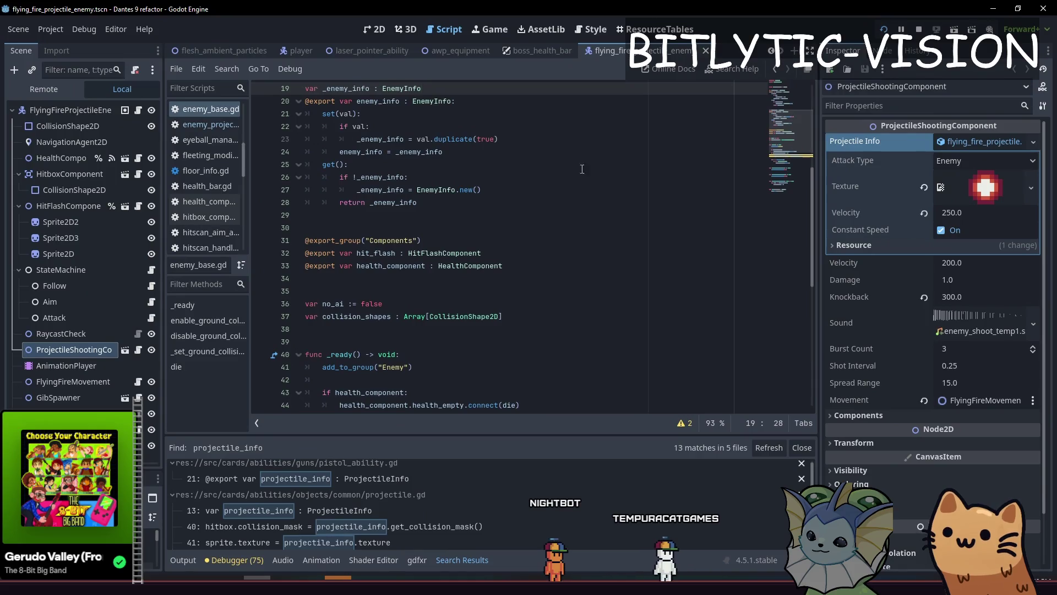
key("ctrl+shift+f")
key("Escape")
key("alt+shift+o")
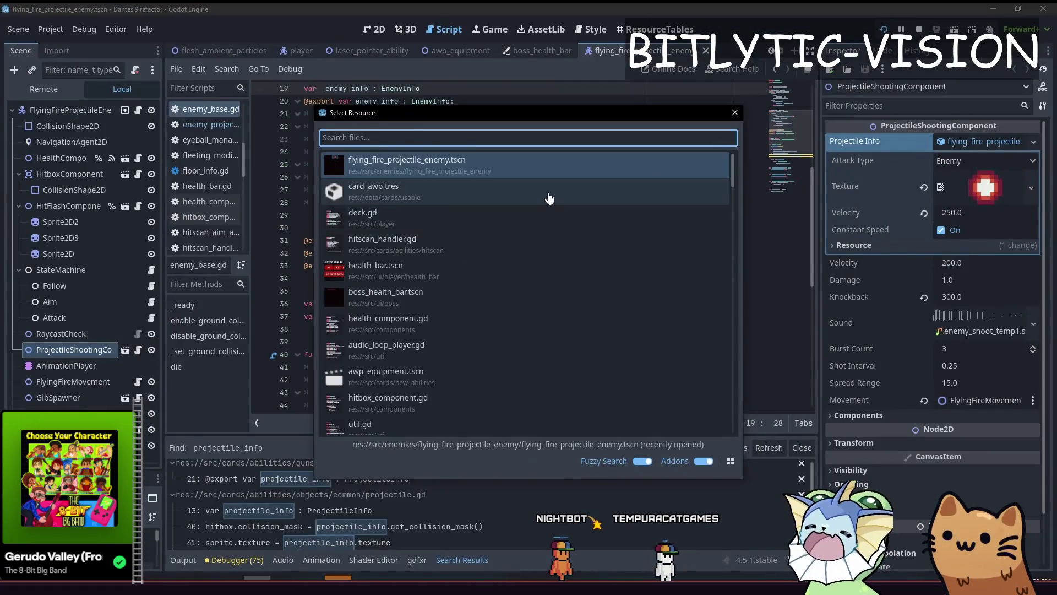
key("Escape")
left_click(84, 111)
left_click(101, 349)
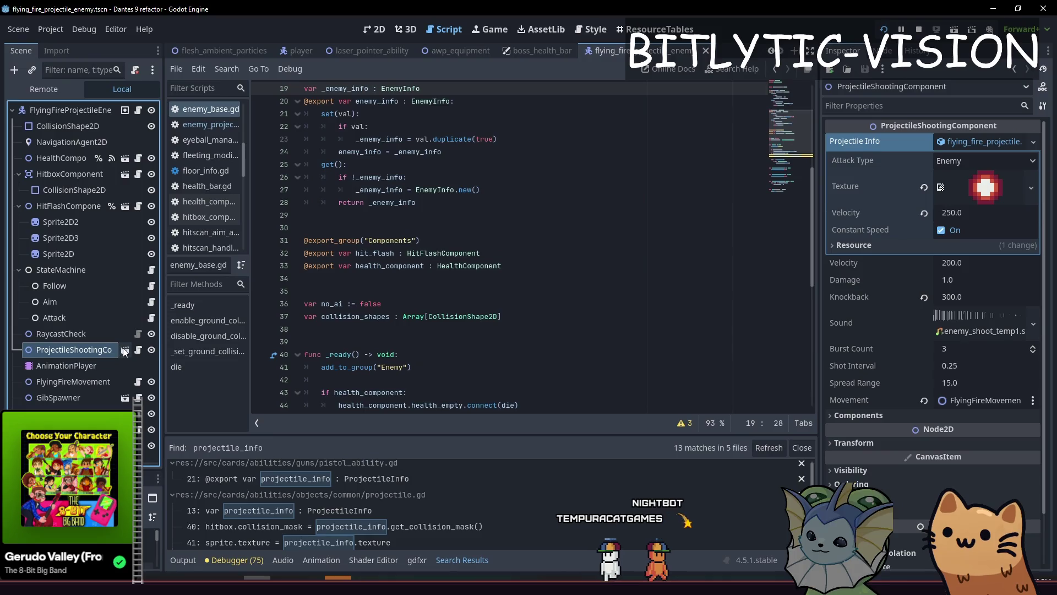
left_click(124, 351)
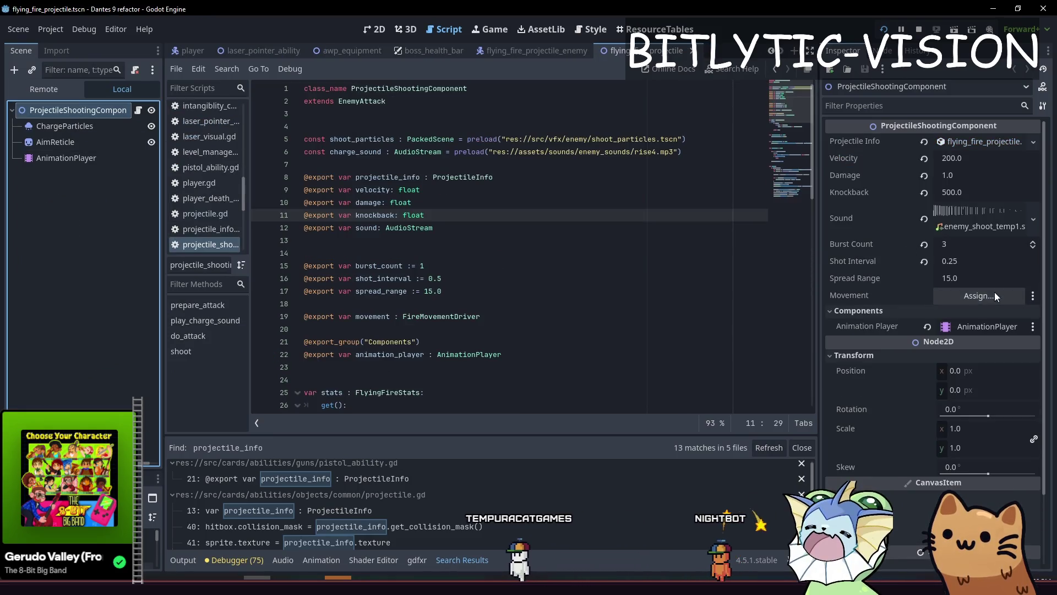
Close both flying fire scenes and open the awp_equipment node's pistol_ability.gd script
key("ctrl+shift+w")
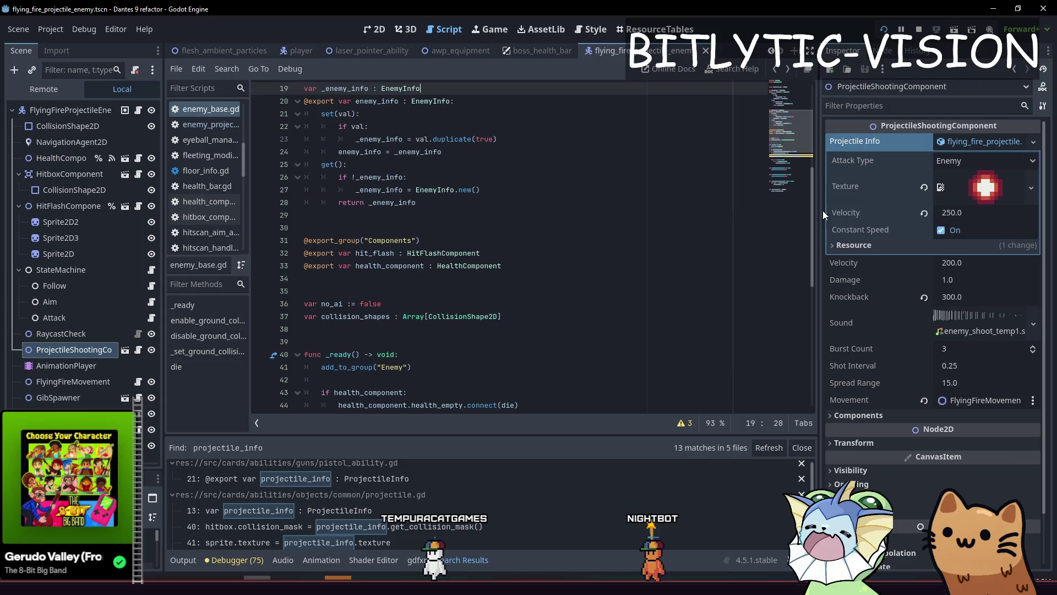
middle_click(609, 49)
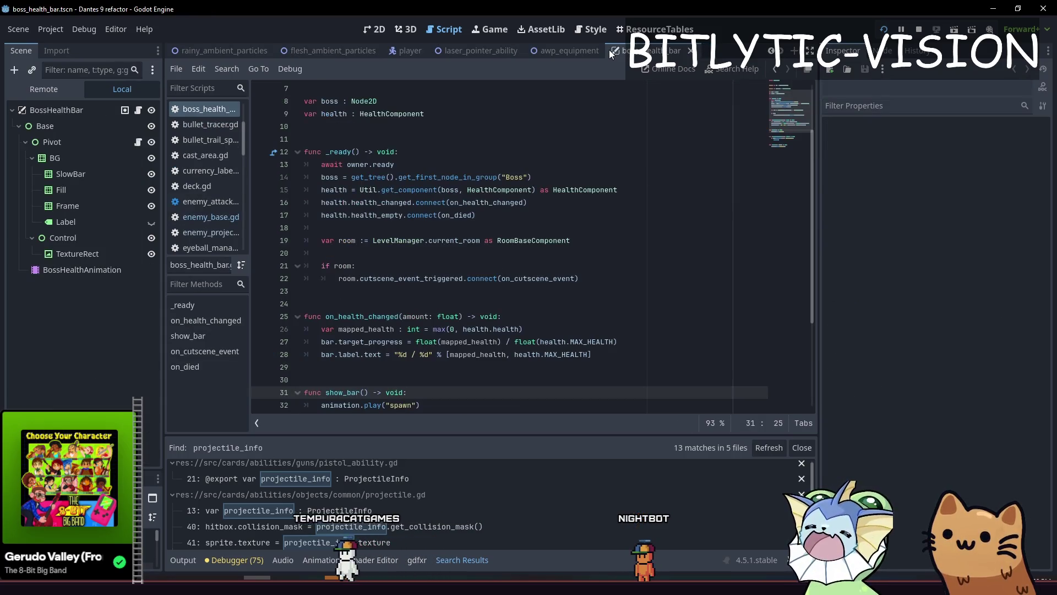
left_click(559, 51)
left_click(139, 111)
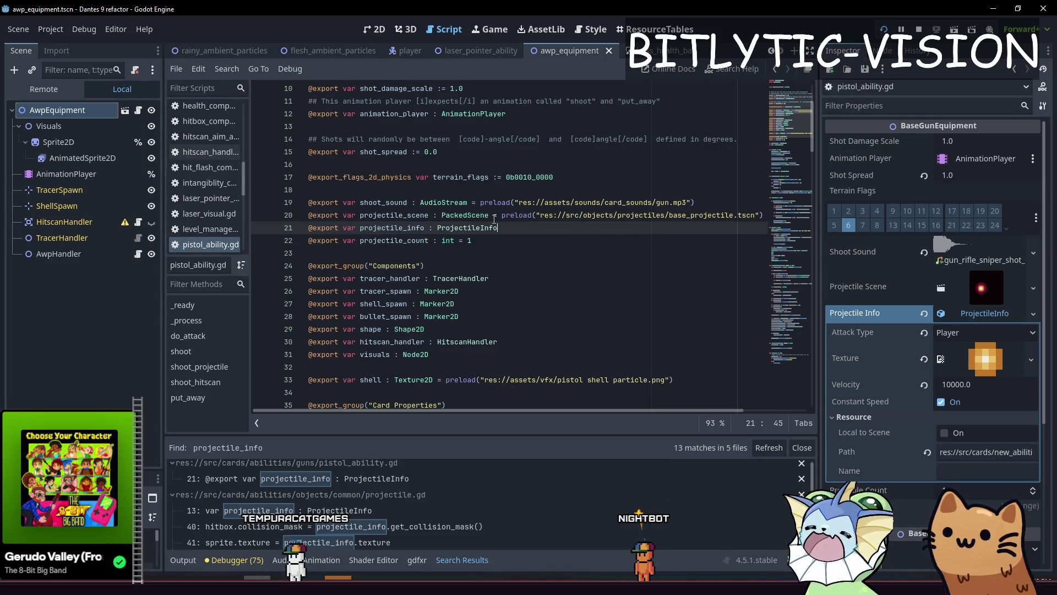
left_click(524, 238)
scroll(496, 235, "down", 3)
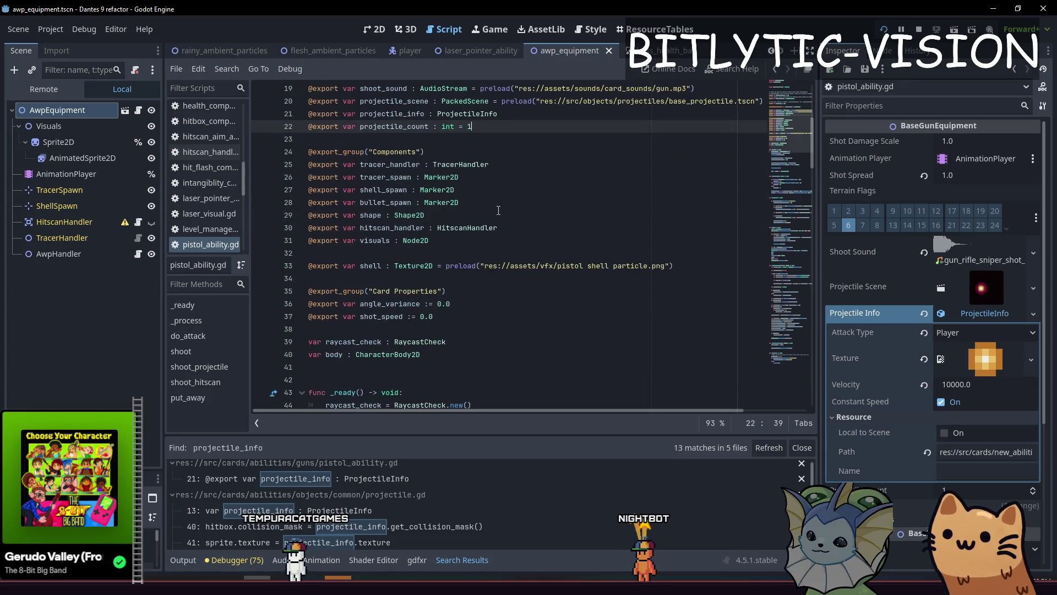
scroll(499, 211, "up", 3)
left_click(441, 189)
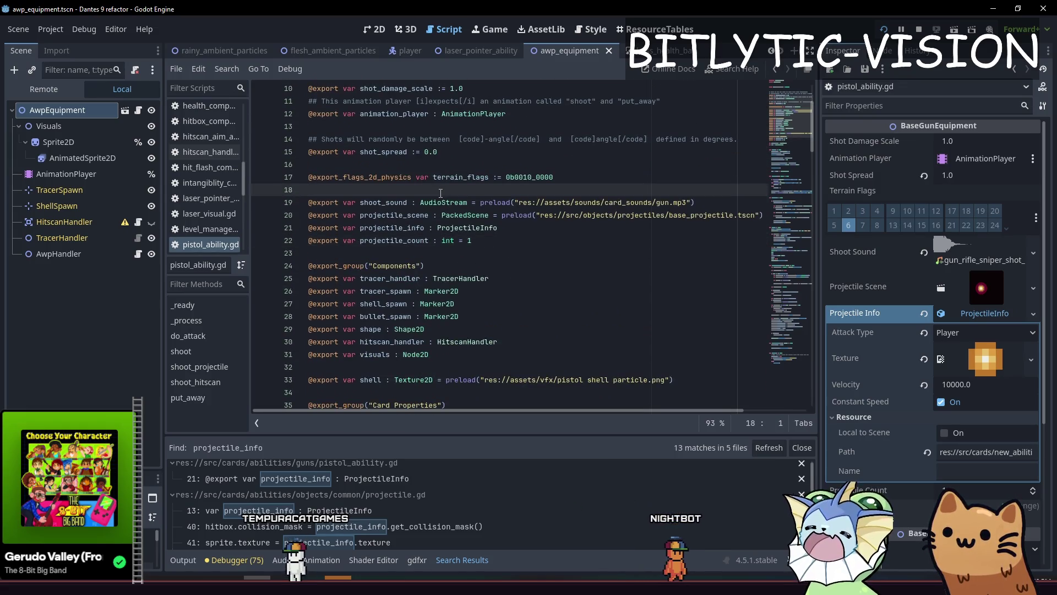
key("Return")
type("@export_group(")
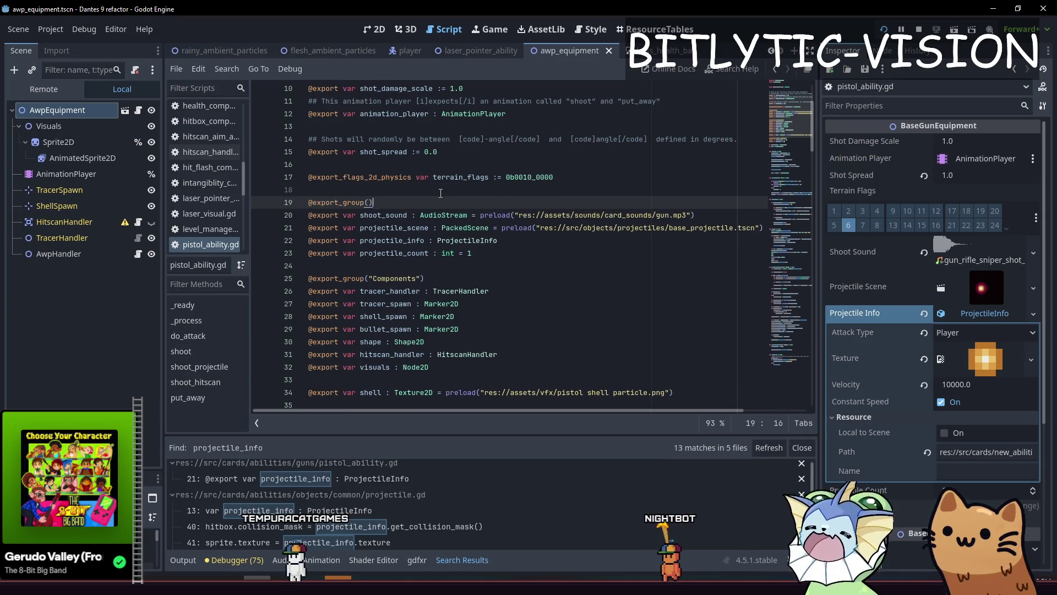
type("\"Pr")
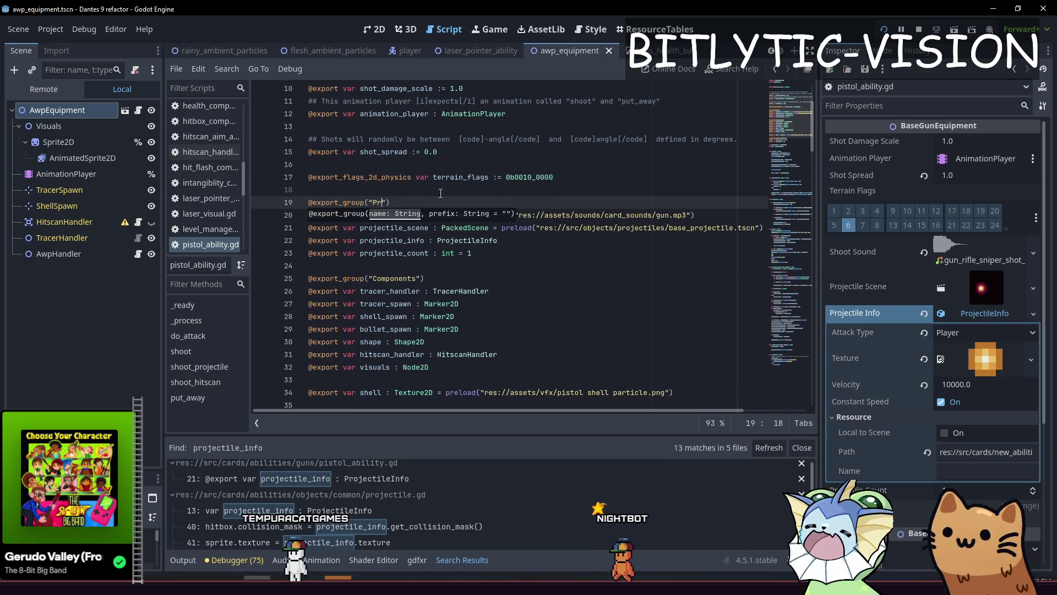
type("ile")
key("Down")
key("Down")
key("Down")
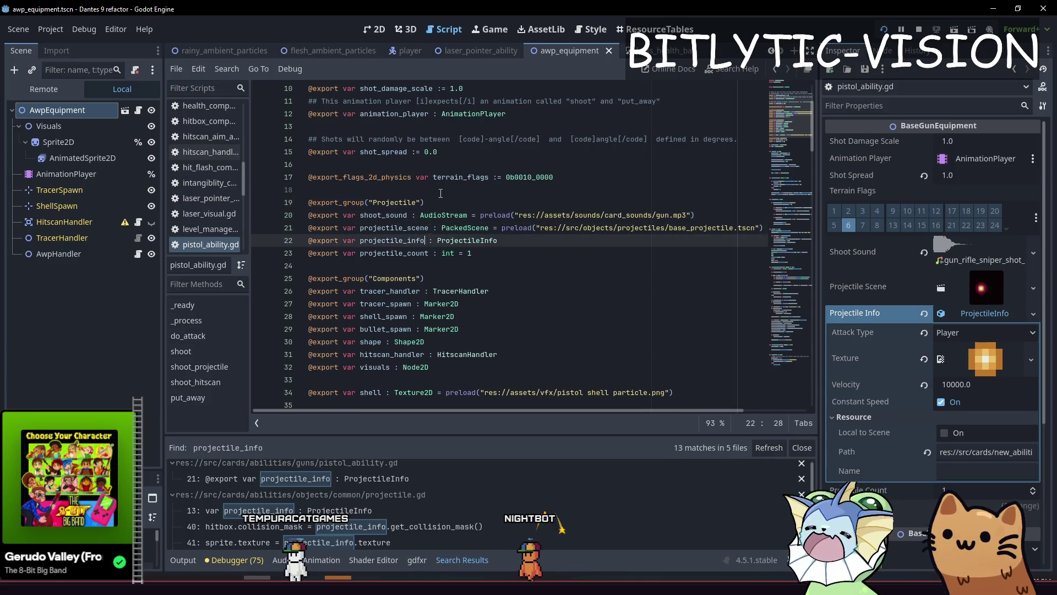
key("Return")
type("@export_group(\"Projectile\")")
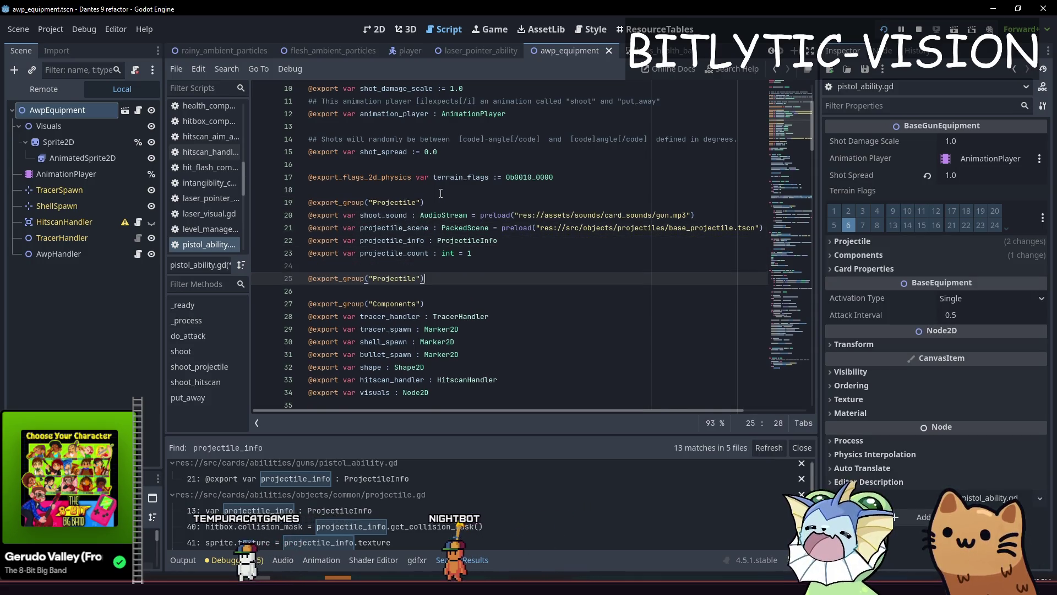
key("BackSpace")
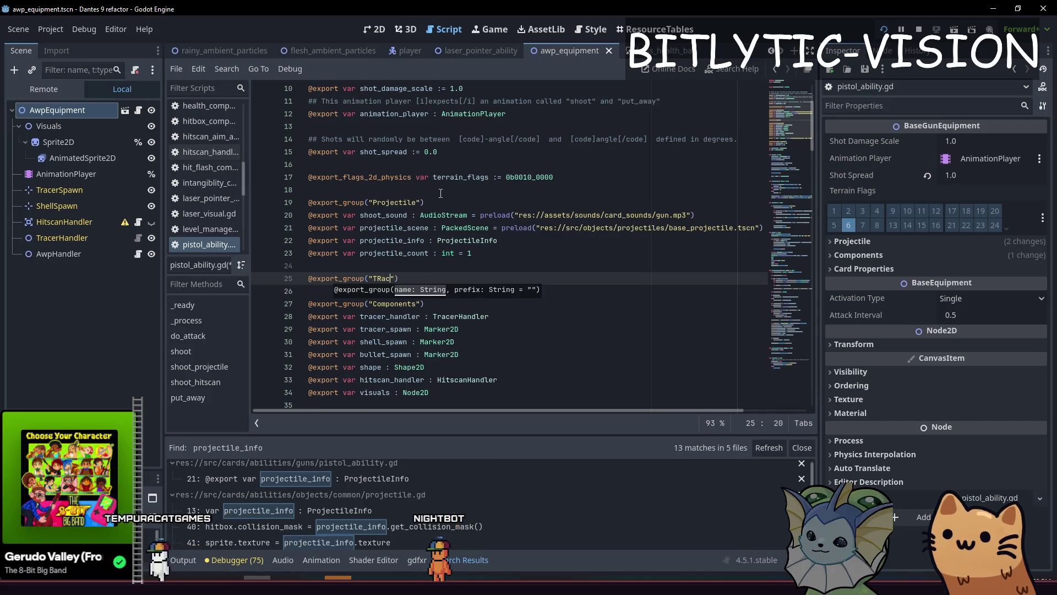
key("Up")
key("Up")
key("Up")
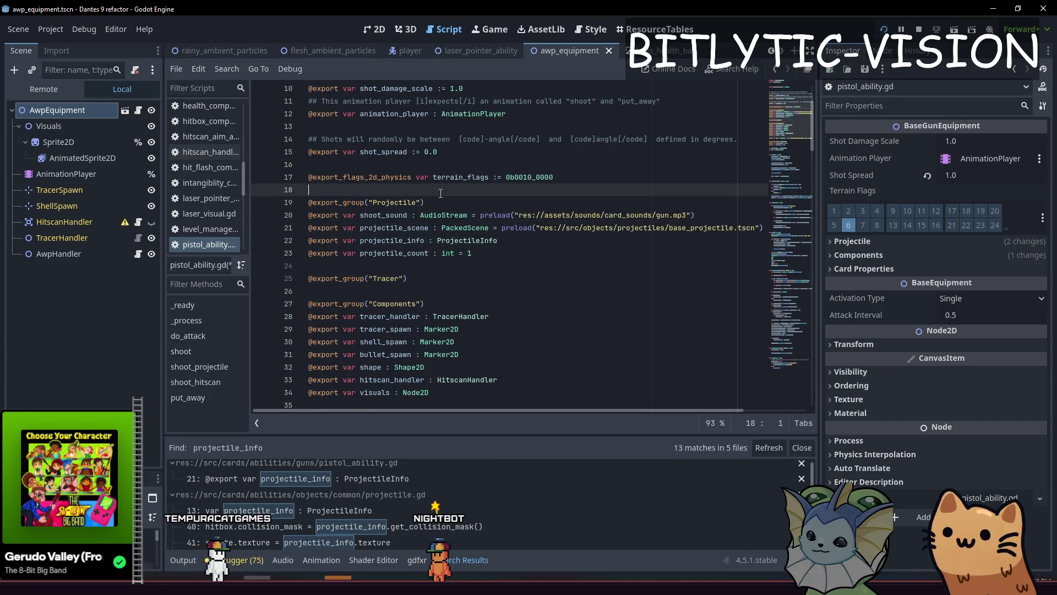
key("Return")
key("Return")
key("Up")
type("@")
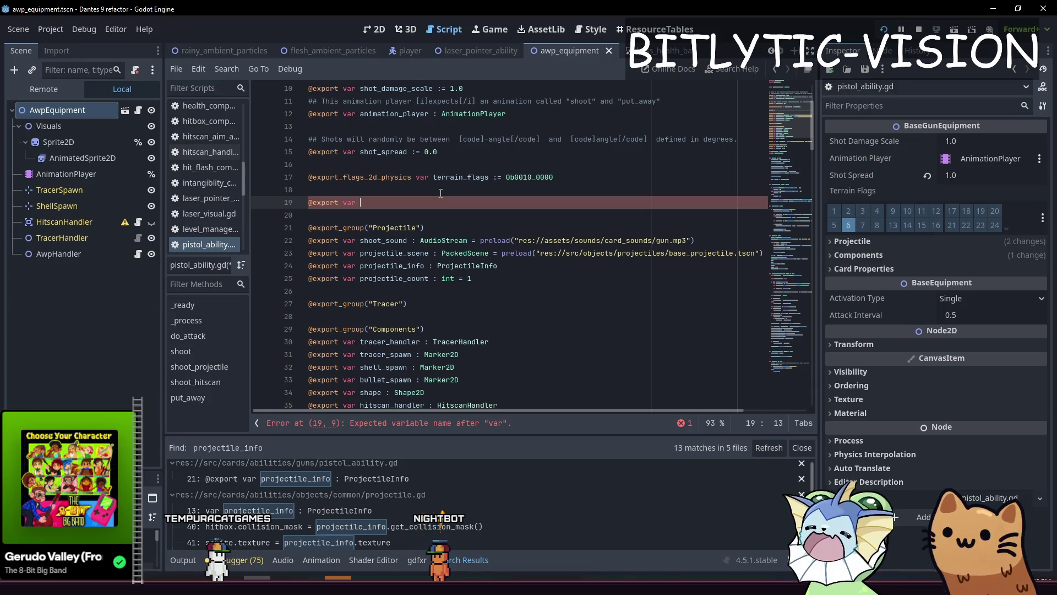
key("Page_Up")
key("Page_Down")
Create a ShootType enum below the shot signal
key("Up")
key("Up")
key("Up")
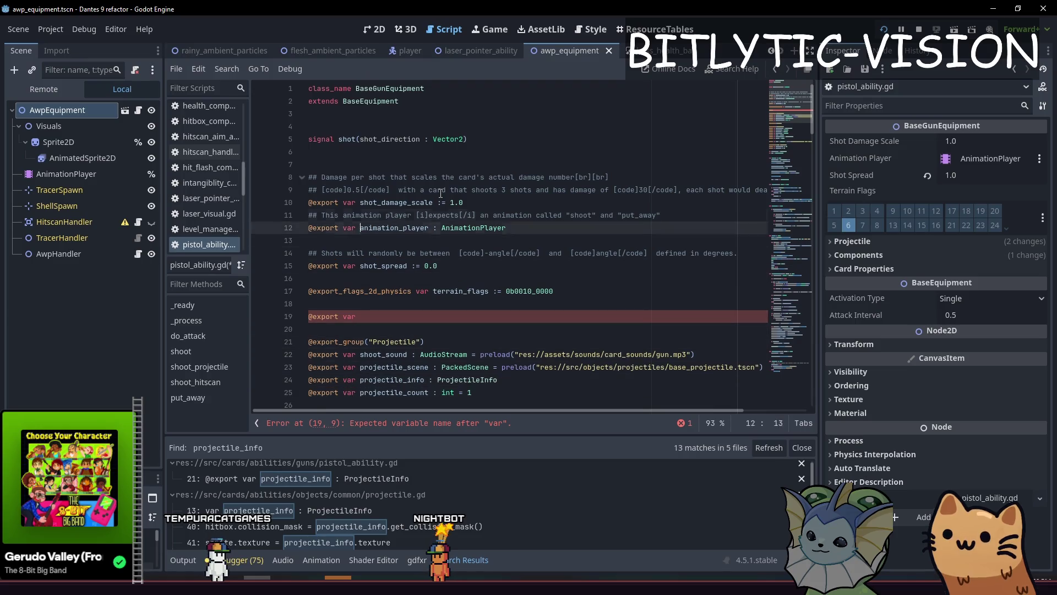
key("Return")
key("Return")
key("Up")
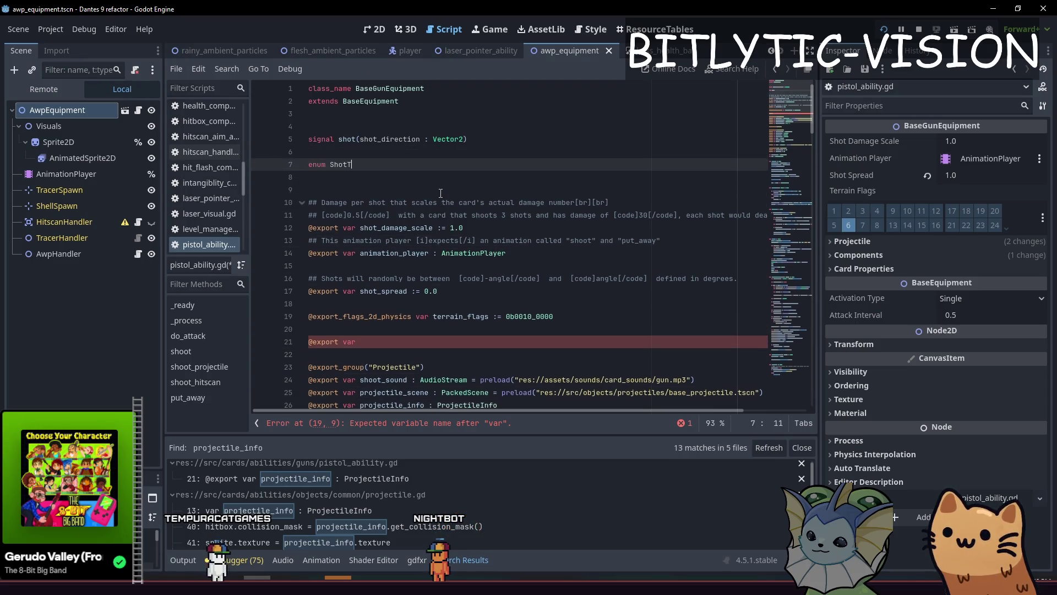
type("{")
key("Return")
key("Up")
key("BackSpace")
Finish the export as shoot_type: ShootType and add PROJECTILE and HITSCAN enum values
key("Down")
key("Down")
key("Down")
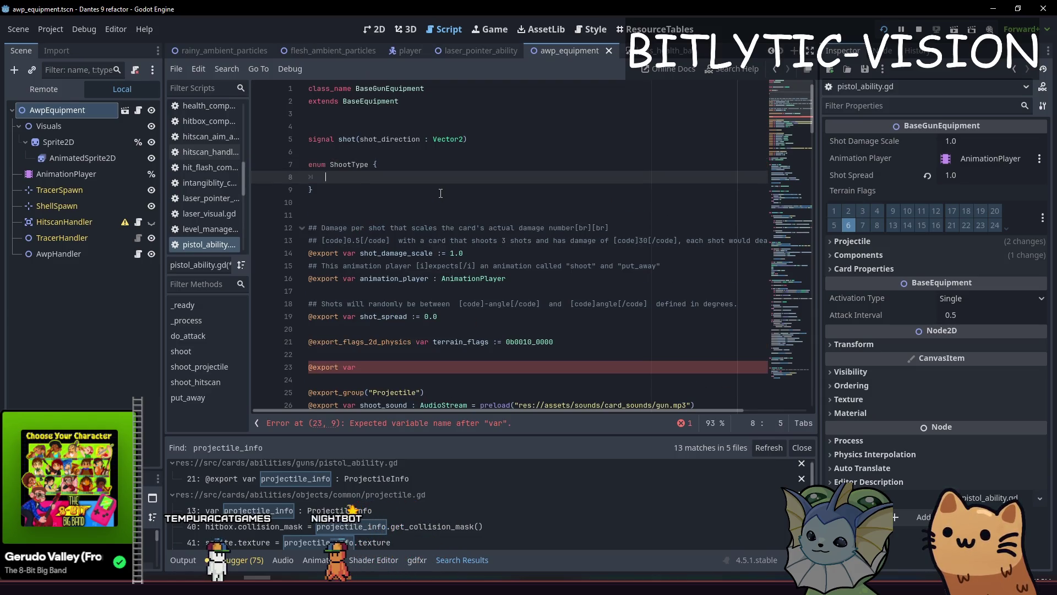
key("Down")
key("Down")
key("Down")
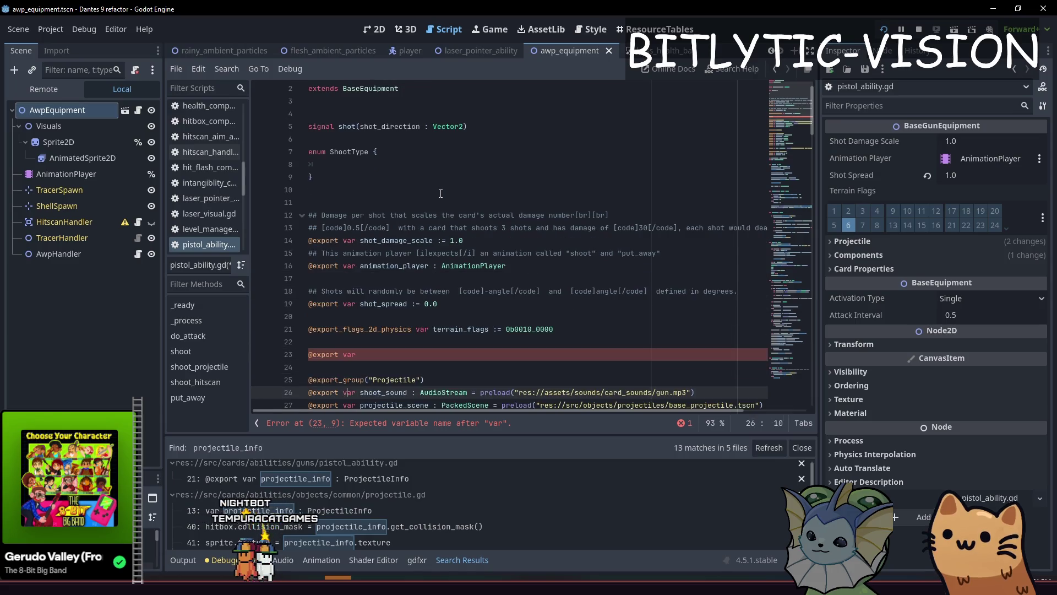
key("End")
type("sho")
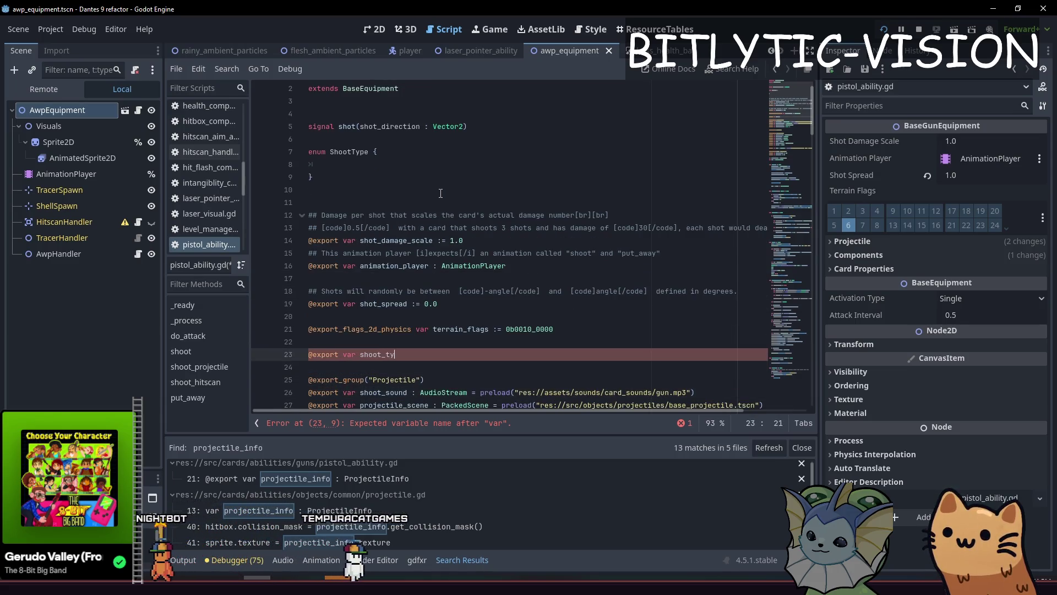
type(": ShootTyp")
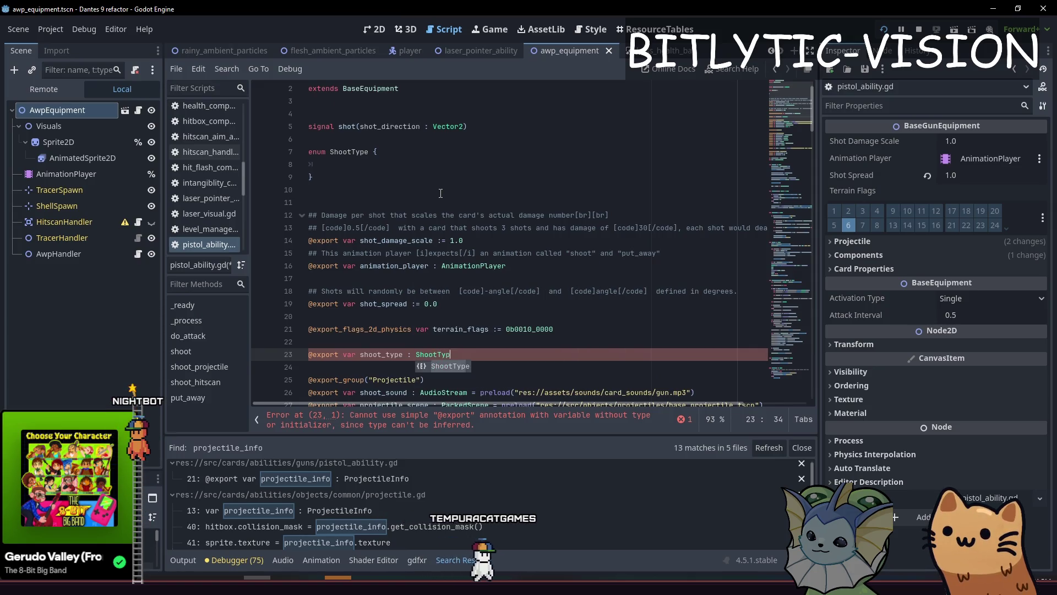
key("Return")
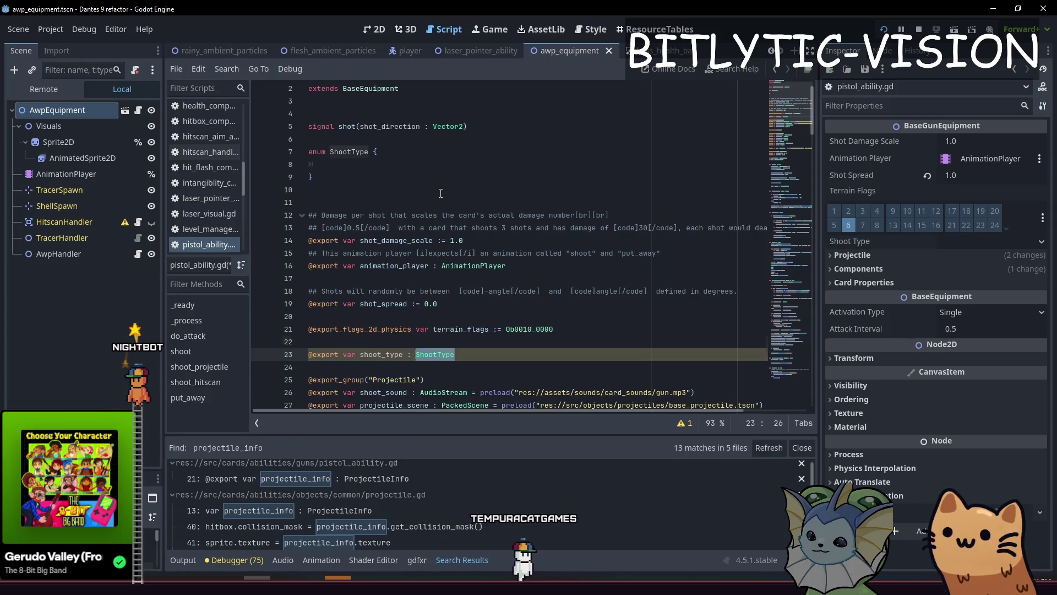
key("Up")
key("Up")
key("Up")
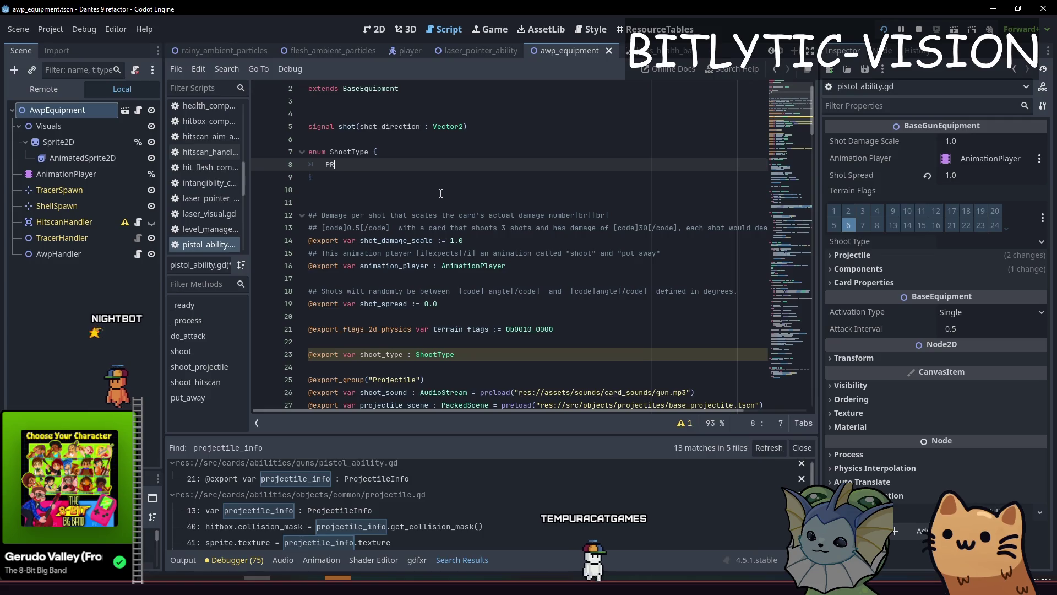
type("OJECTILE,")
key("Return")
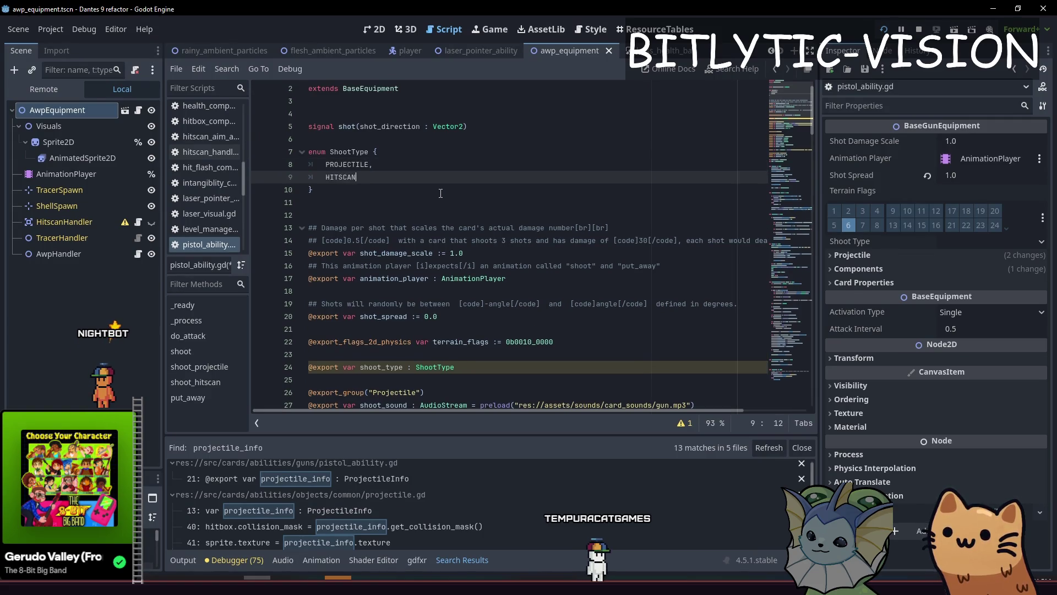
key("Down")
key("Down")
key("Down")
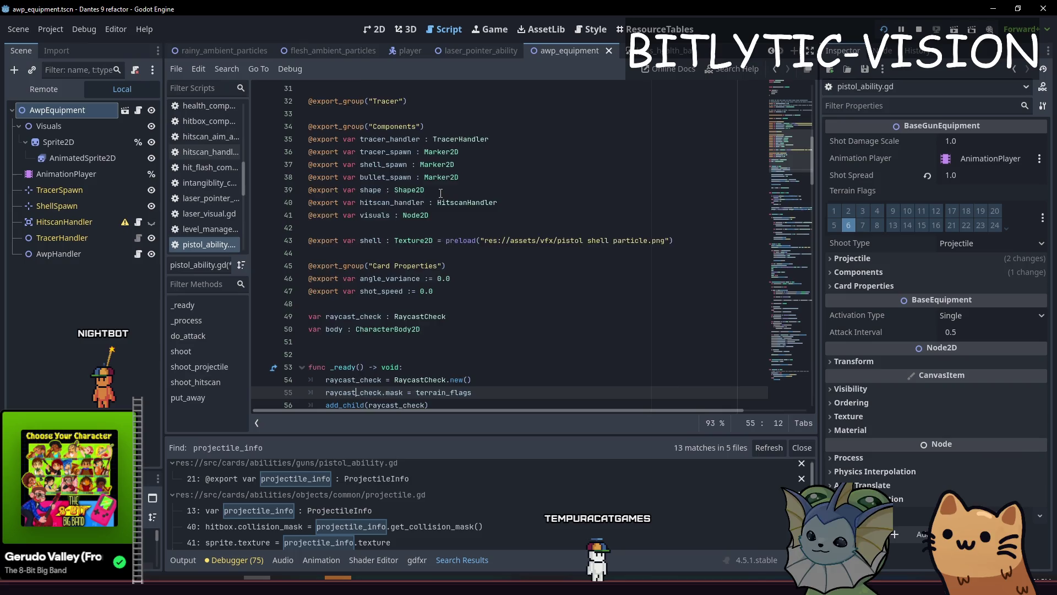
key("Down")
key("Down")
key("Down")
Keep Shoot Type as Projectile in the Inspector and expand the Projectile group
left_click(962, 243)
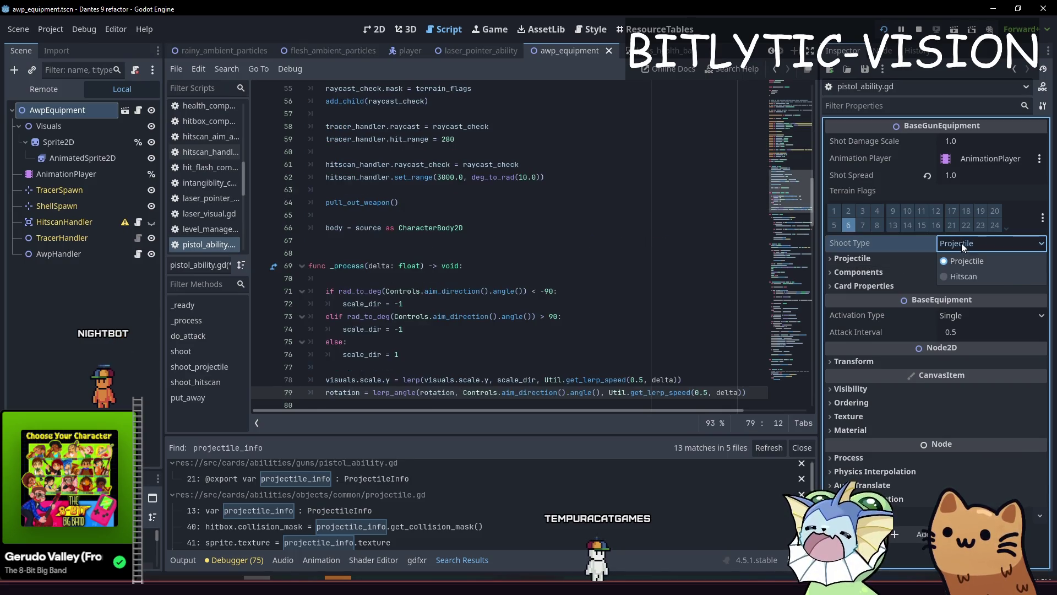
left_click(884, 256)
left_click(875, 252)
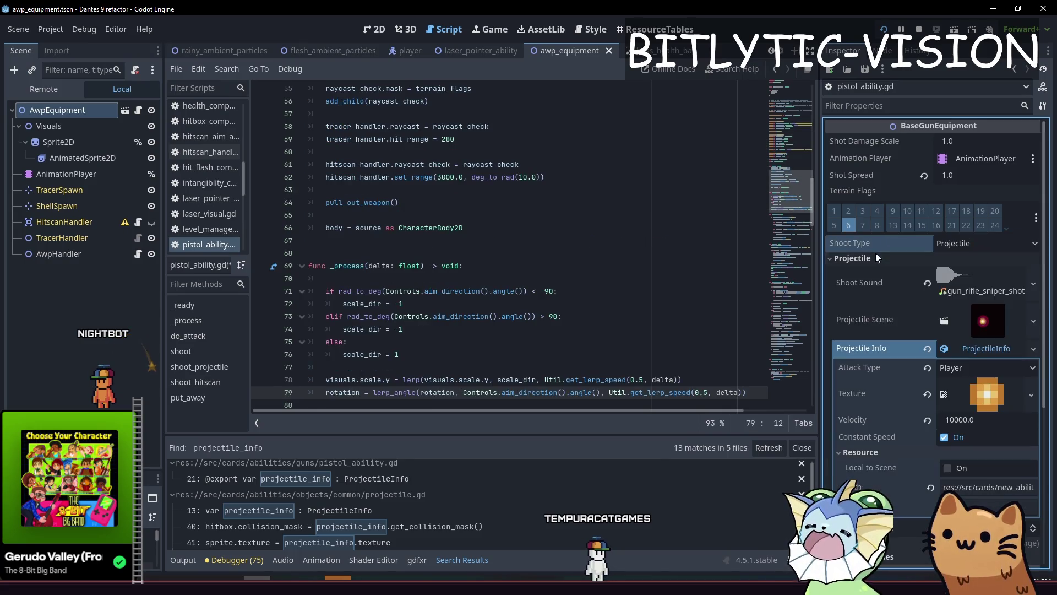
left_click(893, 259)
left_click(913, 260)
left_click(914, 255)
left_click(891, 260)
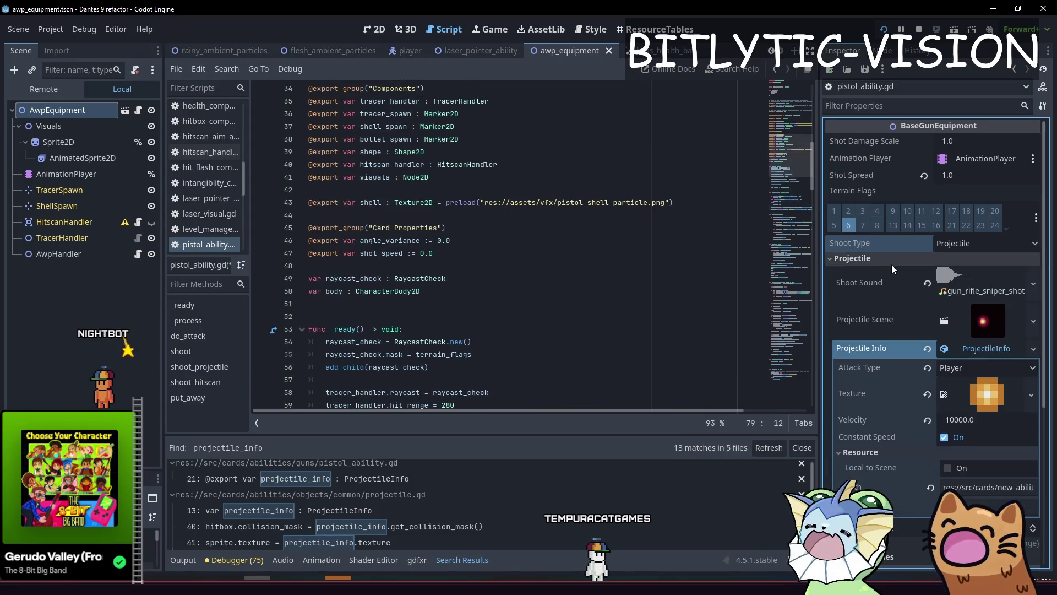
scroll(532, 242, "up", 4)
Move the shoot_sound line above shoot_type with Alt+Up and save
left_click(532, 227)
left_click(531, 241)
left_click(531, 253)
left_click(531, 291)
left_click(531, 252)
left_click(521, 214)
scroll(522, 214, "up", 2)
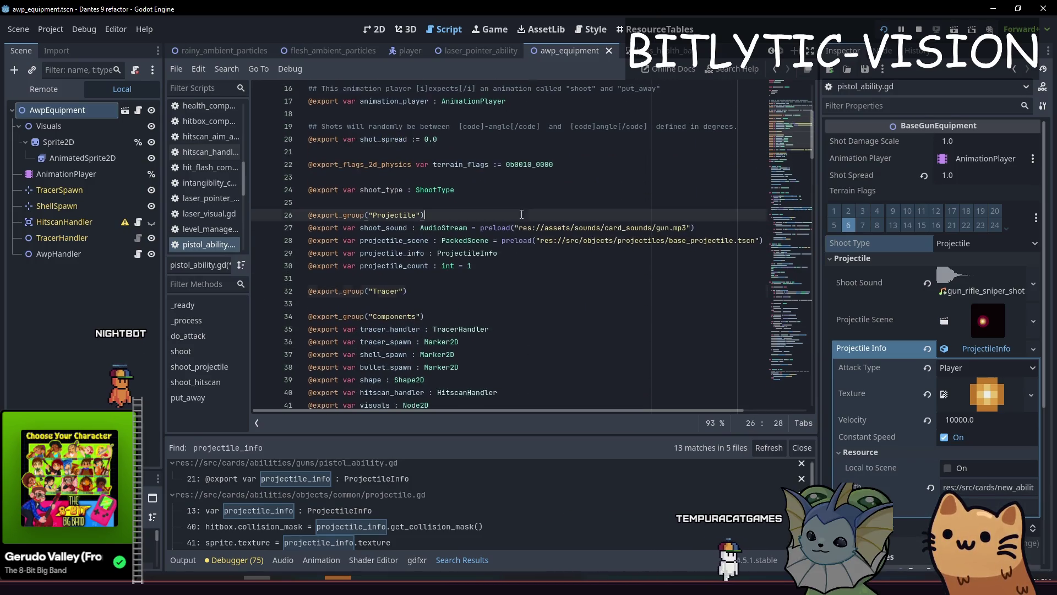
left_click(518, 228)
key("alt+Up")
key("alt+Up")
key("alt+Up")
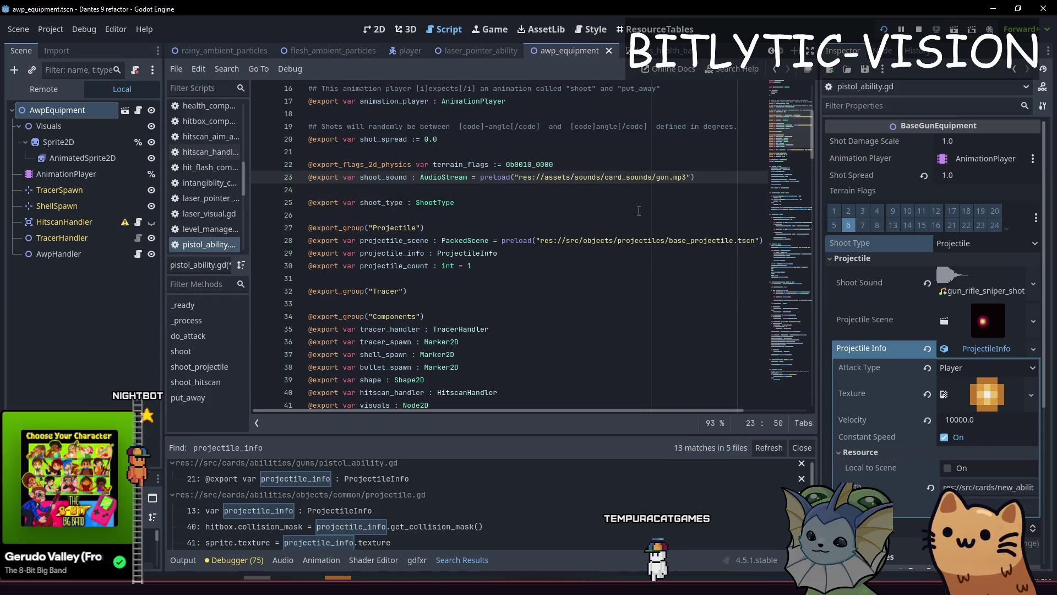
key("ctrl+s")
Move projectile_count above shoot_type as well
key("Down")
key("Down")
key("Down")
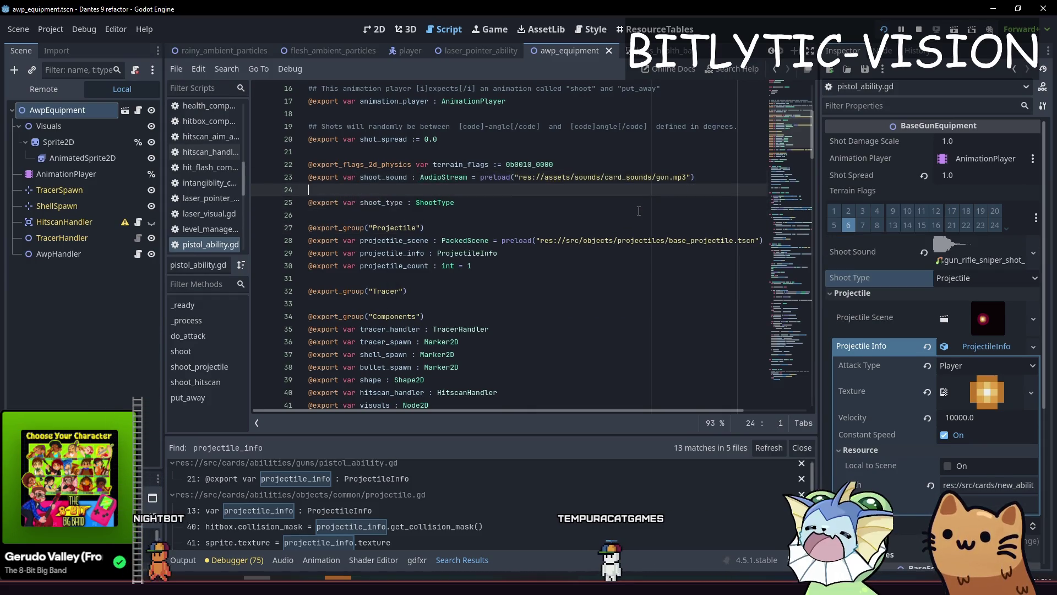
key("Down")
key("Down")
key("Down")
key("End")
key("alt+Up")
key("alt+Up")
key("alt+Up")
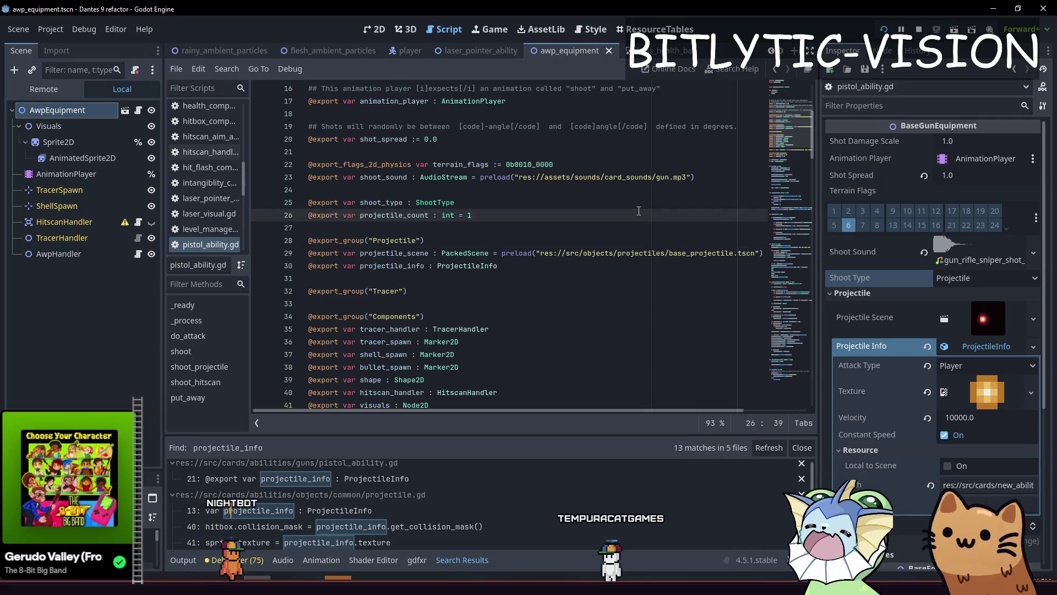
Save the script, then find where projectile_count is used
key("ctrl+s")
key("Down")
key("Down")
key("Down")
key("Up")
key("Up")
key("Up")
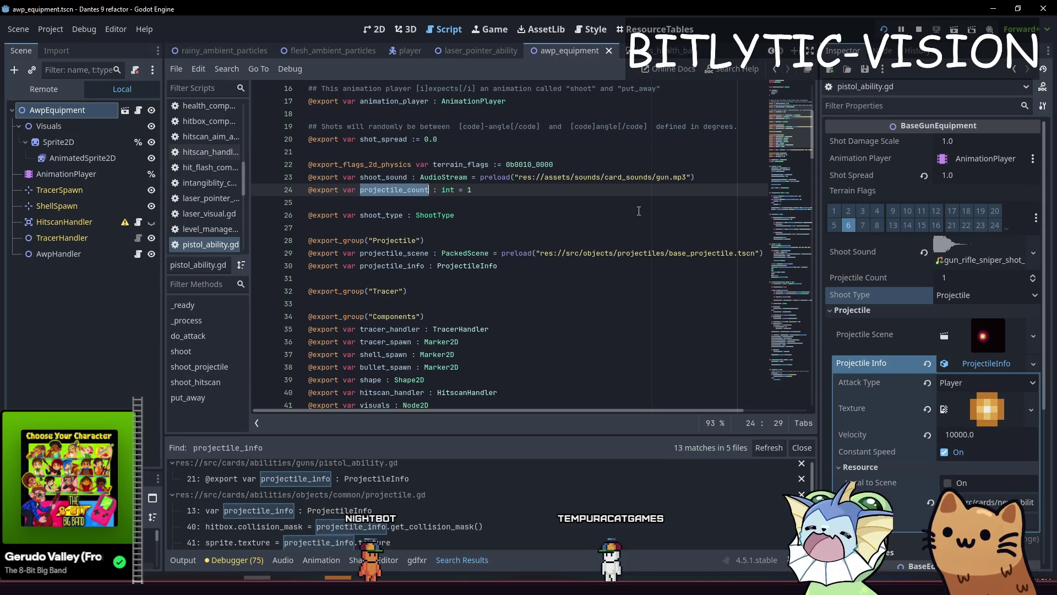
key("ctrl+f")
key("Return")
key("Escape")
Wrap the shoot_hitscan call in 'if shoot_type == ShootType.PROJECTILE:' with an else branch
key("Down")
key("Down")
key("Down")
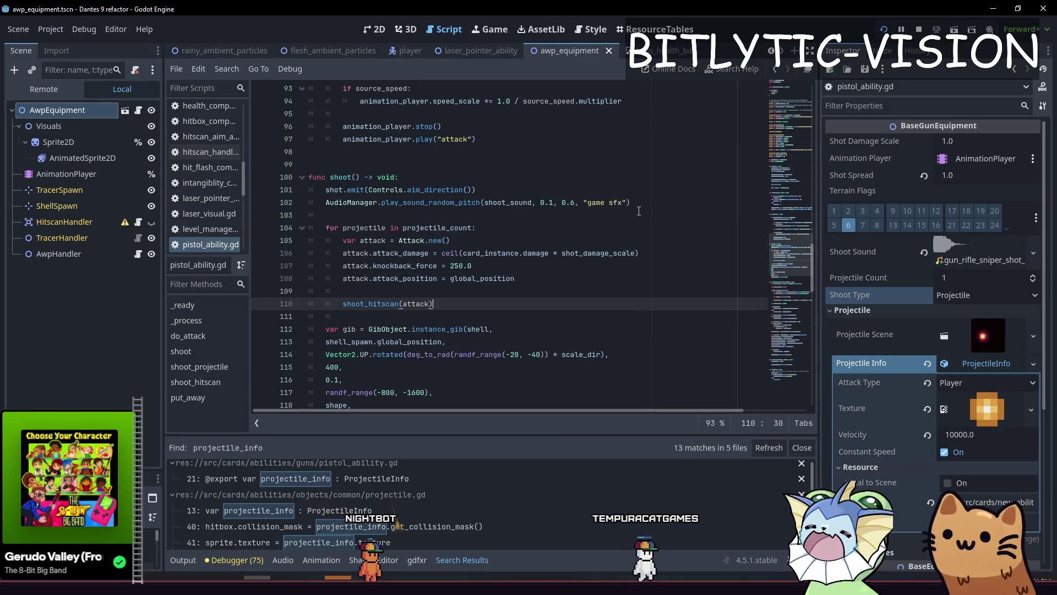
key("Home")
key("Return")
key("Return")
key("Up")
key("Up")
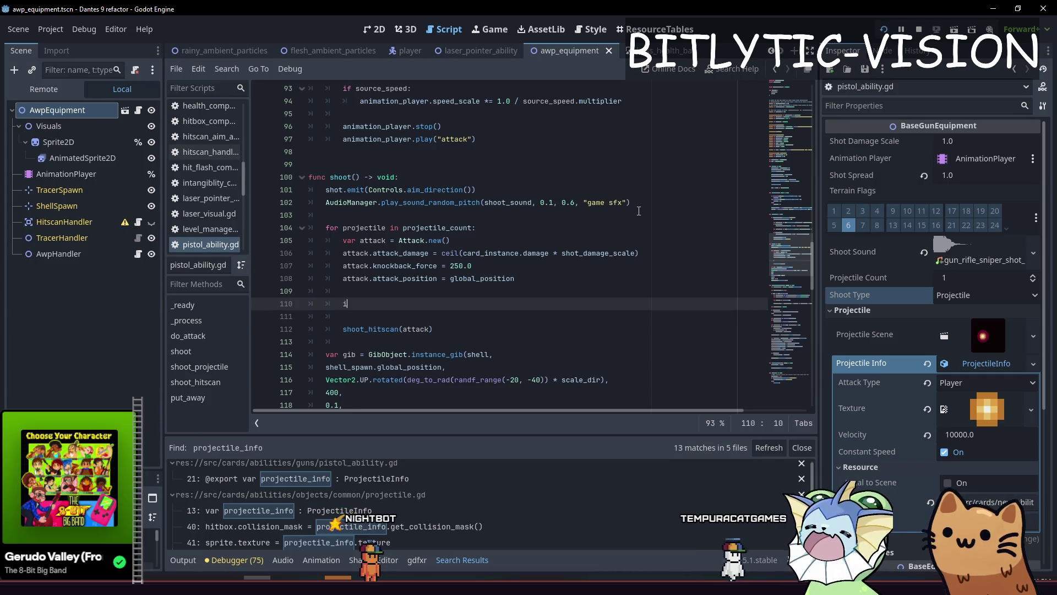
key("BackSpace")
key("BackSpace")
key("BackSpace")
type("shoot_type")
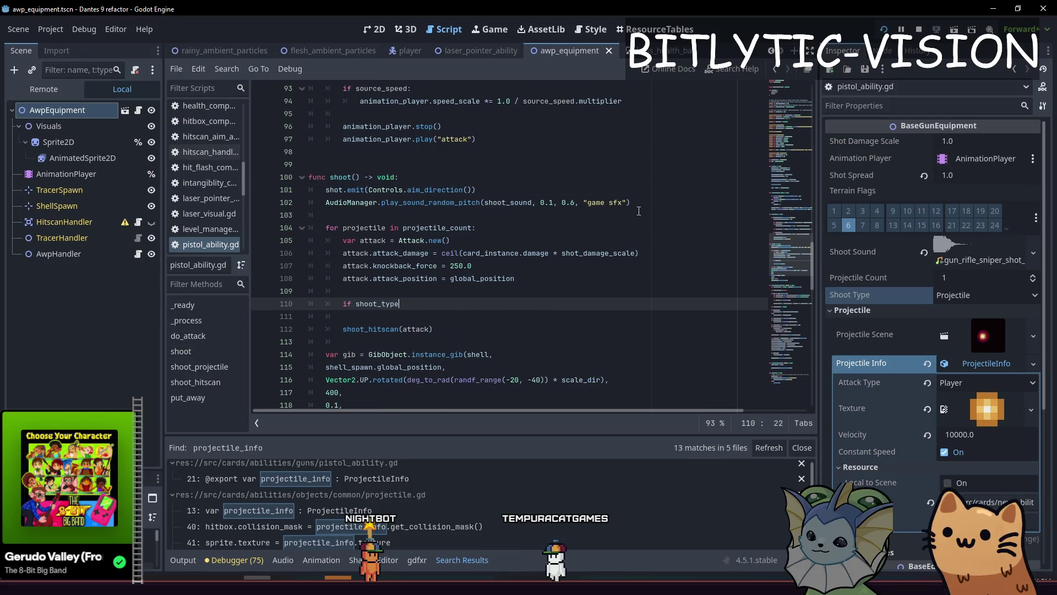
type(" == ShootType.PROJ")
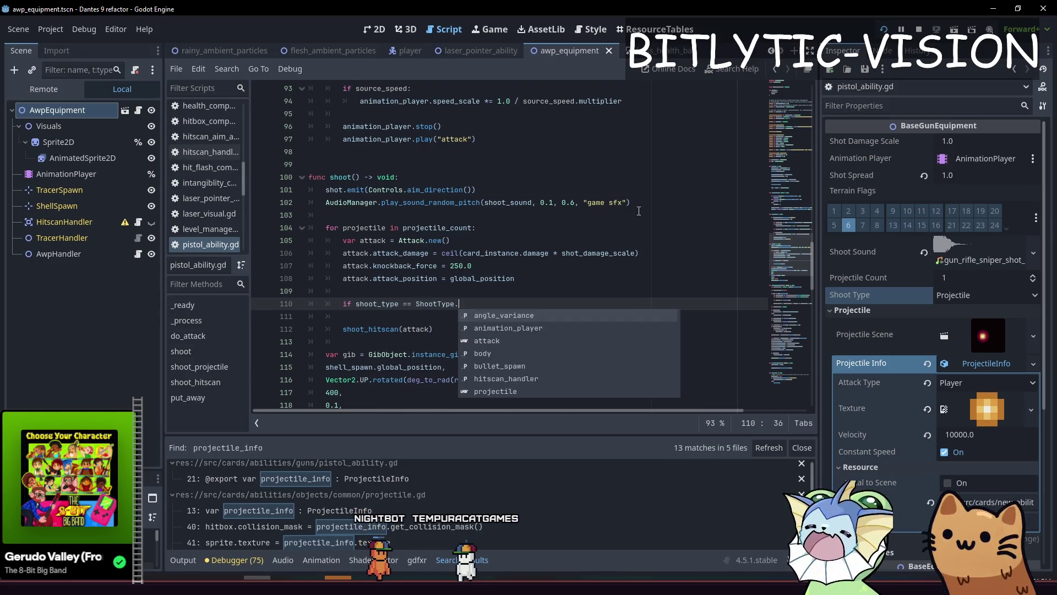
key("Return")
type(":")
key("Return")
key("Down")
key("Down")
key("Tab")
key("Up")
key("Up")
key("Down")
type(":")
key("Return")
Call shoot_projectile(attack) in the PROJECTILE branch, remove the extra blank line, and save
key("Up")
key("Up")
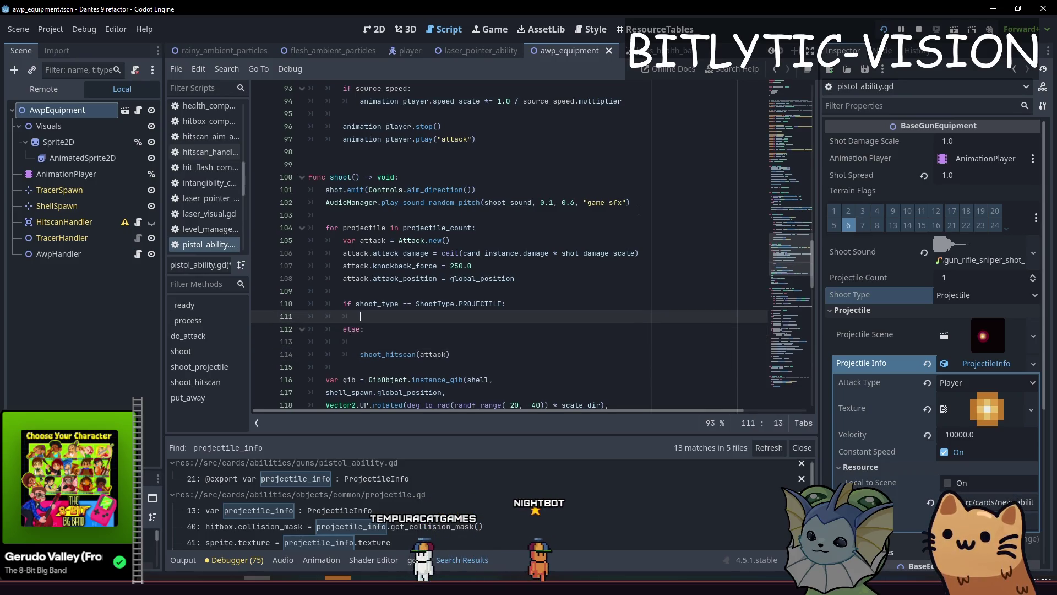
type("shoot_projectile(attack")
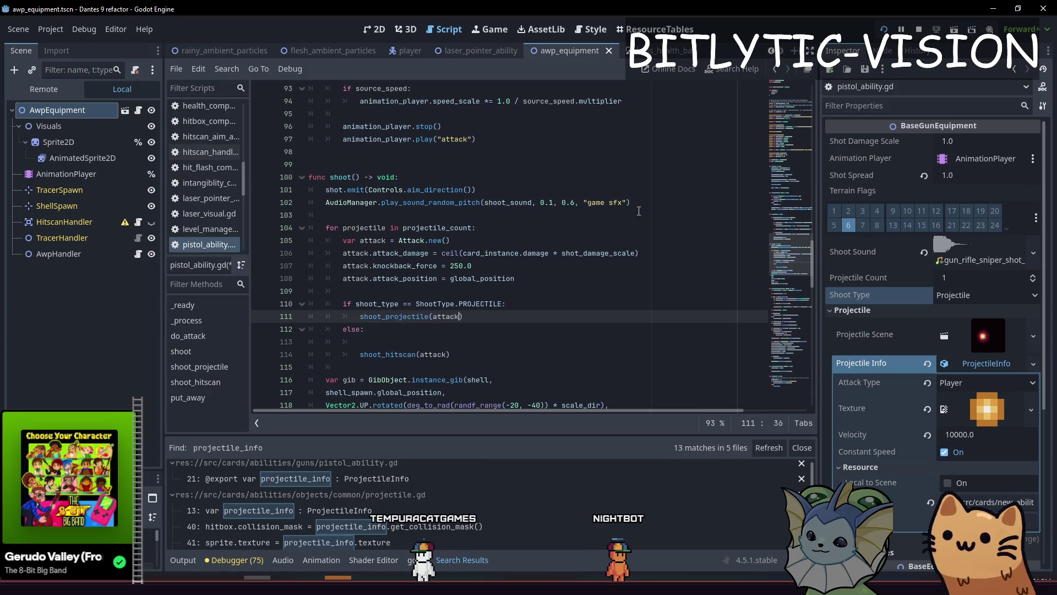
key("Down")
key("Down")
key("Up")
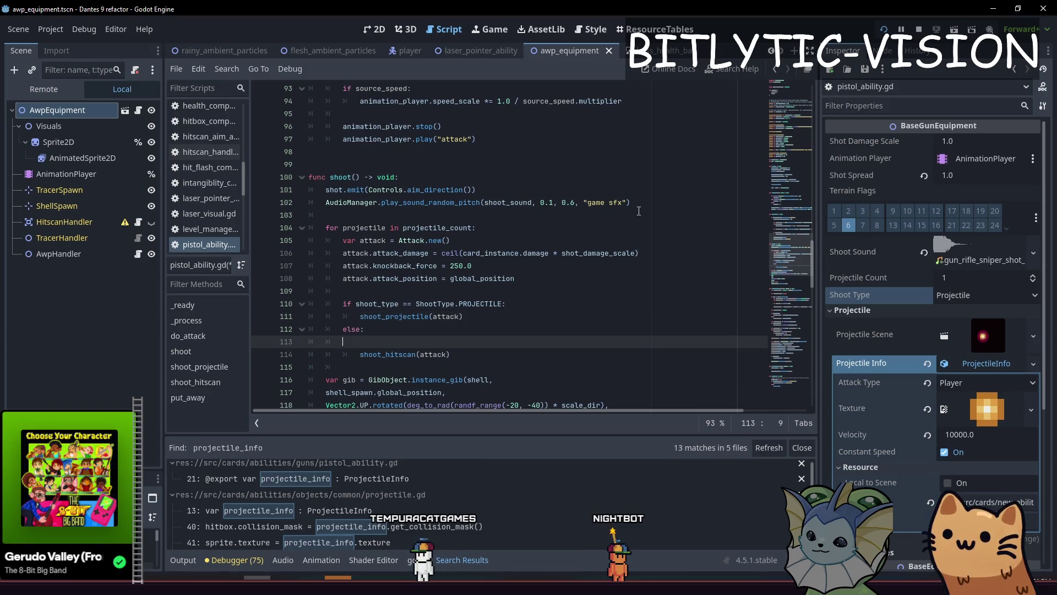
key("Delete")
key("ctrl+s")
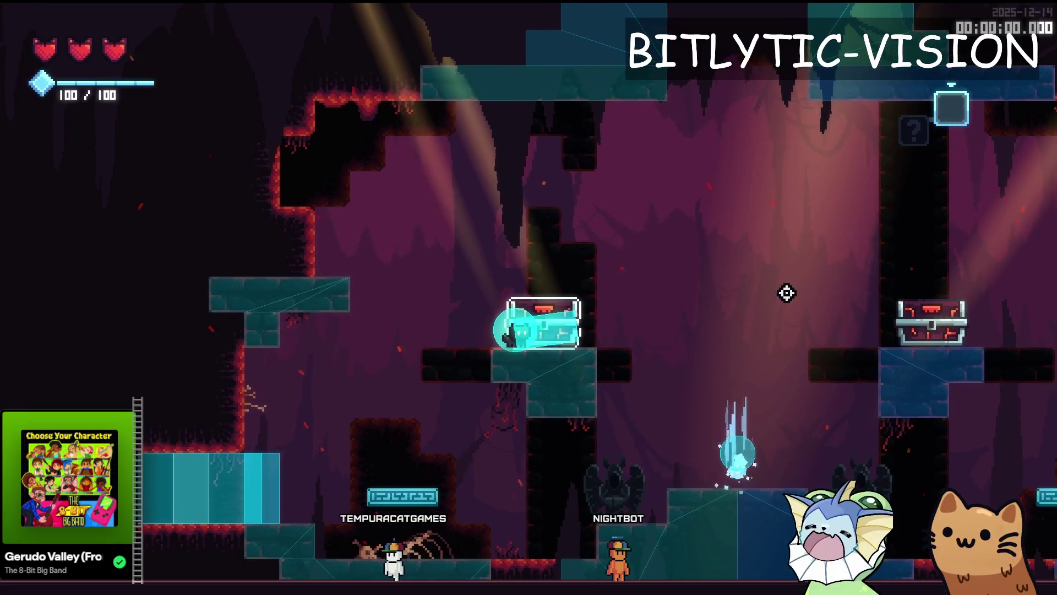
Run the game, add the AWP card, fire it at a chest, and stop
key("Escape")
scroll(266, 165, "up", 5)
left_click(760, 90)
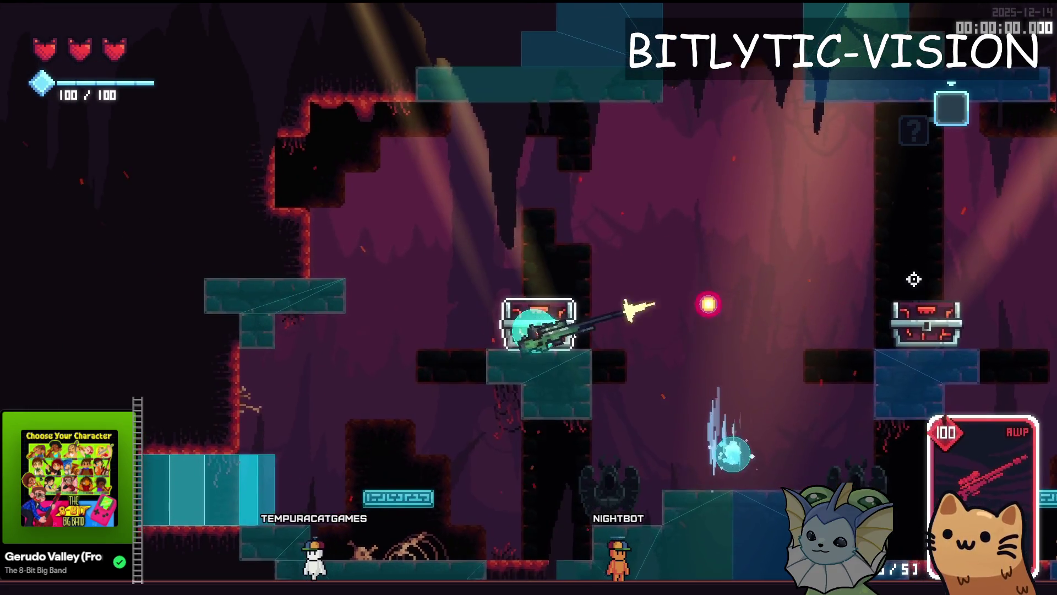
key("d")
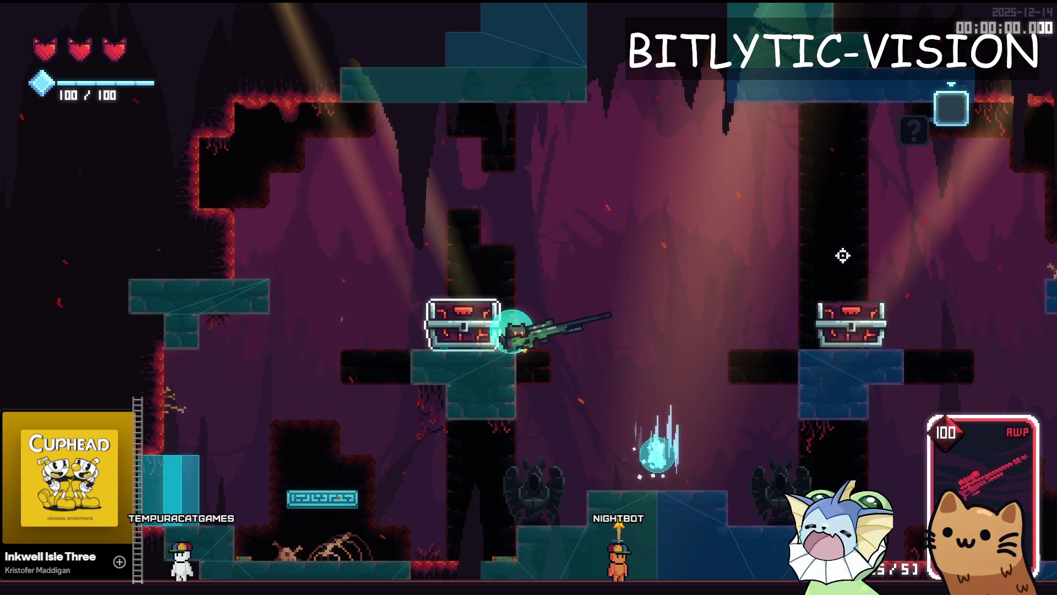
left_click(792, 143)
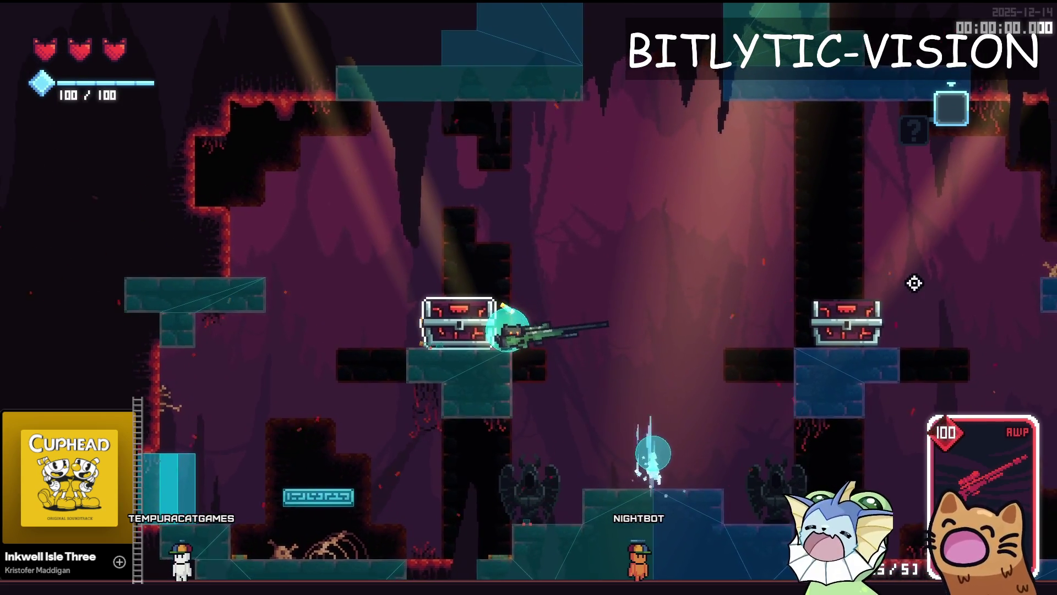
key("F8")
Run the game again with F5, then stop it with F8
left_click(733, 201)
key("F5")
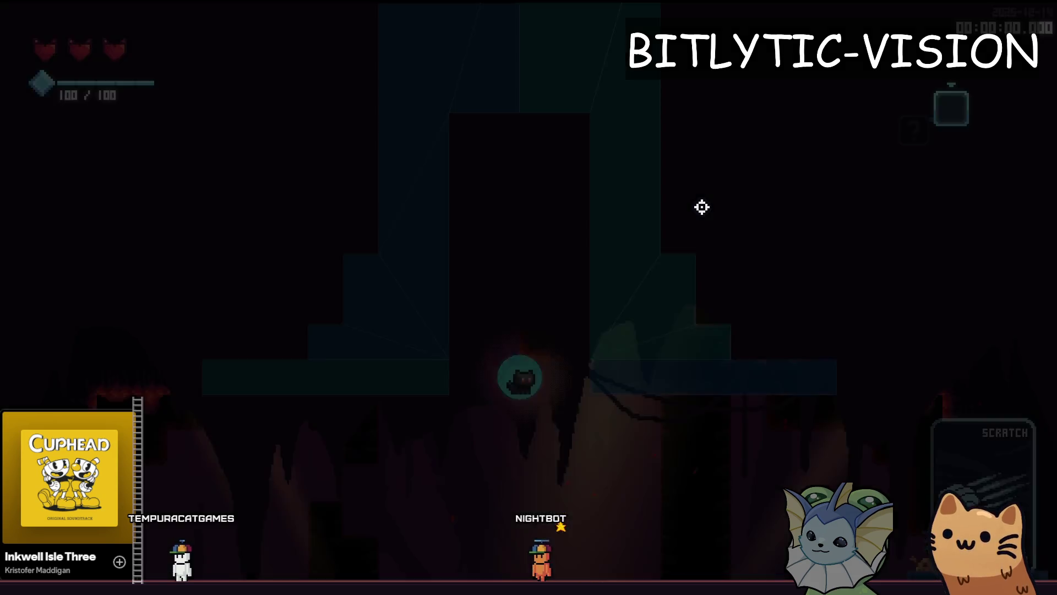
key("F8")
Set the AWP's Shoot Type to Hitscan, then run the game and fire it to see the tracer
left_click(970, 296)
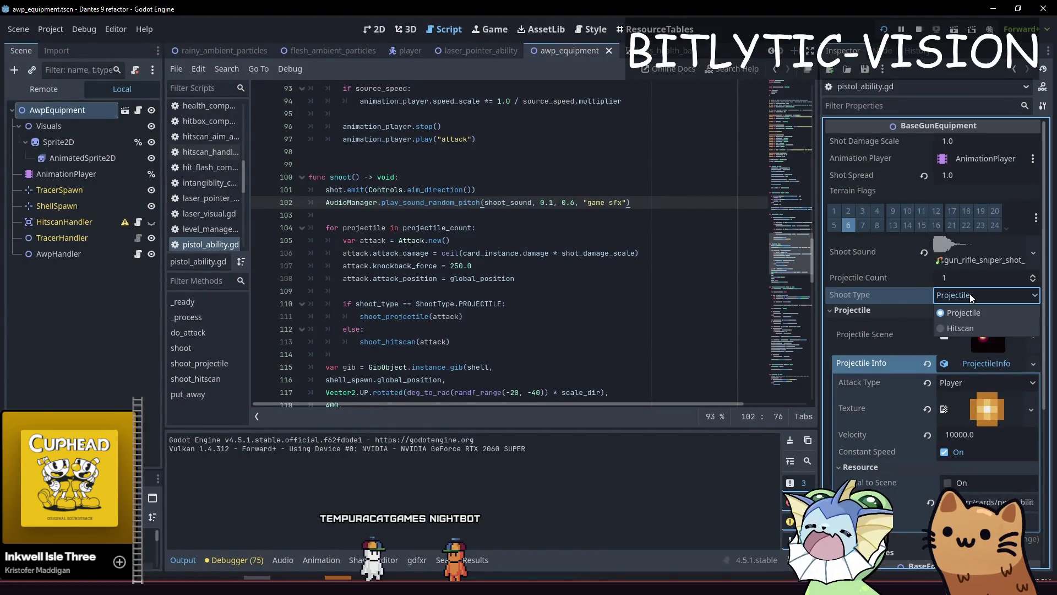
left_click(971, 329)
key("F5")
left_click(848, 148)
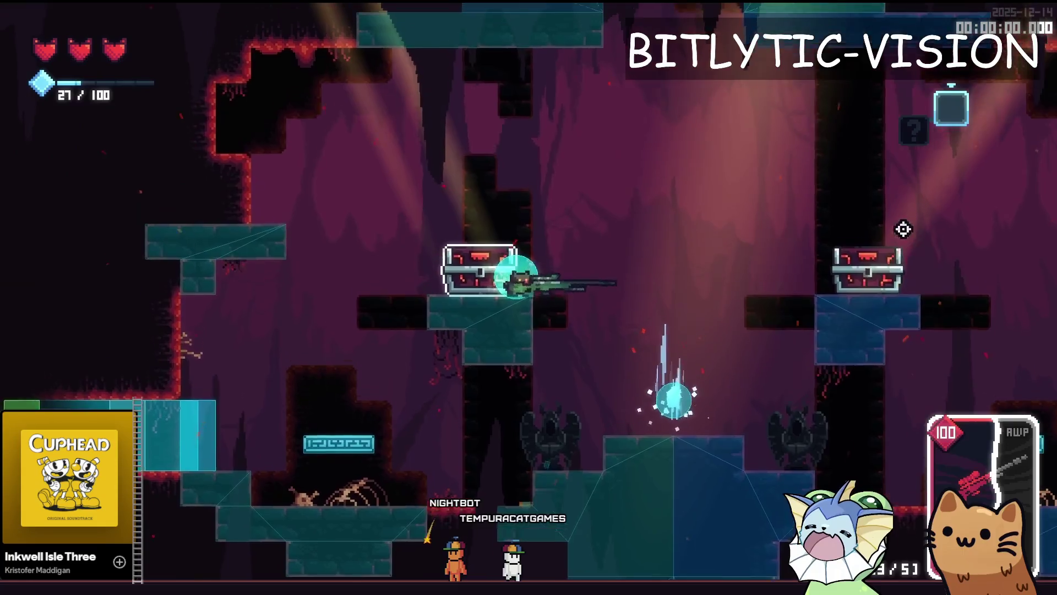
Use the debug menu to acquire the Box and Slot Machine items and enable Infinite Mana
key("F1")
left_click(827, 194)
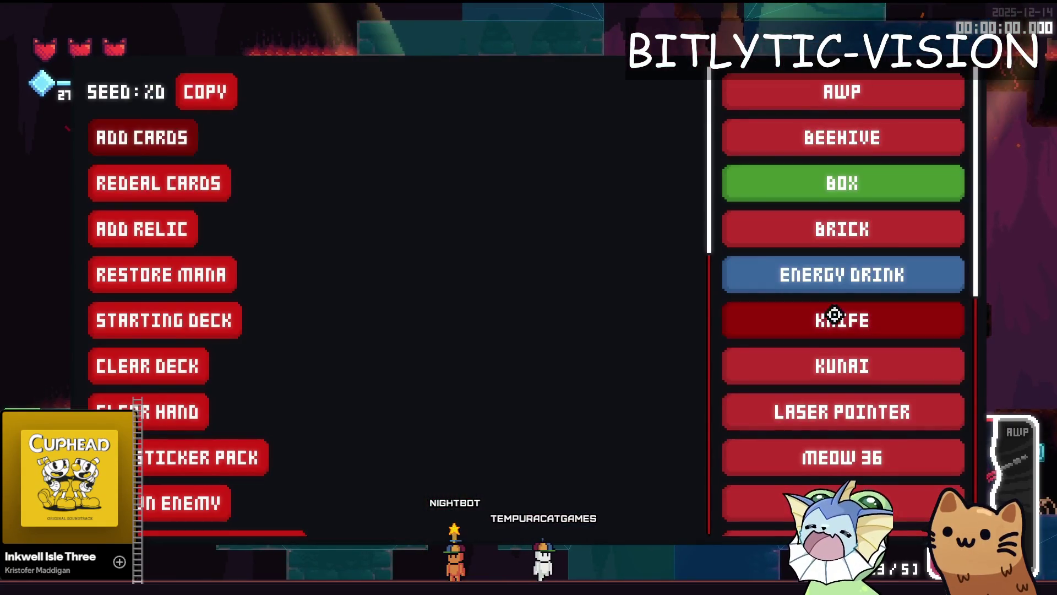
scroll(346, 287, "down", 5)
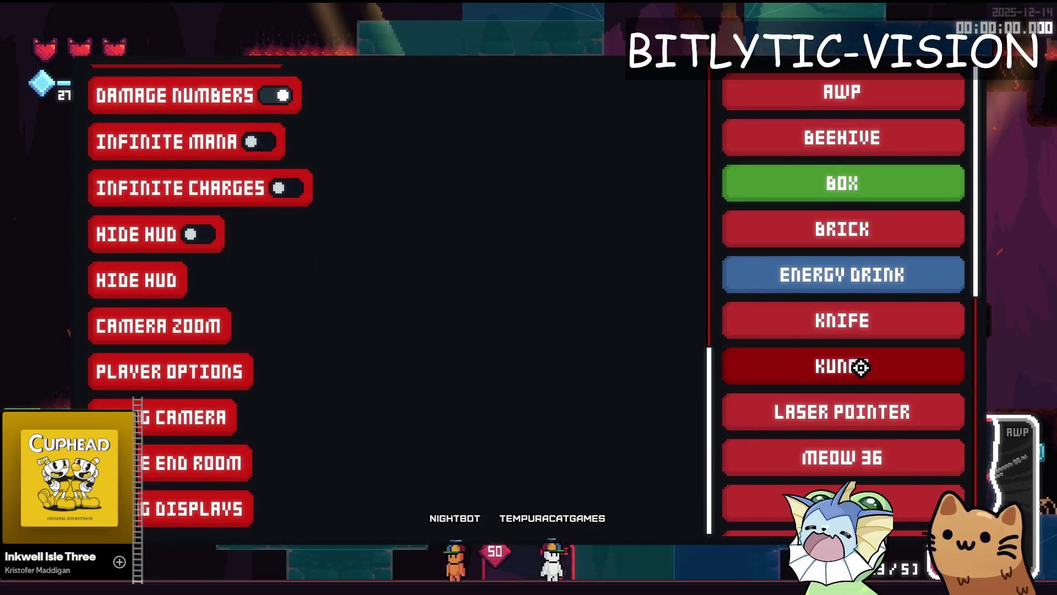
key("F1")
key("F1")
scroll(892, 325, "down", 3)
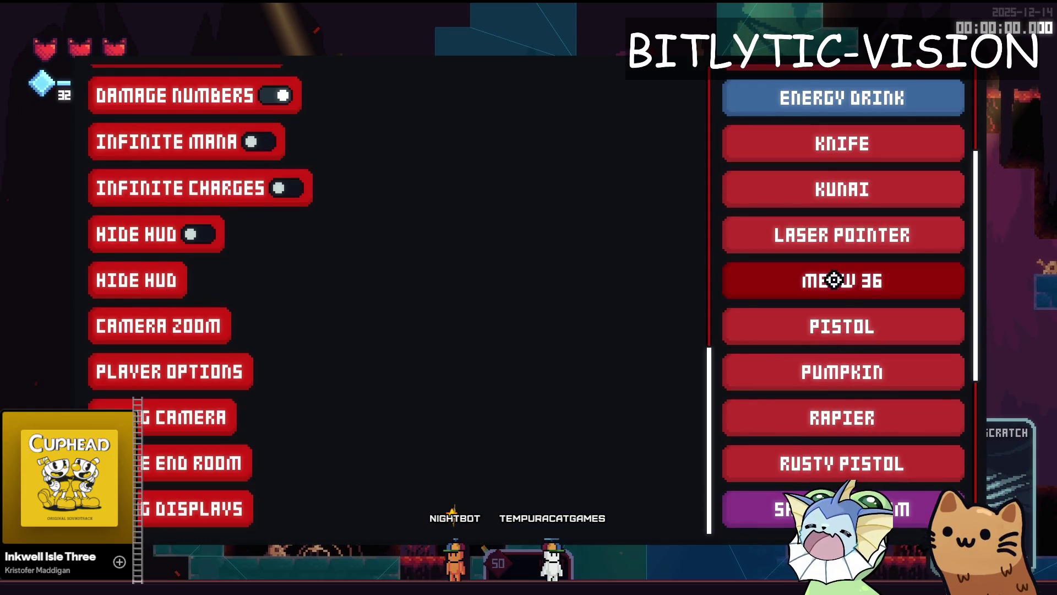
scroll(854, 439, "down", 5)
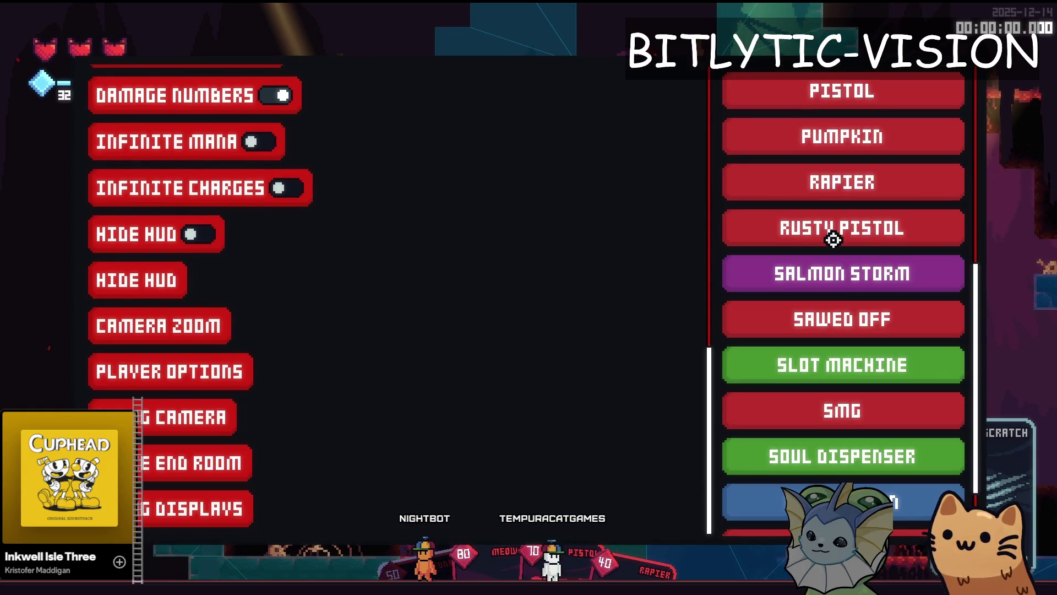
left_click(861, 349)
left_click(188, 144)
key("F1")
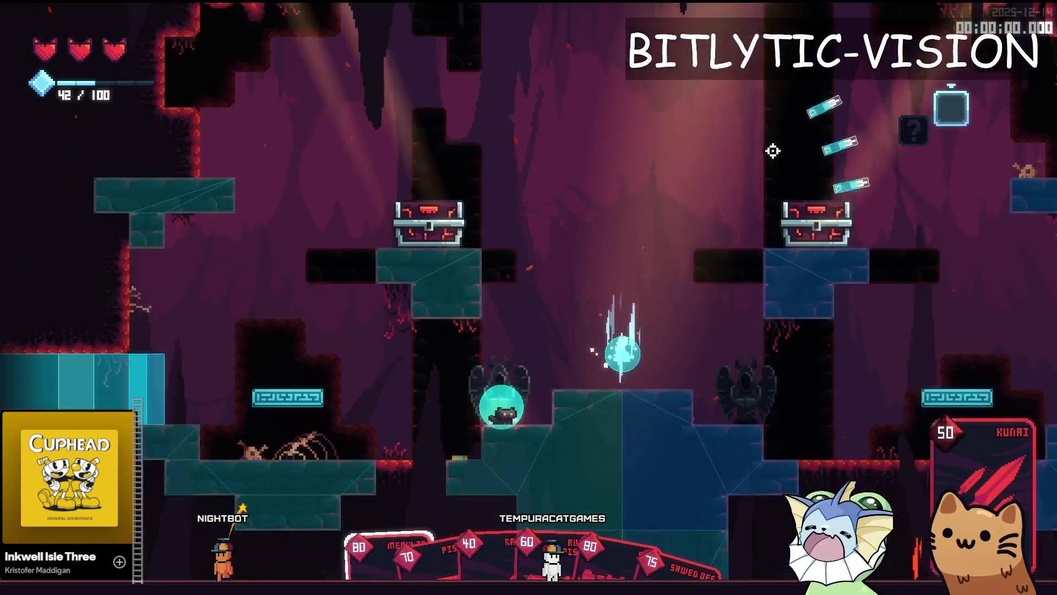
Jump beside the left chest, fire Meow 36 and swing the blade, then stop the game
scroll(773, 150, "down", 2)
key("space")
left_click(900, 274)
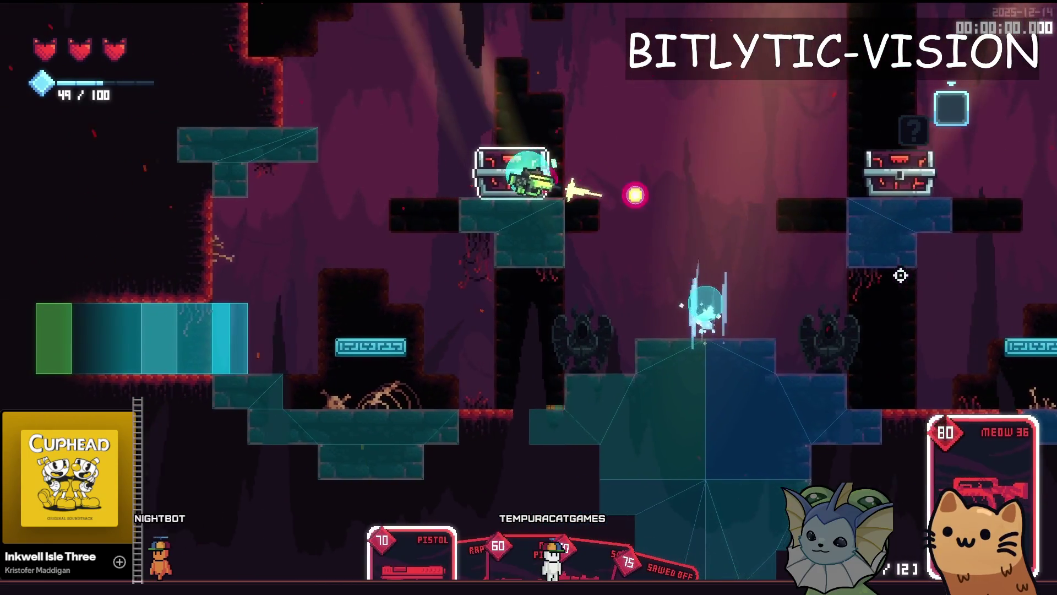
left_click(830, 163)
left_click(836, 128)
key("F8")
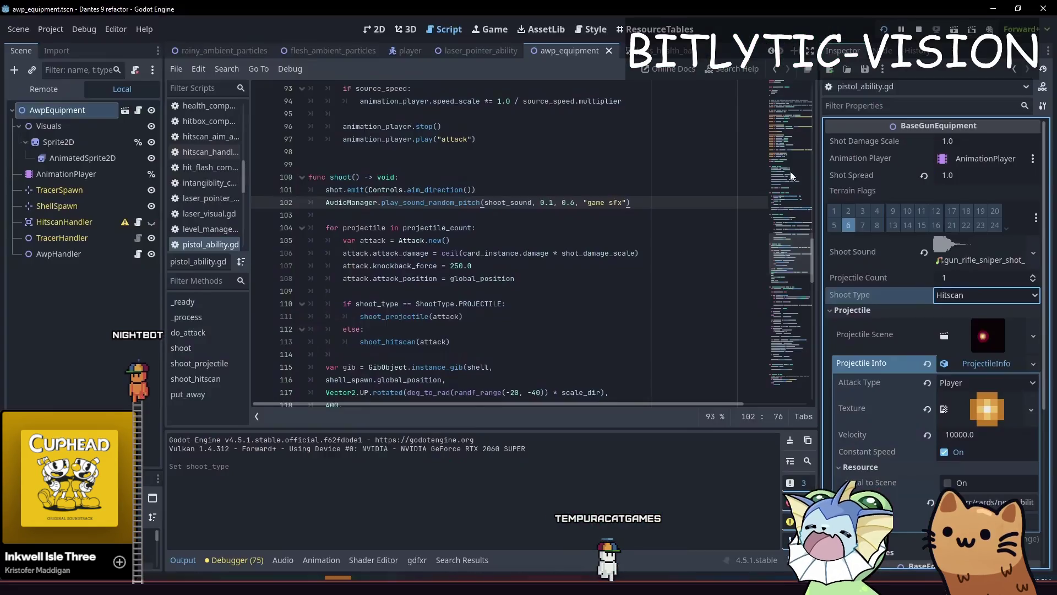
Quick-open the rusty_pistol_equipment scene
left_click(576, 265)
key("shift+alt+o")
type("pios")
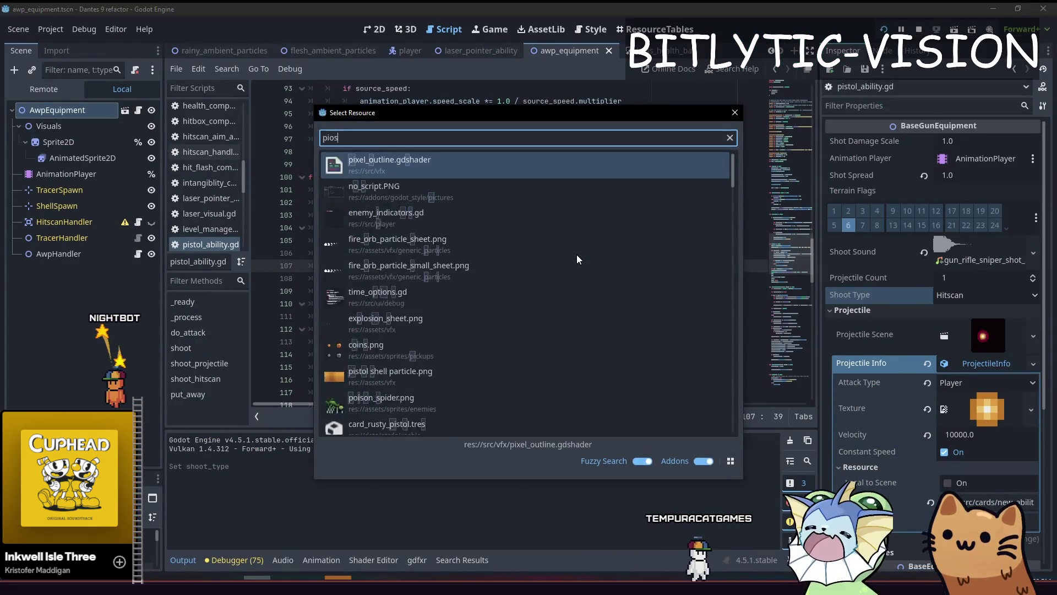
key("BackSpace")
key("BackSpace")
type("stol_equip")
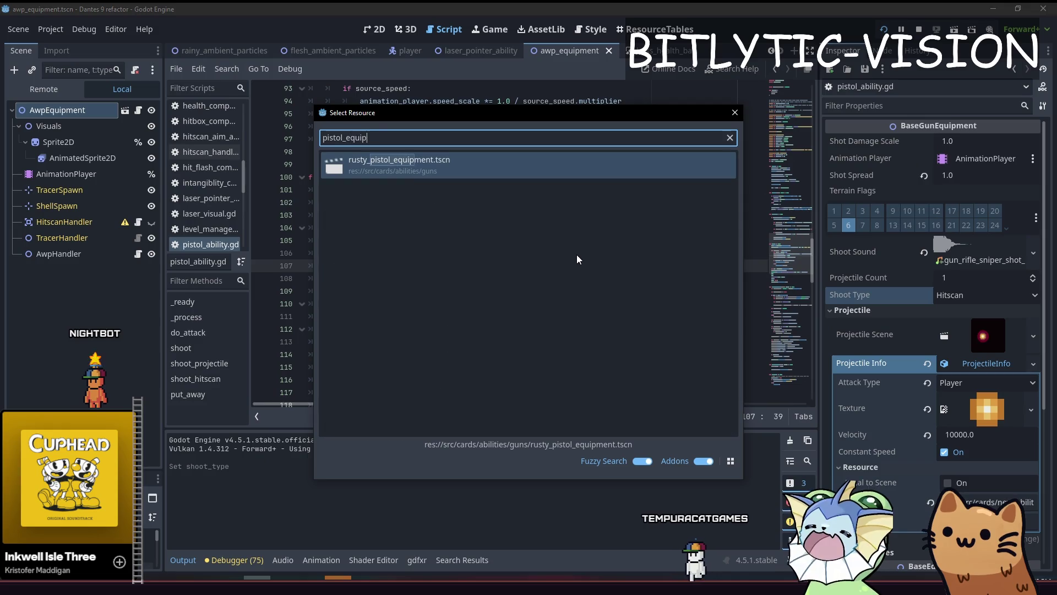
key("Return")
key("F5")
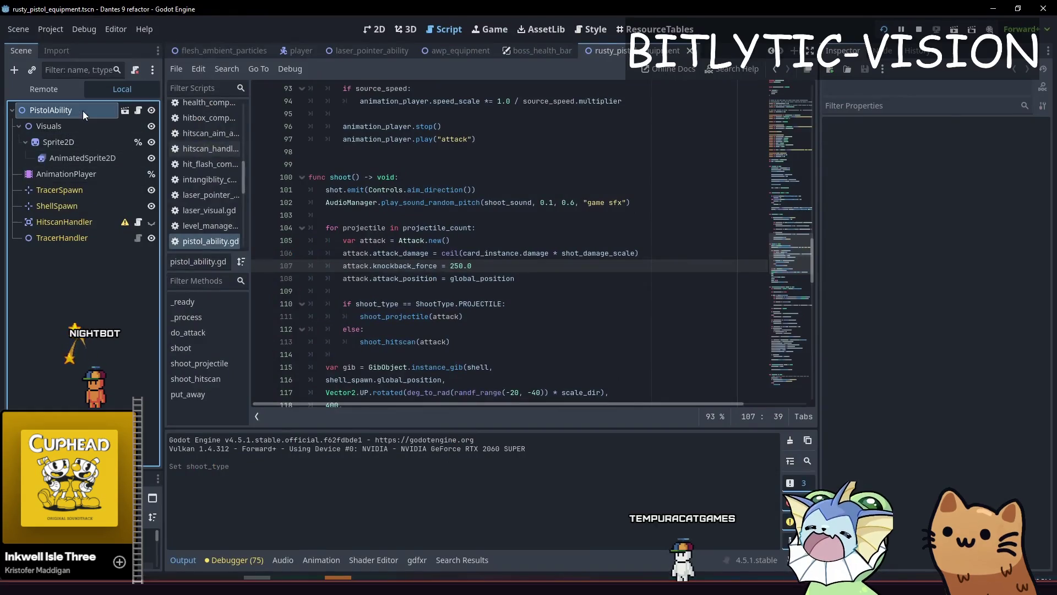
Select PistolAbility and keep its Shoot Type on Projectile
left_click(83, 111)
left_click(961, 296)
left_click(956, 329)
Playtest the pistol, firing projectiles in many directions across the cave, then stop the game
key("F5")
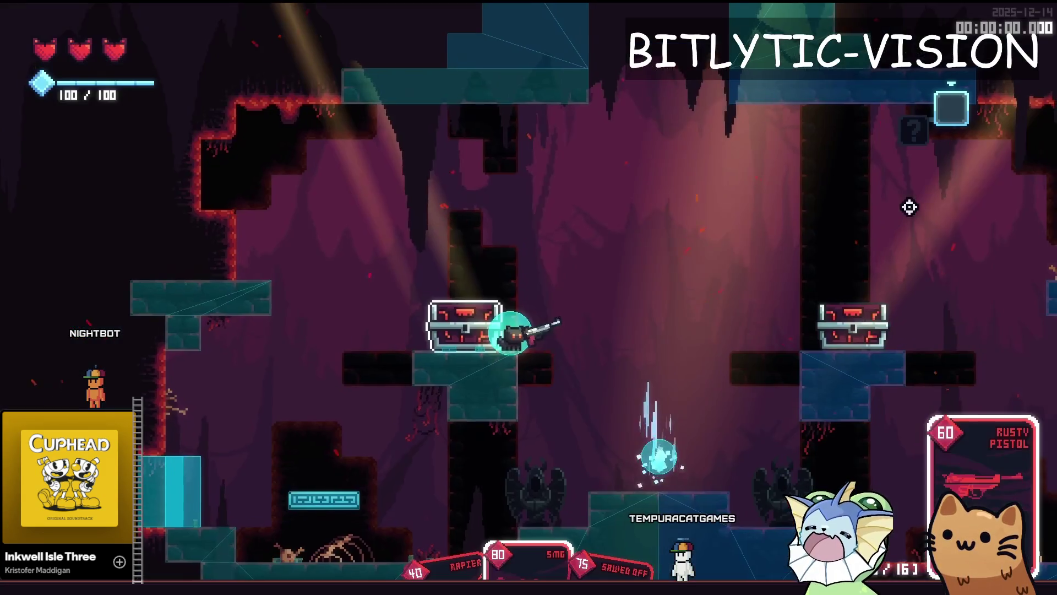
left_click(664, 446)
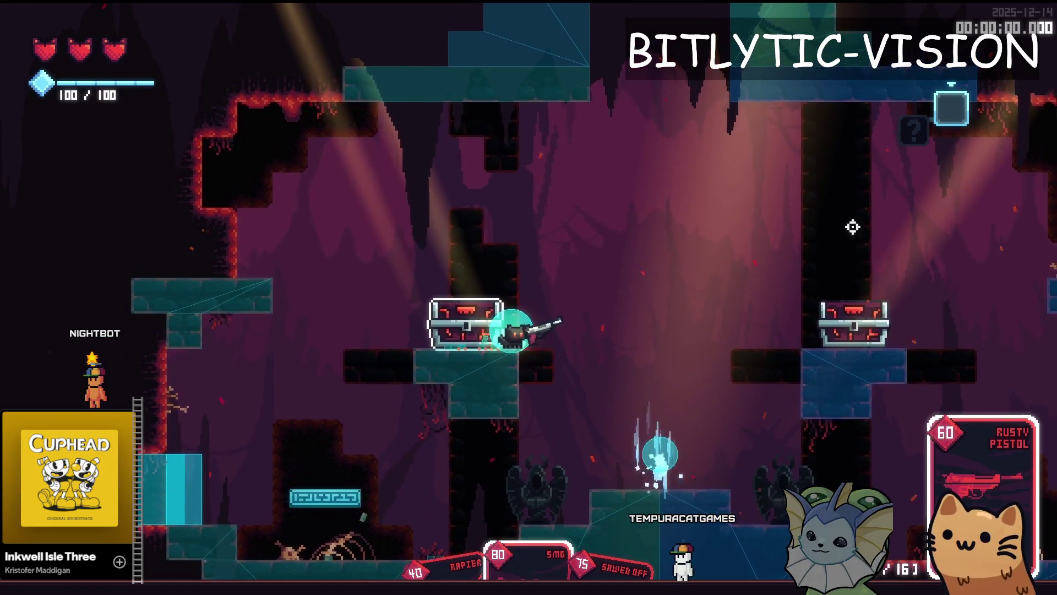
key("F5")
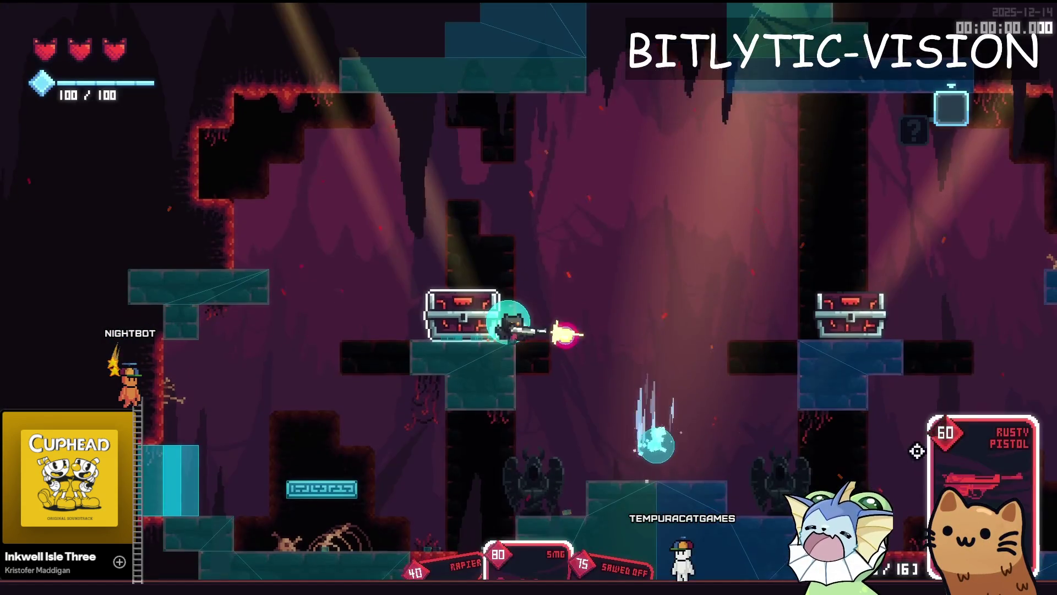
left_click(916, 451)
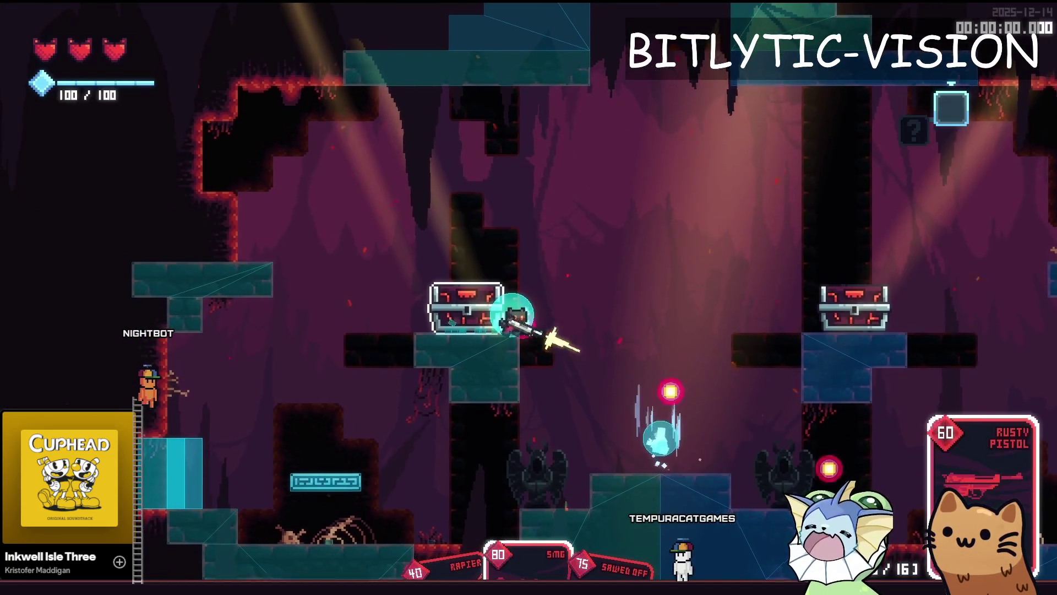
left_click(866, 200)
left_click(756, 548)
left_click(911, 358)
left_click(863, 396)
left_click(727, 124)
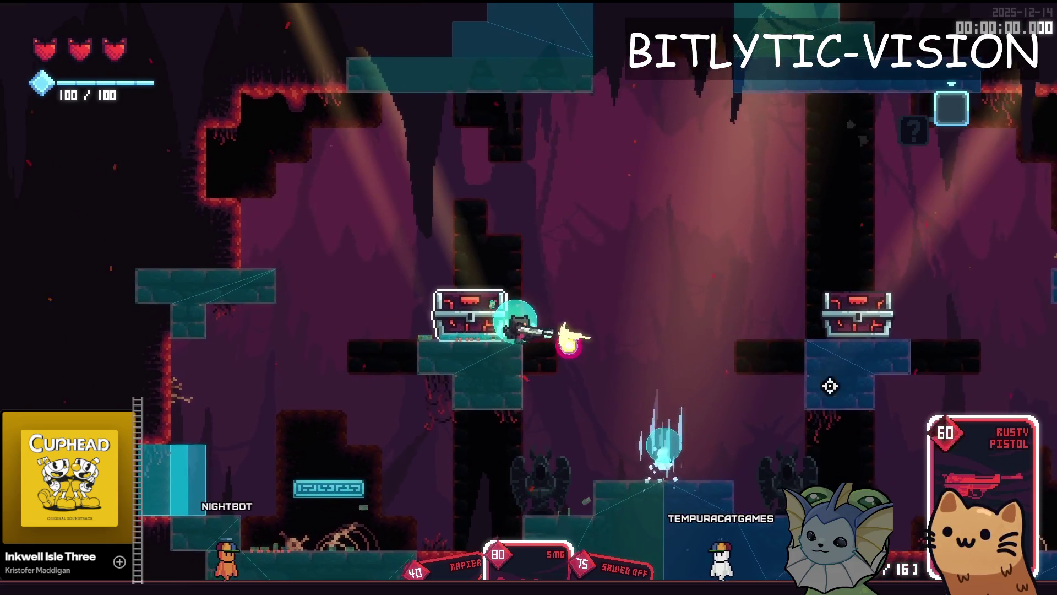
left_click(767, 201)
left_click(411, 451)
left_click(189, 328)
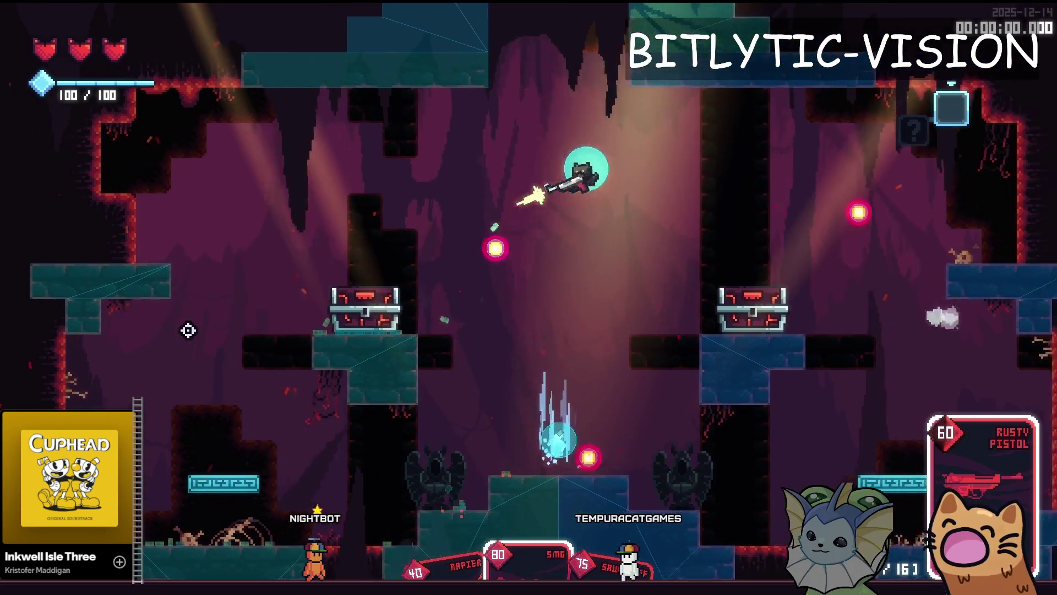
left_click(804, 193)
left_click(281, 250)
left_click(671, 246)
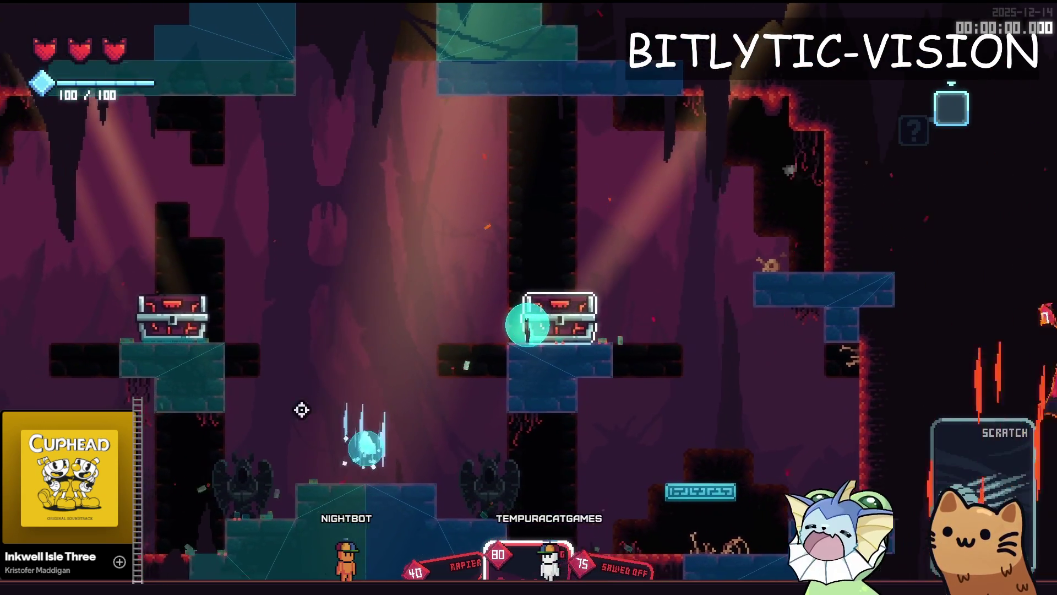
key("F8")
Put the caret at the end of the shoot_projectile line in the shoot function
left_click(627, 296)
key("Down")
key("Down")
key("End")
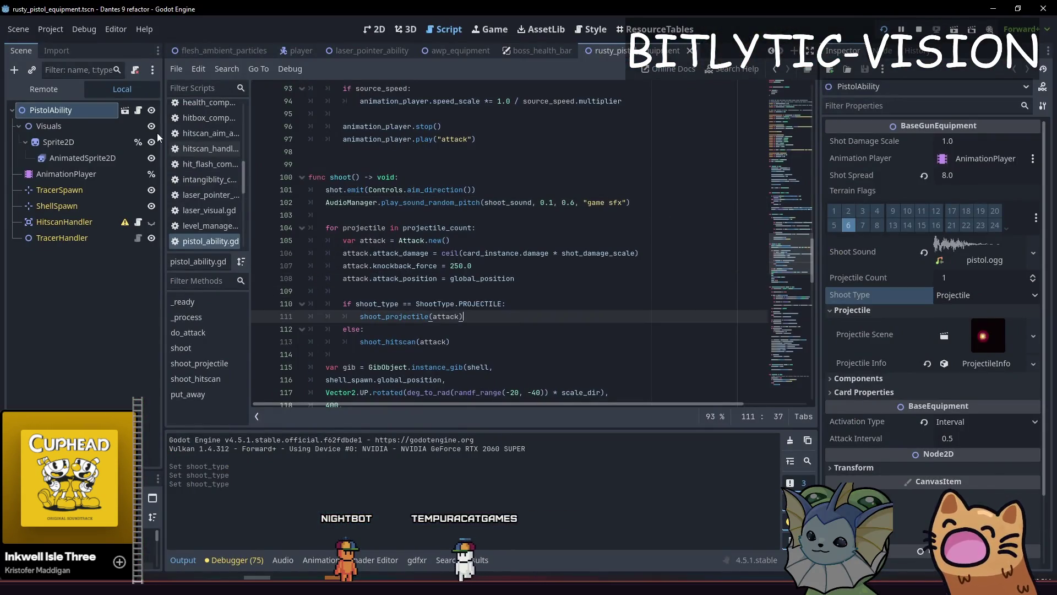
left_click(763, 379)
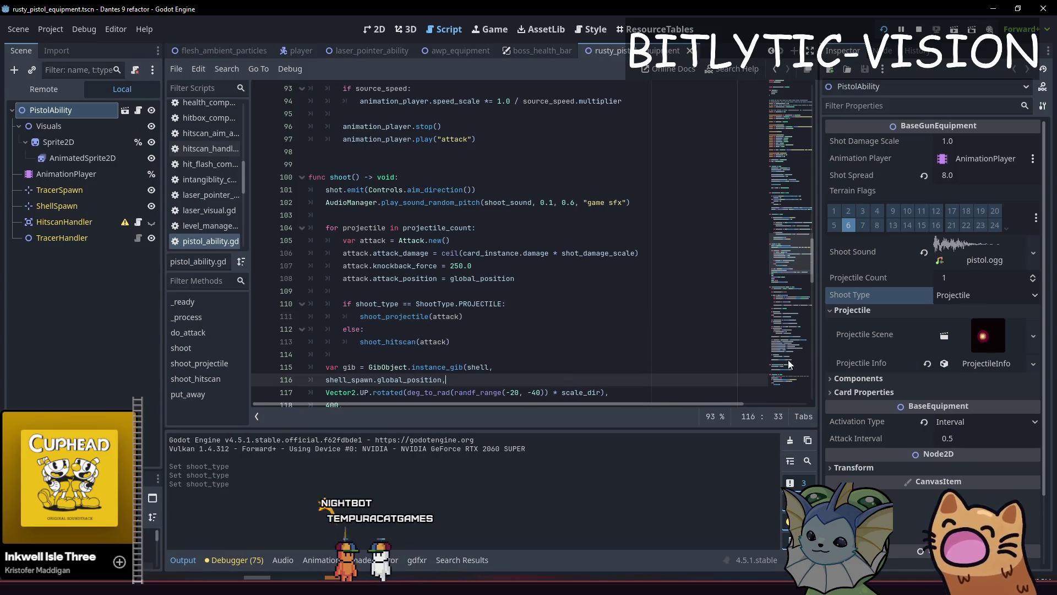
left_click(923, 309)
left_click(923, 308)
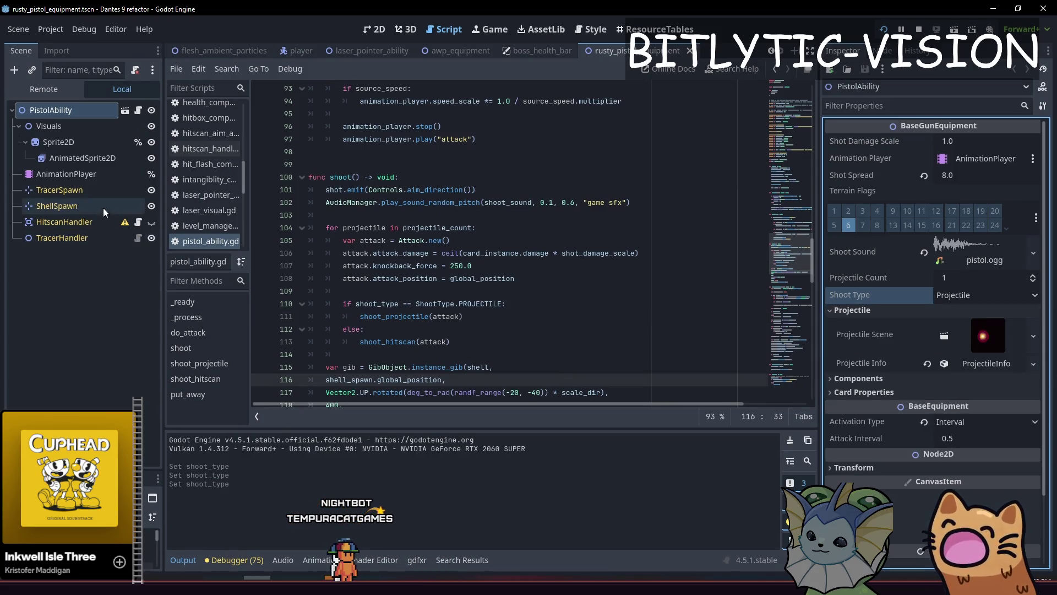
left_click(91, 126)
left_click(93, 112)
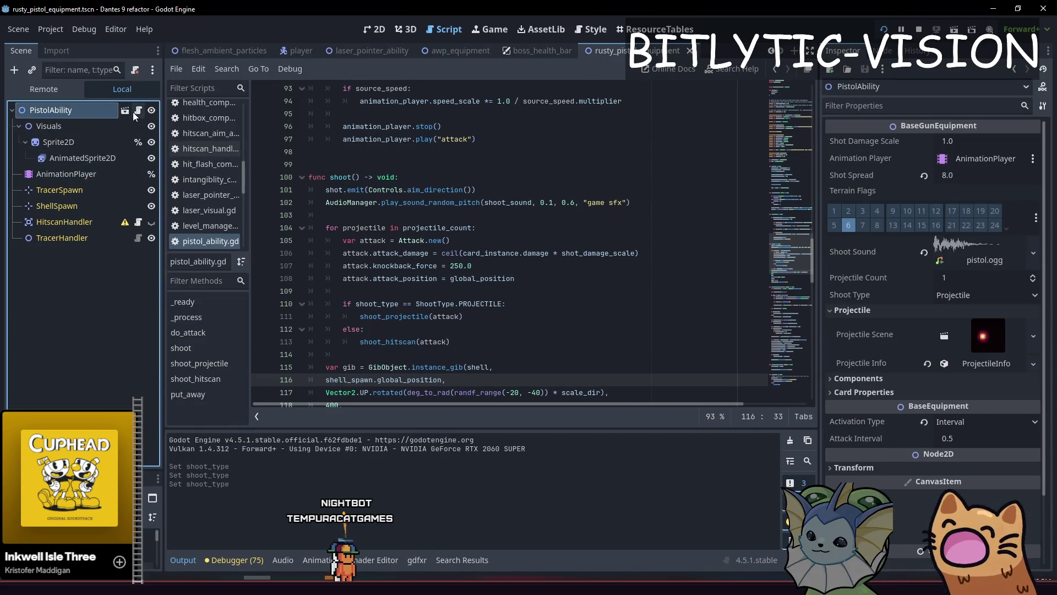
left_click(55, 223)
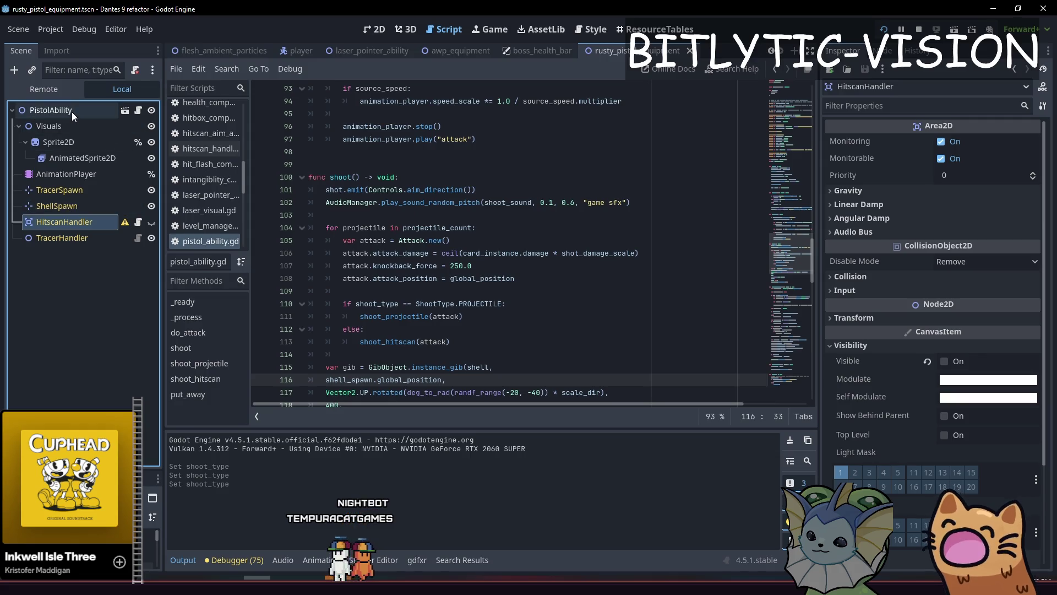
left_click(870, 267)
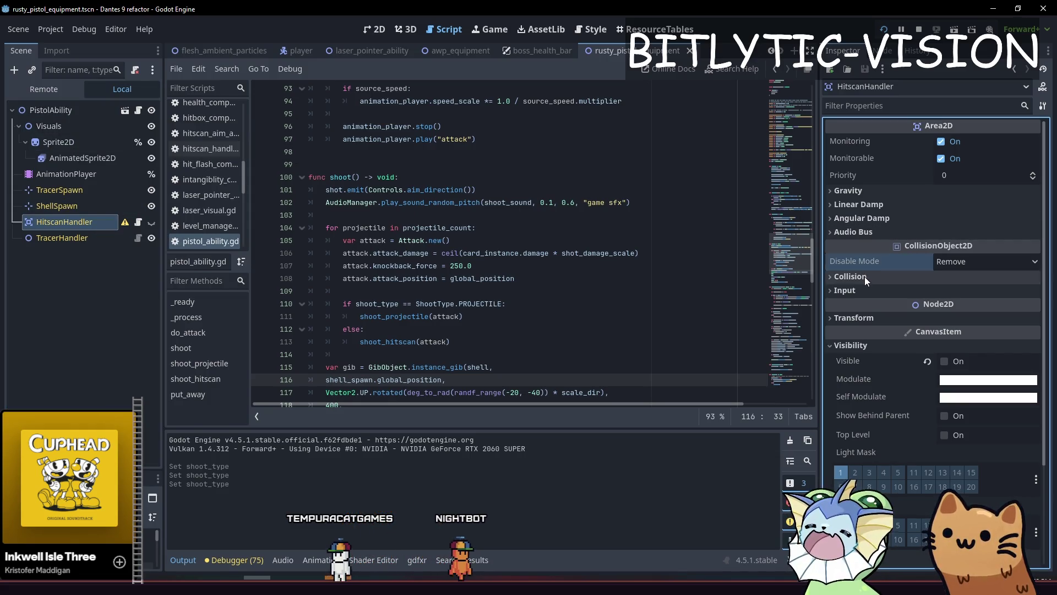
left_click(87, 223)
left_click(96, 238)
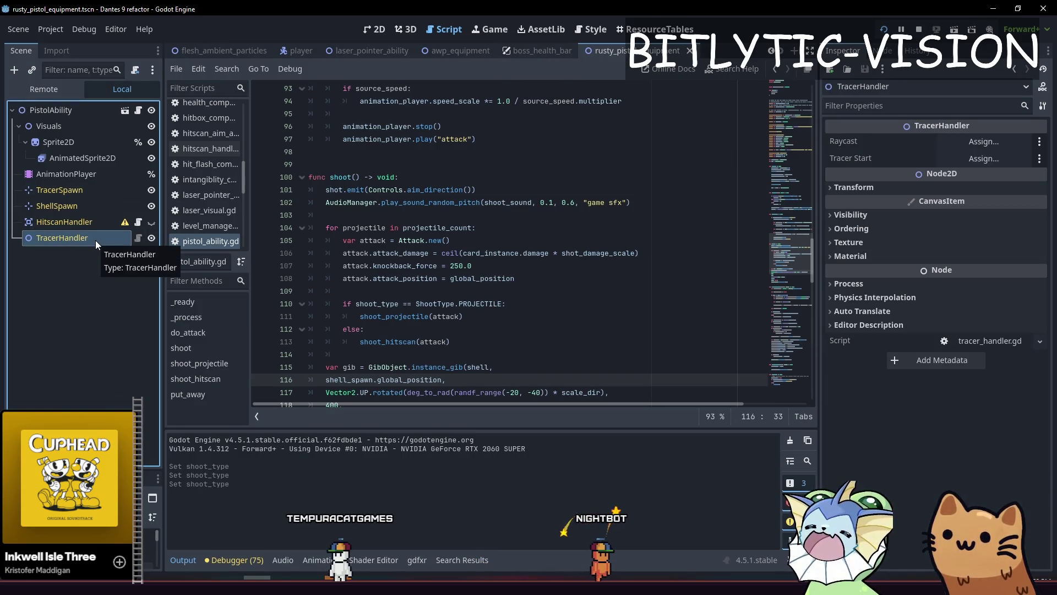
left_click(74, 109)
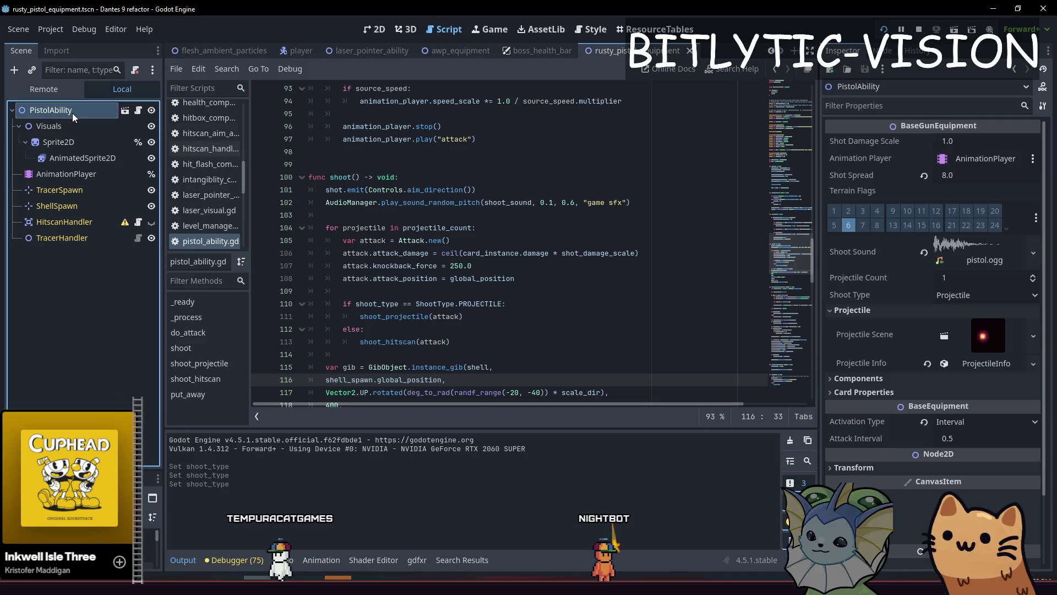
left_click(138, 113)
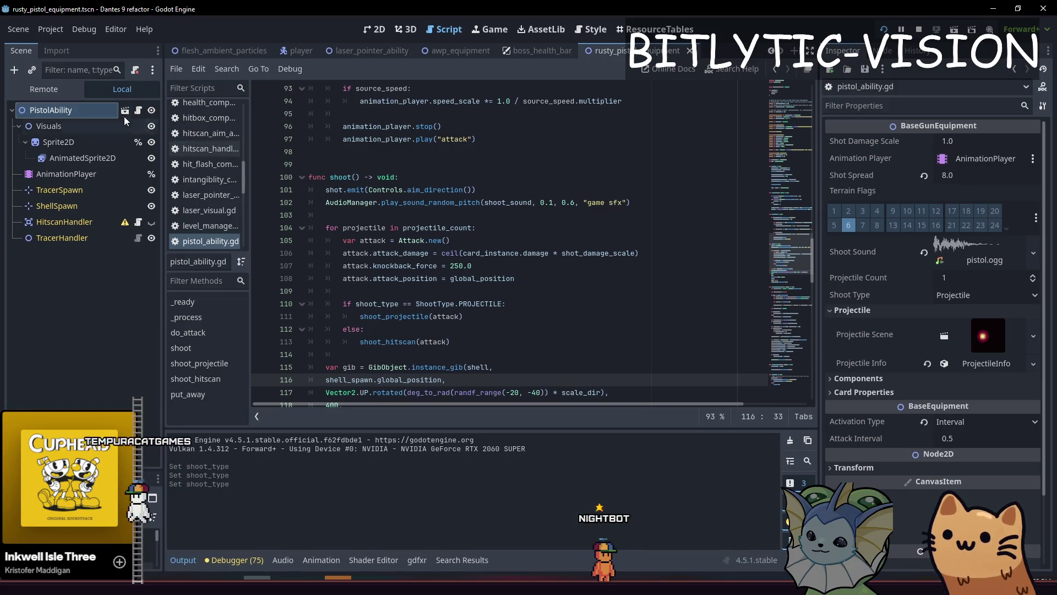
scroll(460, 219, "up", 20)
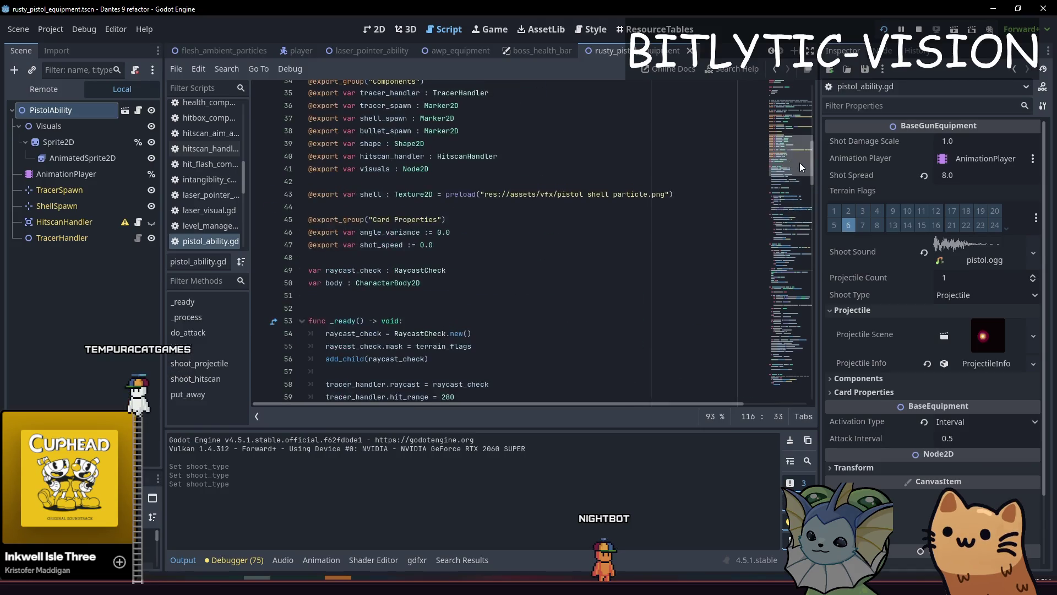
scroll(446, 220, "up", 3)
left_click(460, 171)
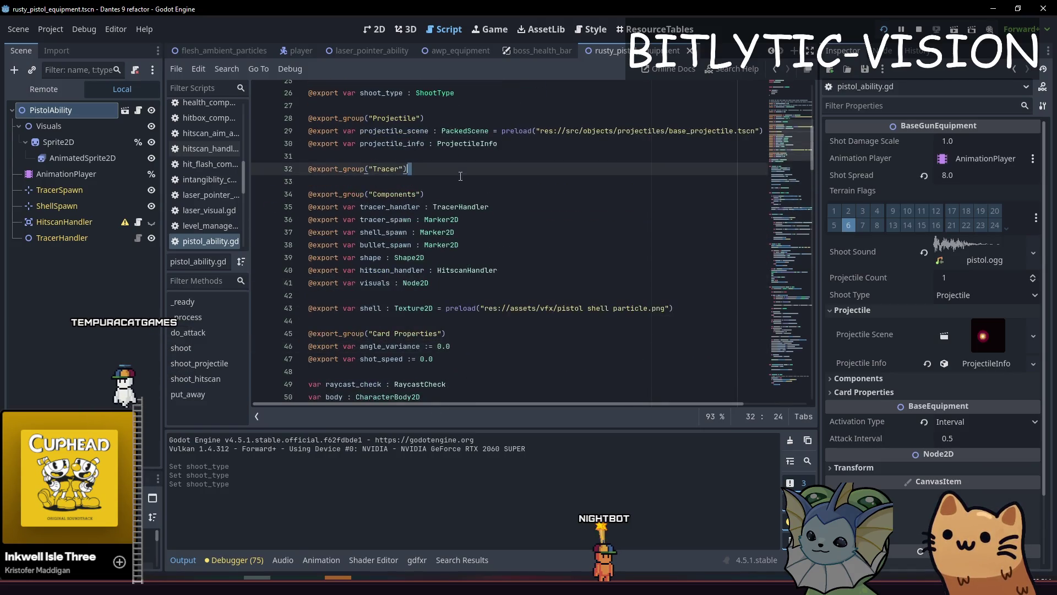
key("Return")
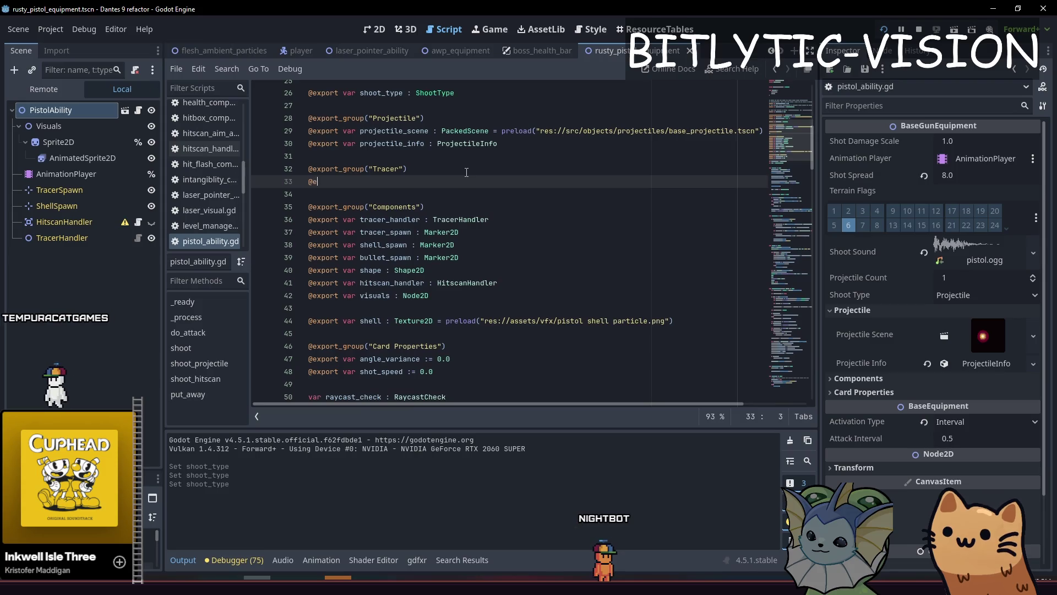
type("xport var tracer_start : Marker2D")
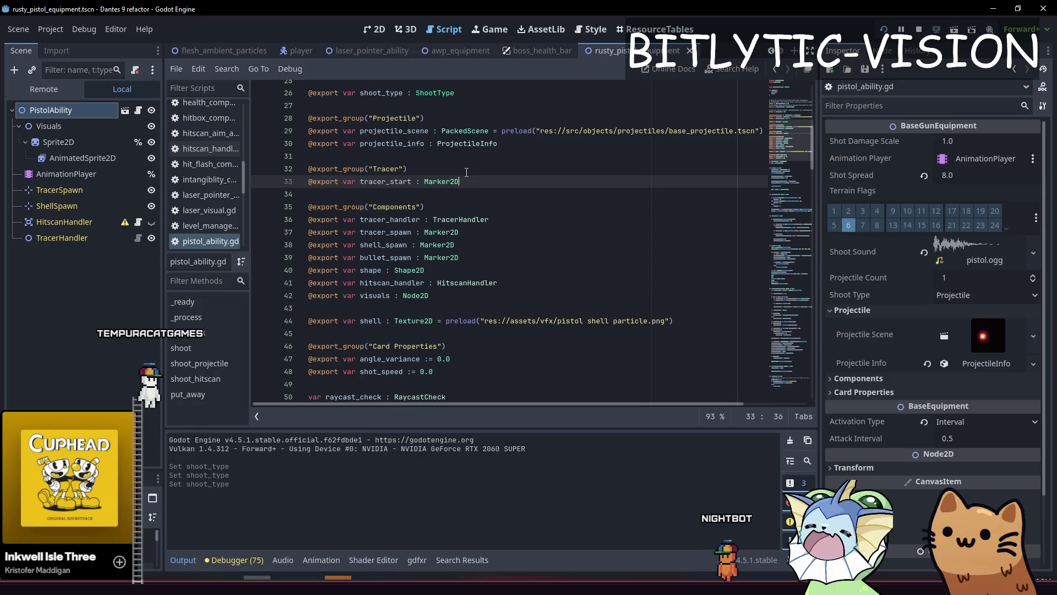
key("Return")
type("ar")
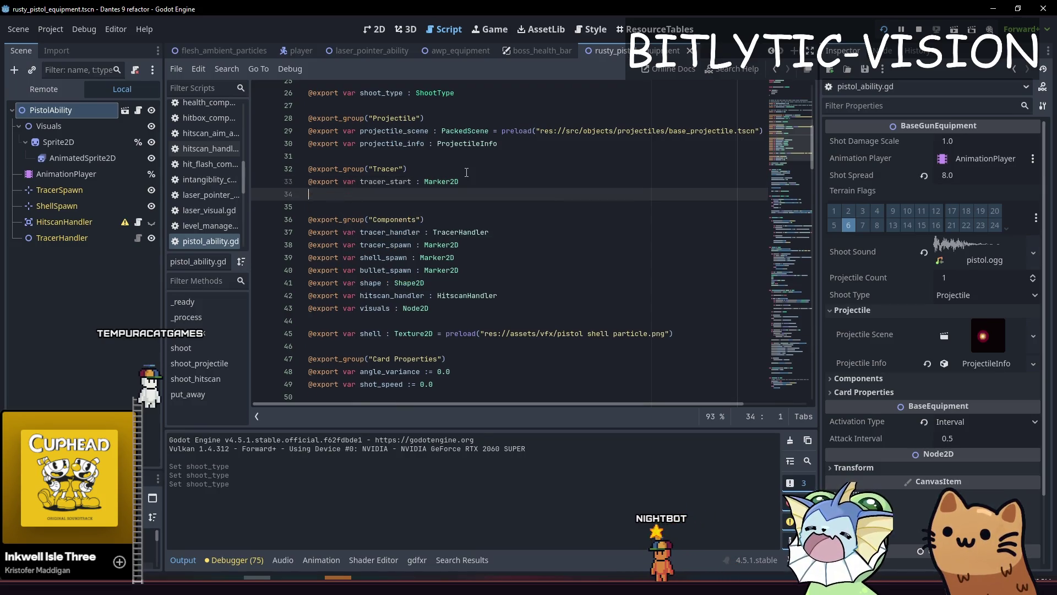
Open TracerHandler's script and find its raycast references, checking the version-control diff
left_click(94, 238)
left_click(138, 237)
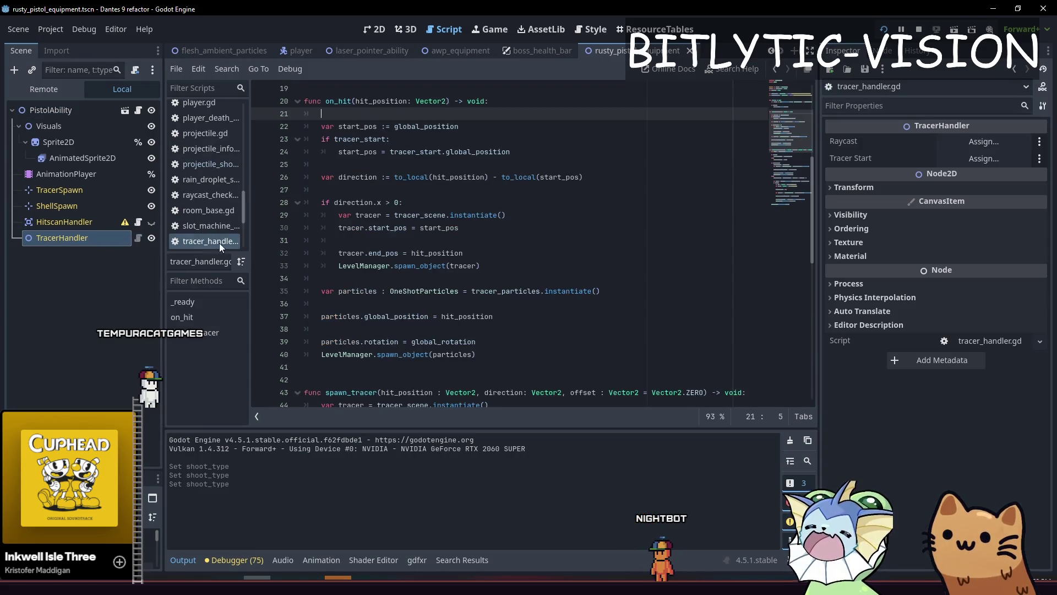
scroll(439, 175, "up", 4)
double_click(380, 138)
key("ctrl+f")
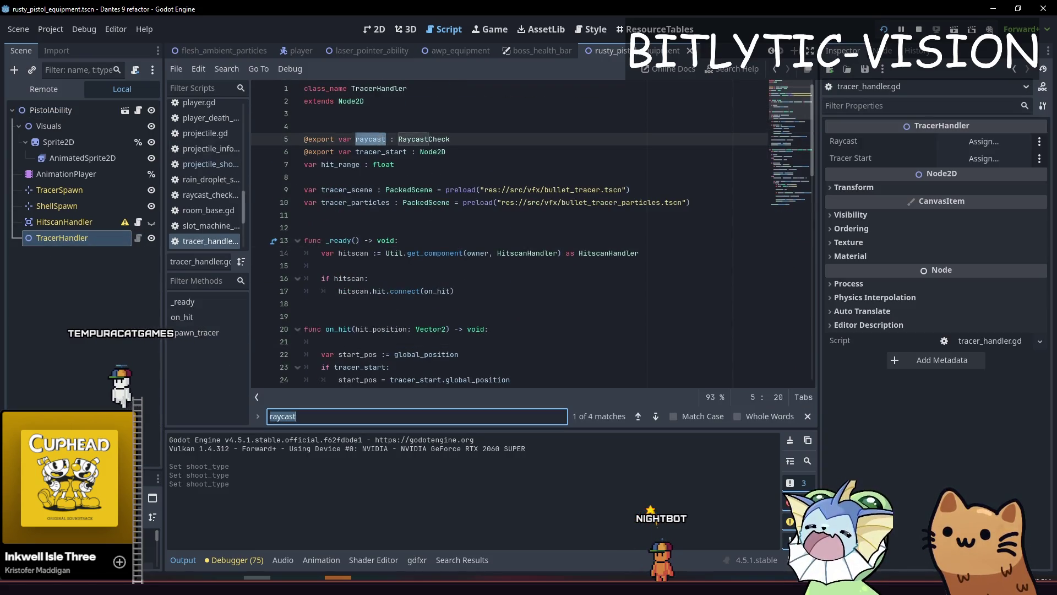
key("Return")
key("Return")
key("Return")
key("Return")
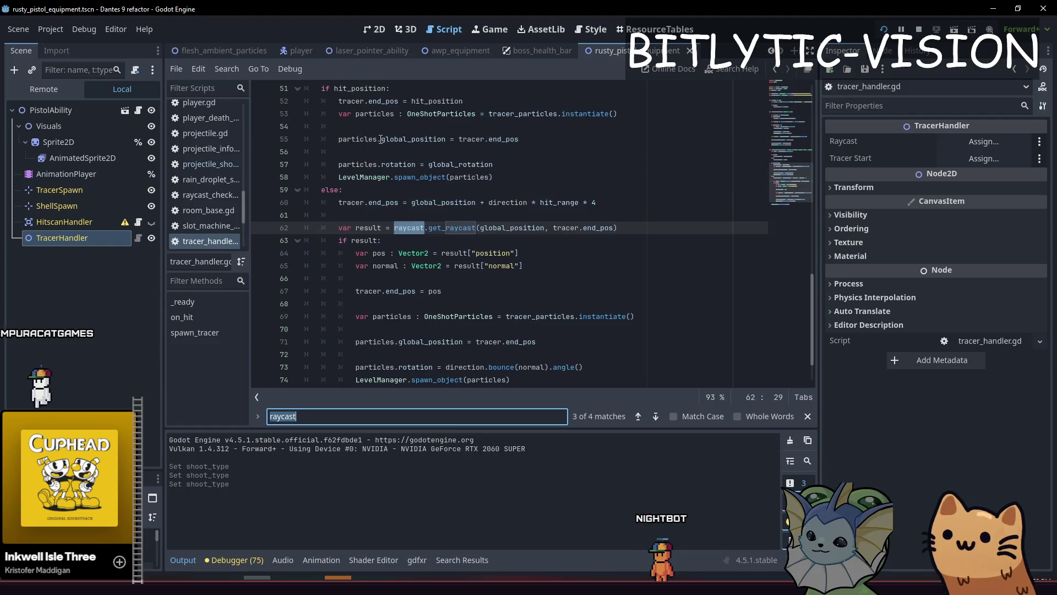
scroll(388, 165, "up", 7)
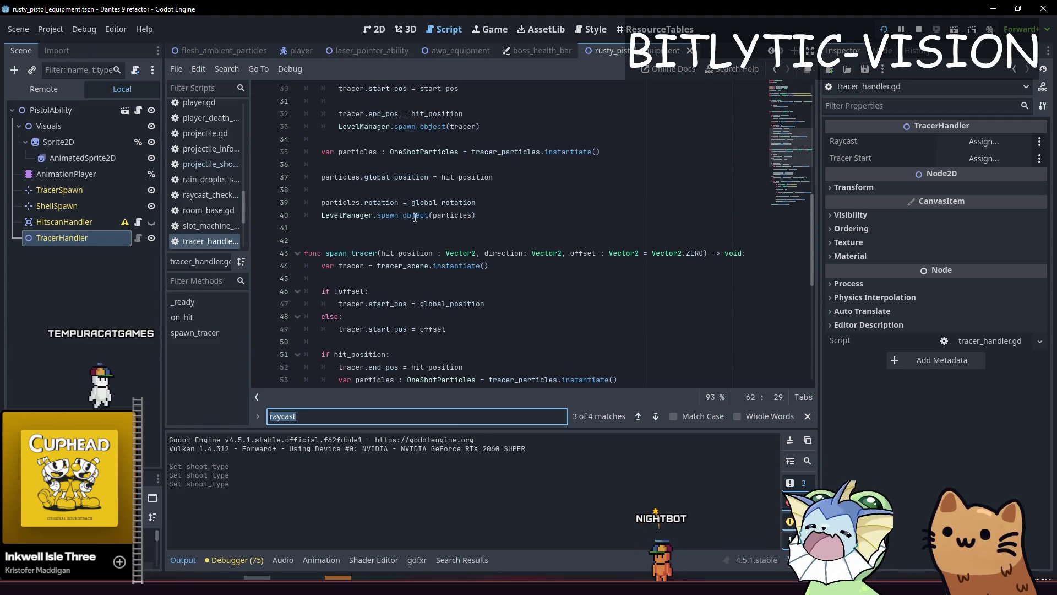
key("alt+Tab")
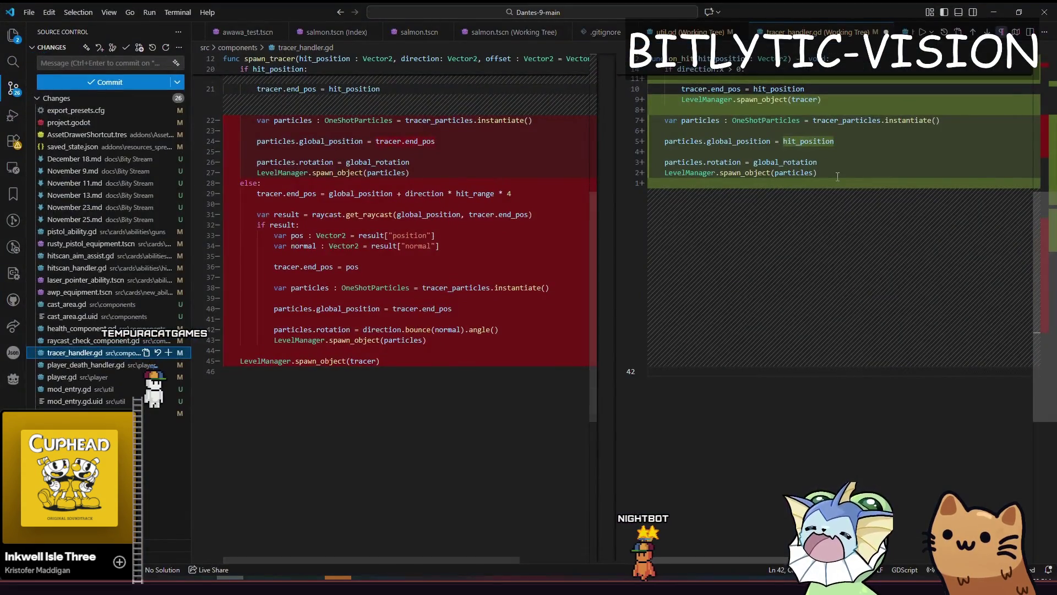
key("alt+Tab")
scroll(482, 220, "up", 10)
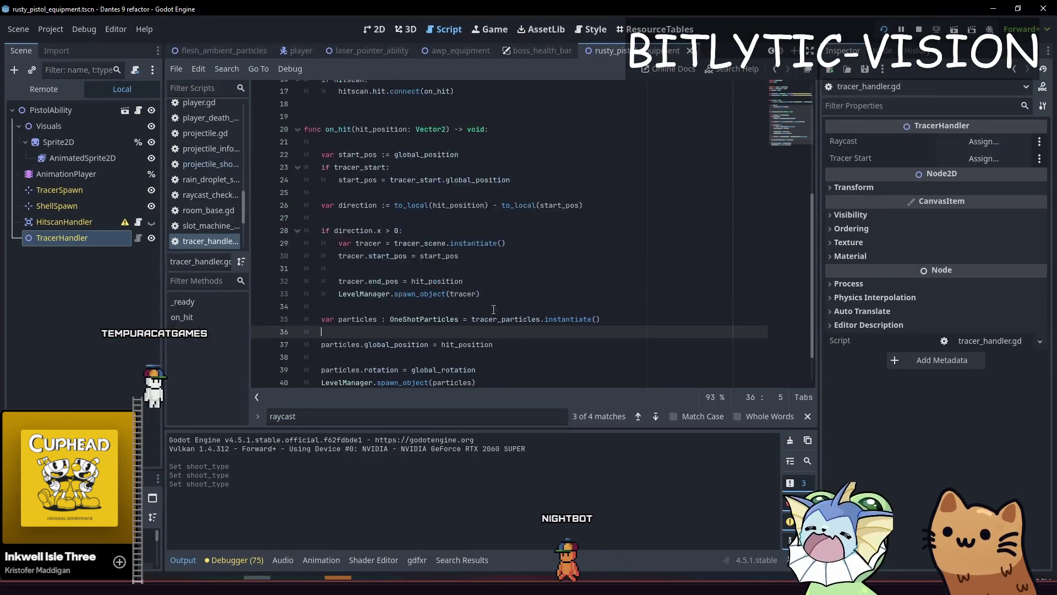
left_click(481, 151)
key("Up")
key("ctrl+shift+k")
key("ctrl+s")
scroll(588, 212, "down", 1)
scroll(588, 213, "down", 5)
left_click(419, 202)
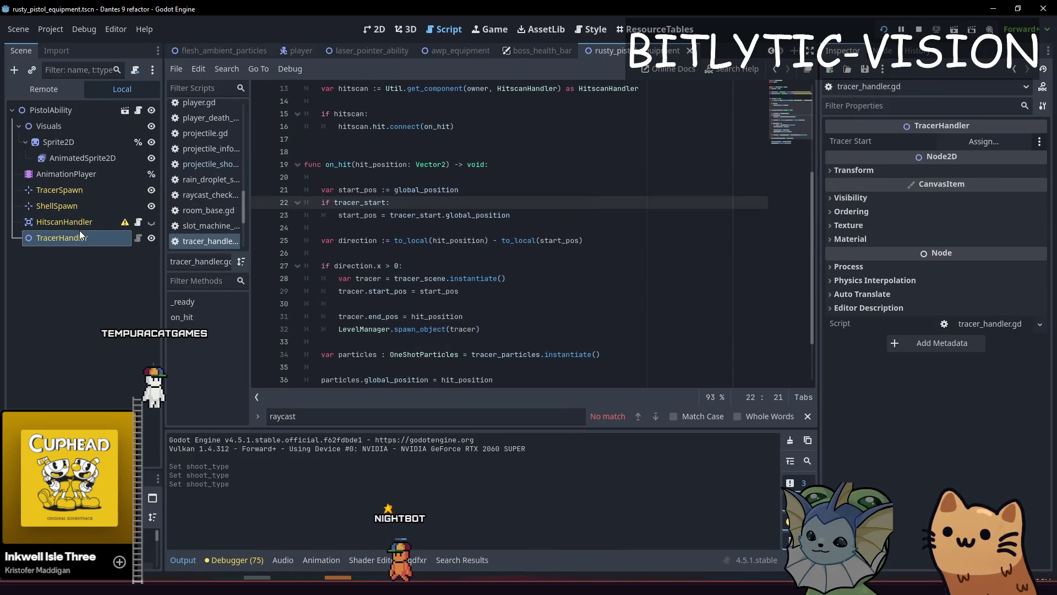
scroll(495, 237, "up", 1)
Compare the HitscanHandler and TracerHandler node properties in the Inspector
left_click(77, 221)
left_click(81, 205)
left_click(80, 221)
left_click(78, 236)
left_click(73, 221)
left_click(71, 237)
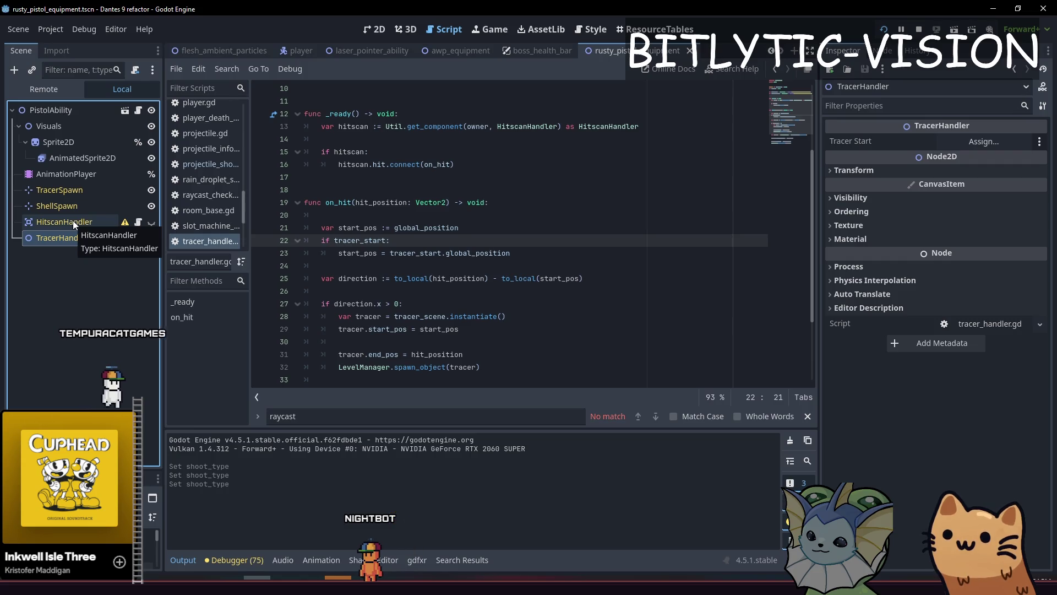
left_click(73, 221)
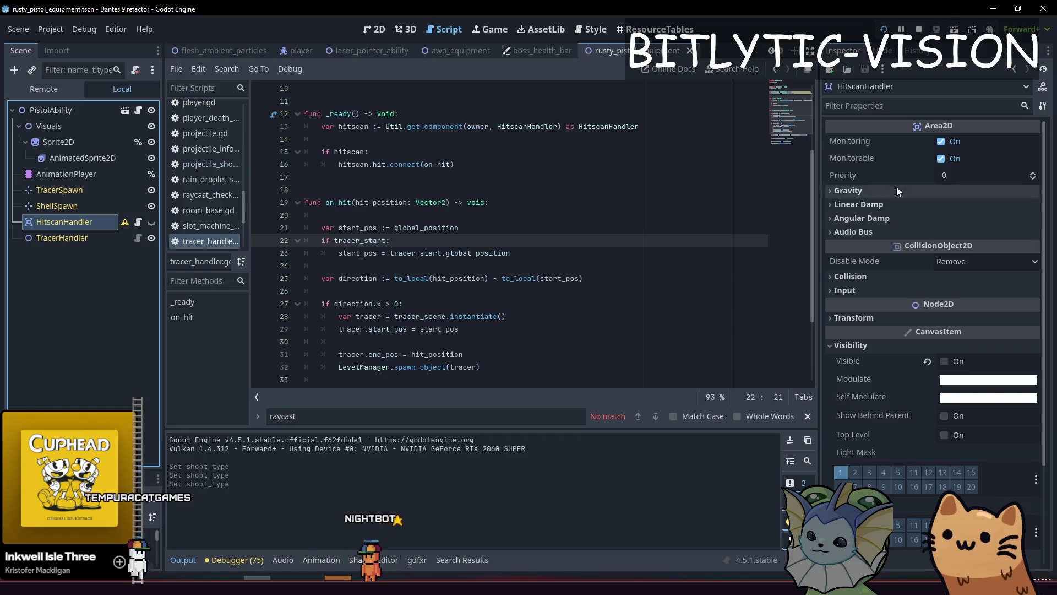
Review HitscanHandler's collision layer and mask settings
left_click(873, 276)
left_click(873, 280)
left_click(874, 280)
left_click(851, 275)
left_click(851, 276)
left_click(852, 276)
left_click(851, 275)
left_click(851, 276)
left_click(851, 276)
left_click(851, 275)
left_click(851, 275)
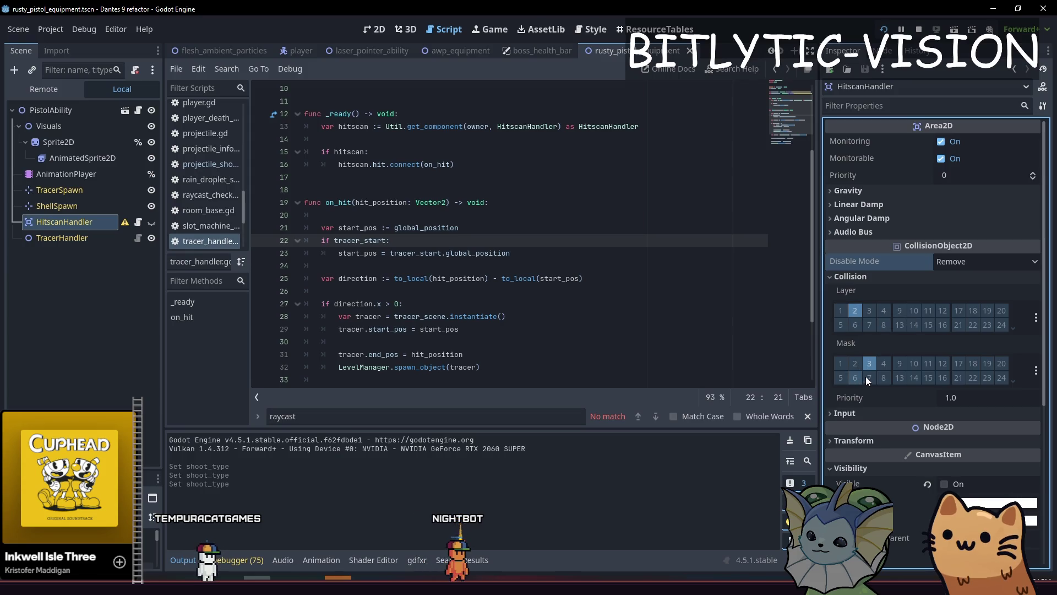
left_click(863, 277)
Assign TracerSpawn as PistolAbility's Tracer Start and save the pistol scene
left_click(75, 111)
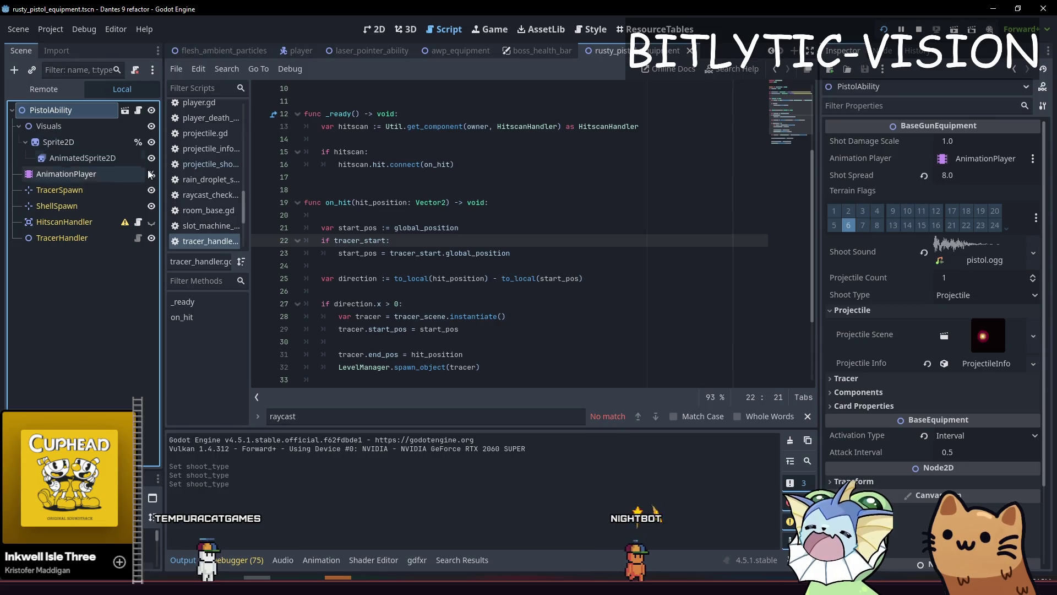
left_click(886, 379)
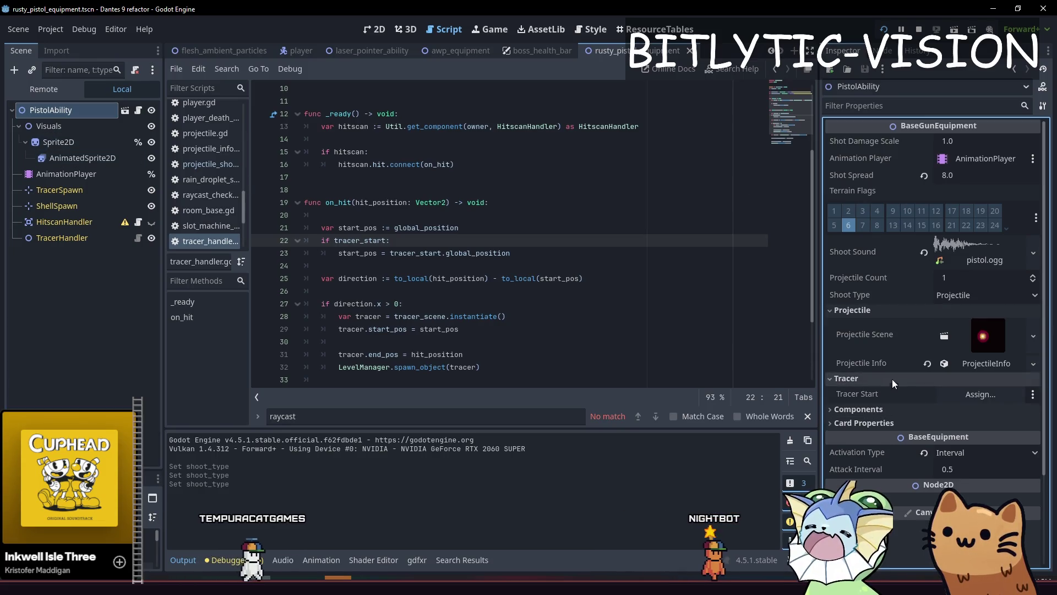
left_click(957, 389)
double_click(500, 180)
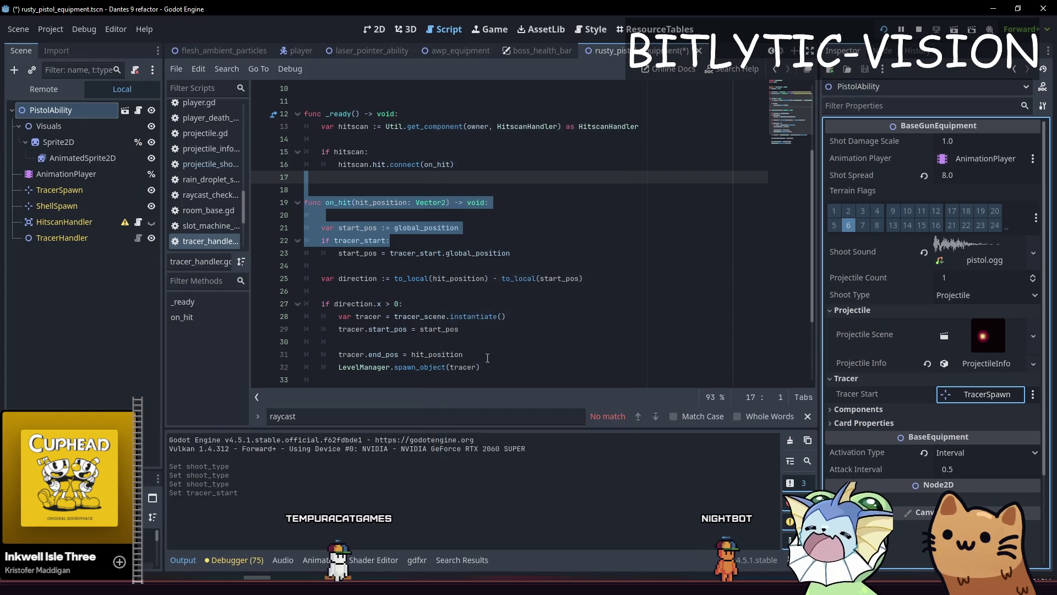
key("ctrl+s")
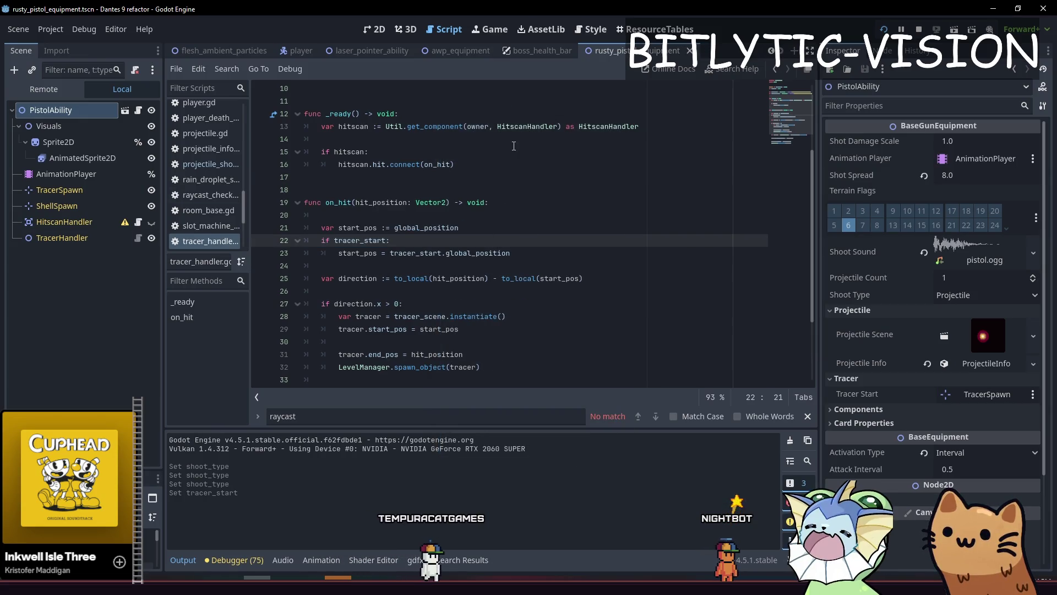
key("shift+alt+o")
Open the bullet_impact and bullet_tracer scenes and view the BulletTracer script
type("bulle_")
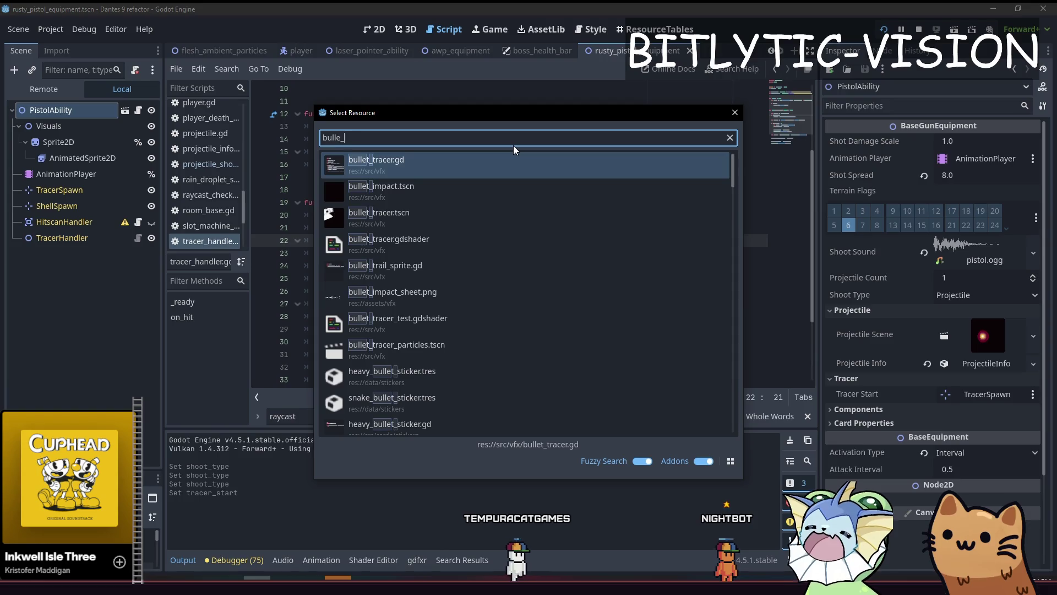
key("Return")
key("shift+alt+o")
type("bulle")
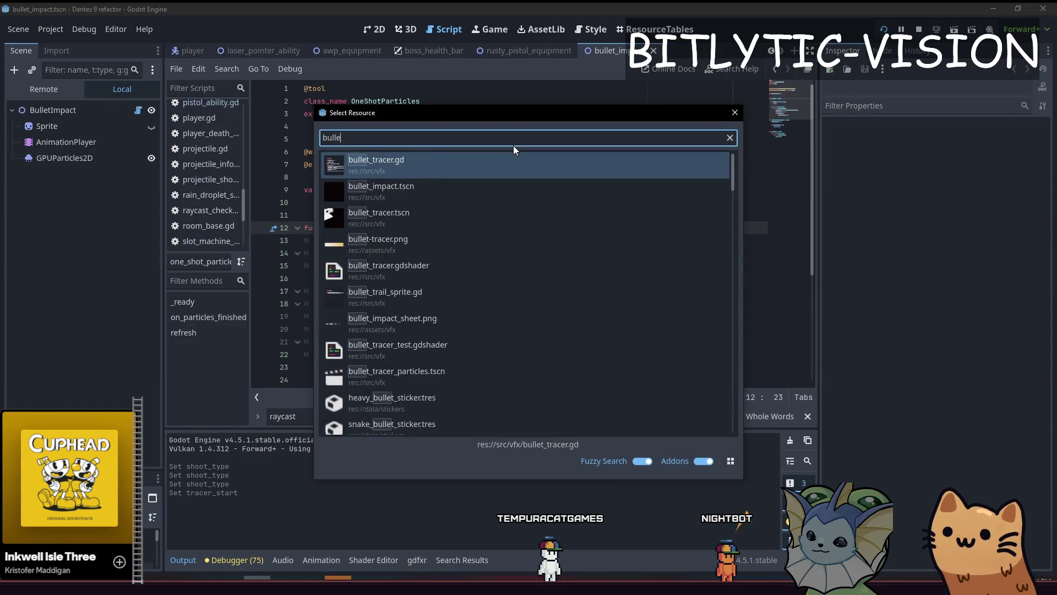
type("t_tracer")
key("Down")
key("Return")
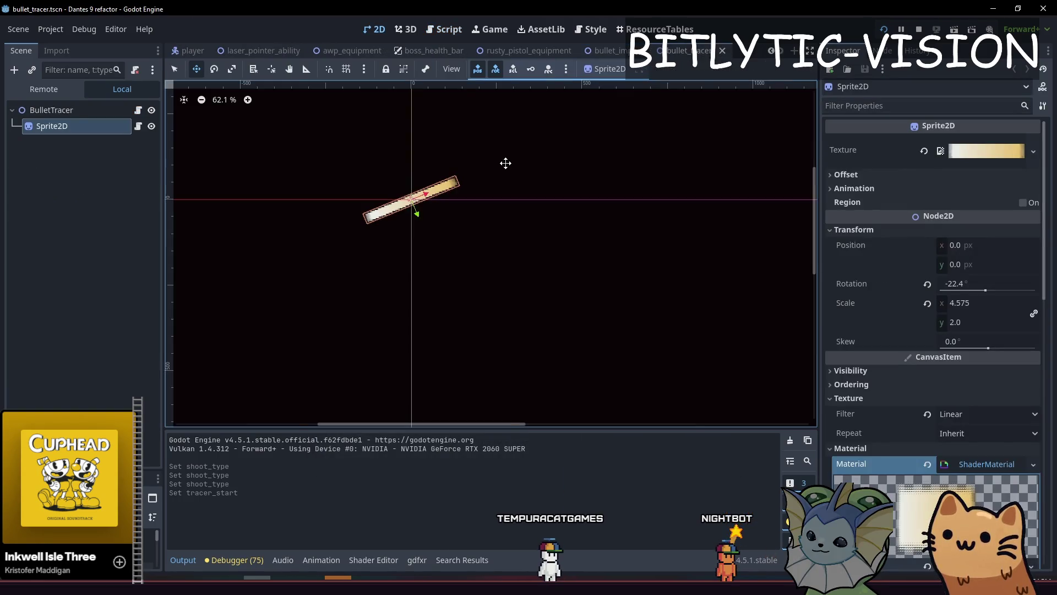
scroll(468, 173, "up", 6)
left_click(125, 113)
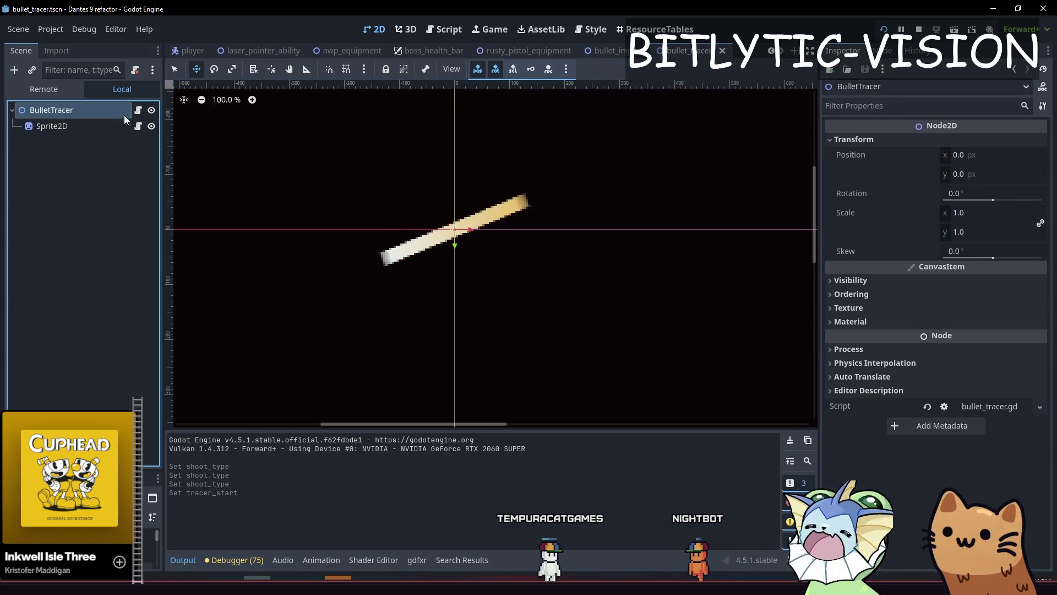
left_click(138, 113)
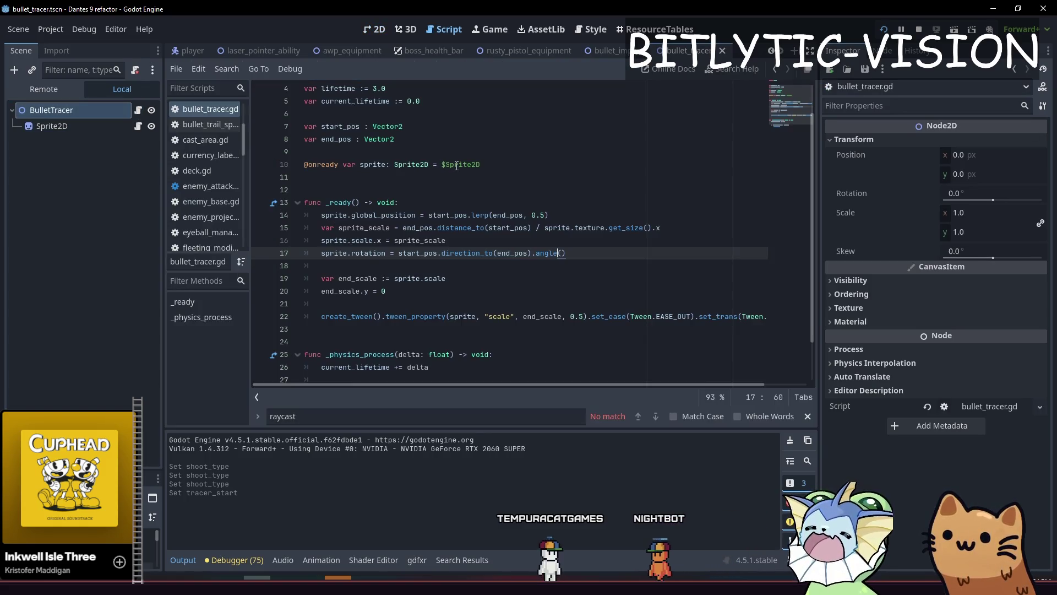
left_click(549, 168)
Open bullet_tracer_particles and replay its particle burst in the 2D view
key("shift+alt+o")
type("bullet_pa")
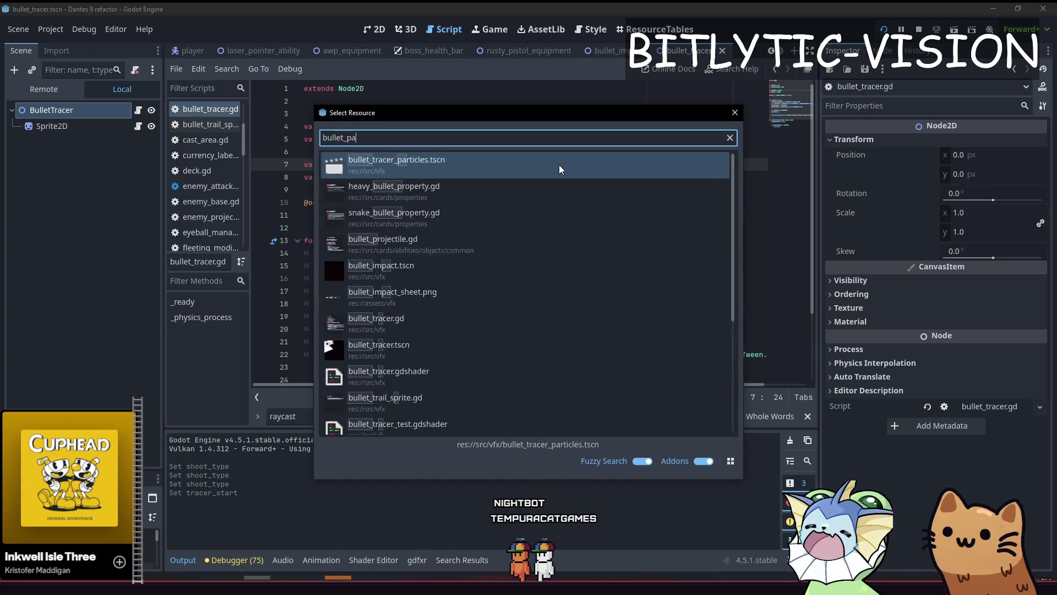
type("rticles")
key("Return")
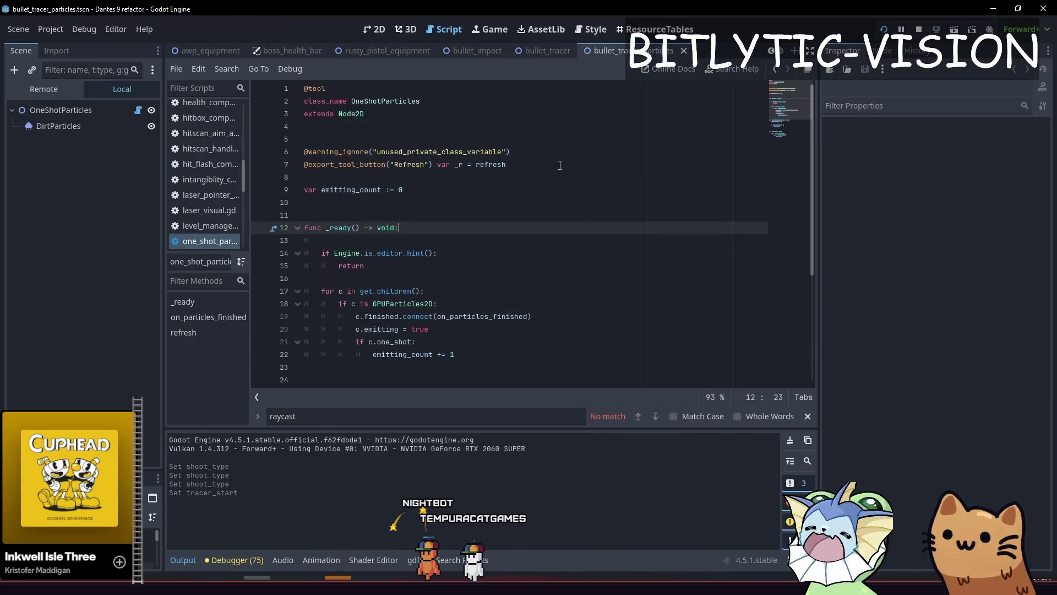
left_click(77, 108)
key("ctrl+F1")
scroll(479, 273, "up", 5)
left_click(925, 143)
scroll(633, 240, "down", 6)
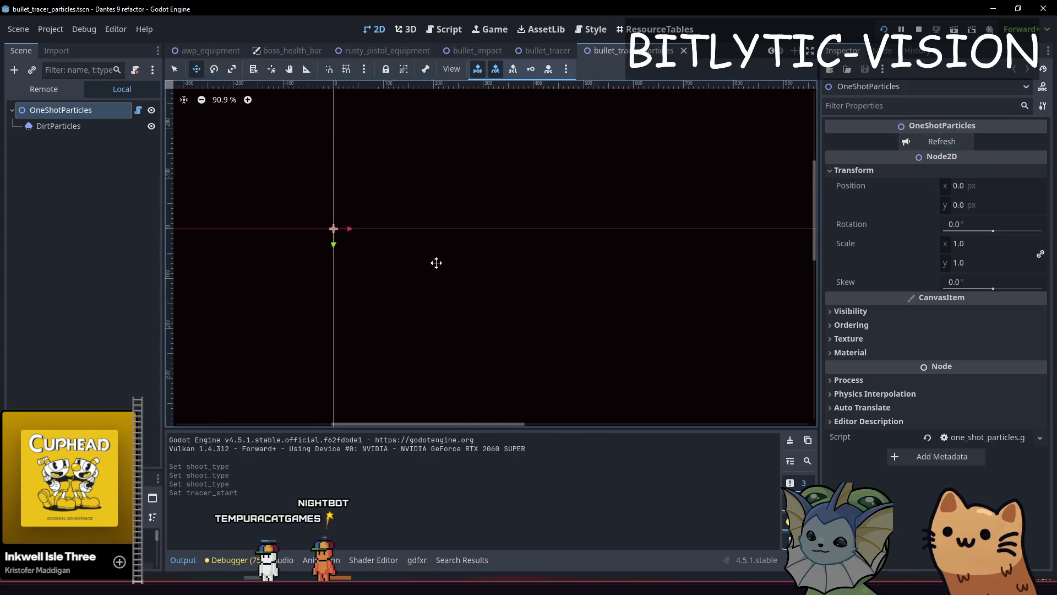
scroll(437, 263, "down", 1)
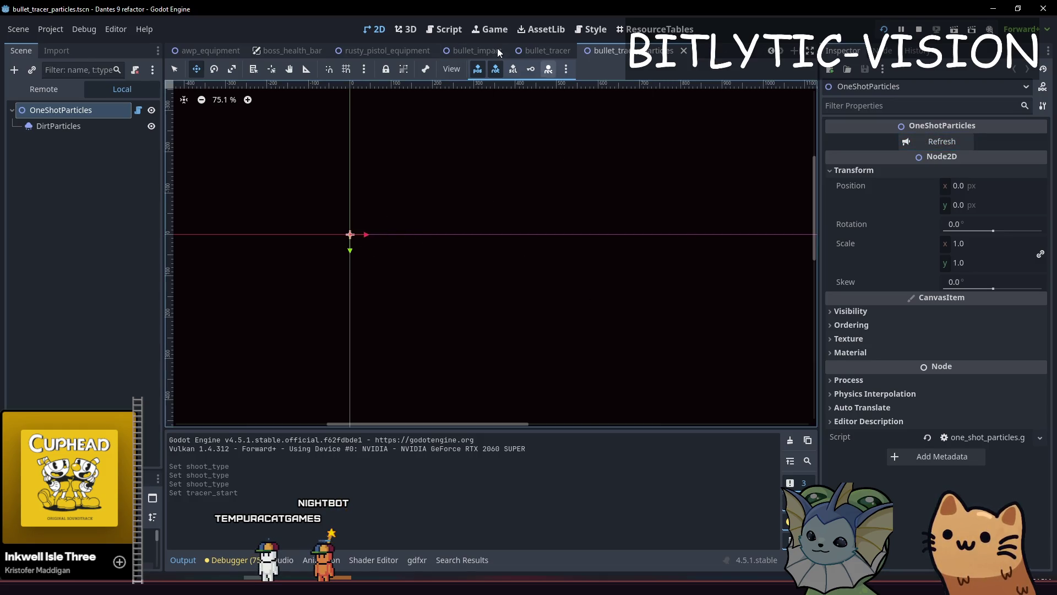
Close the bullet effect scenes, return to rusty_pistol_equipment, and run the game
key("ctrl+w")
key("ctrl+w")
key("ctrl+w")
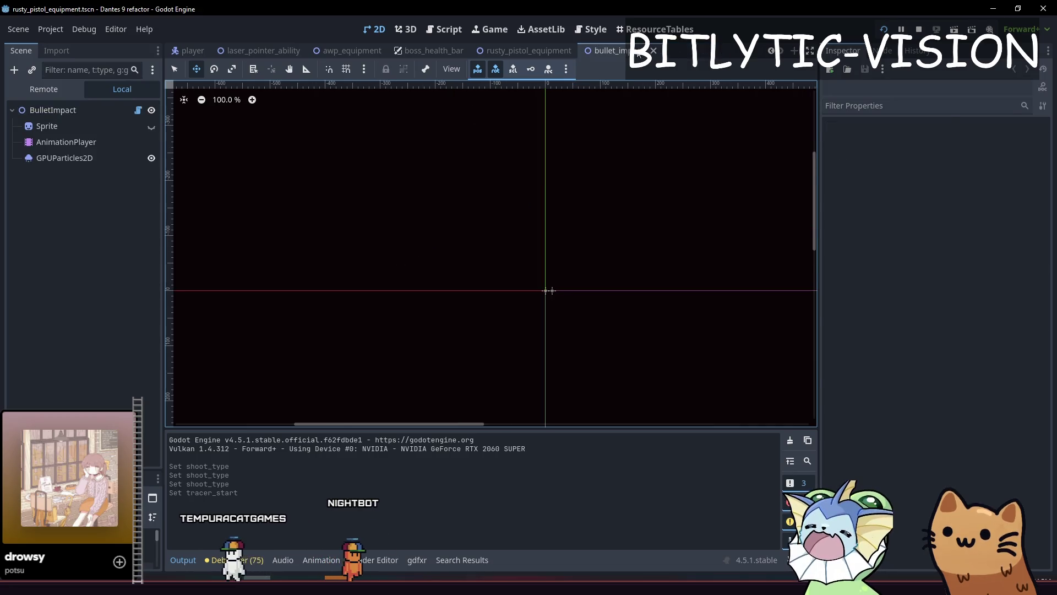
key("ctrl+s")
key("ctrl+w")
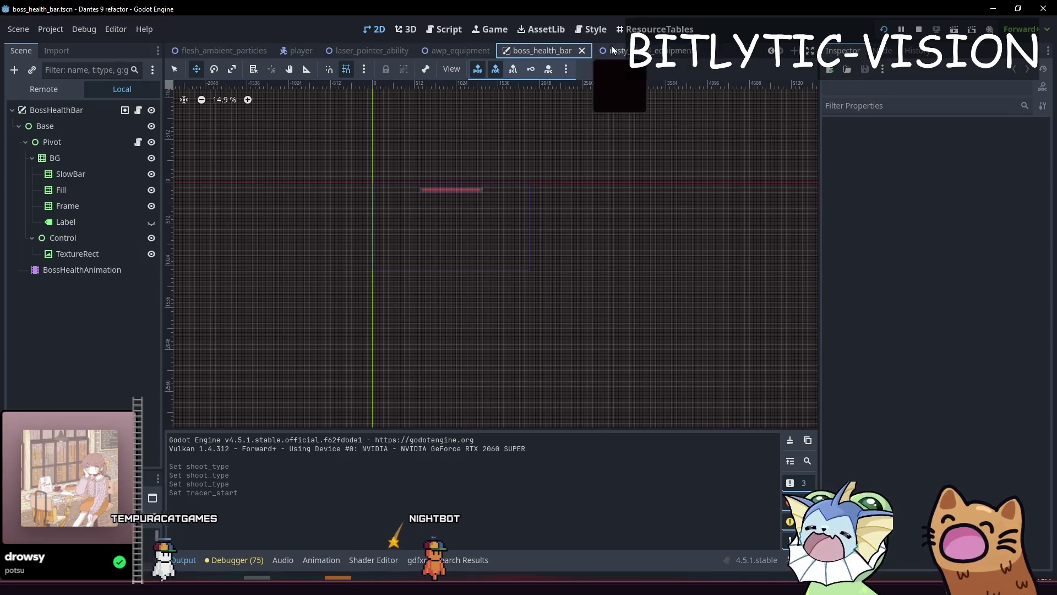
left_click(617, 50)
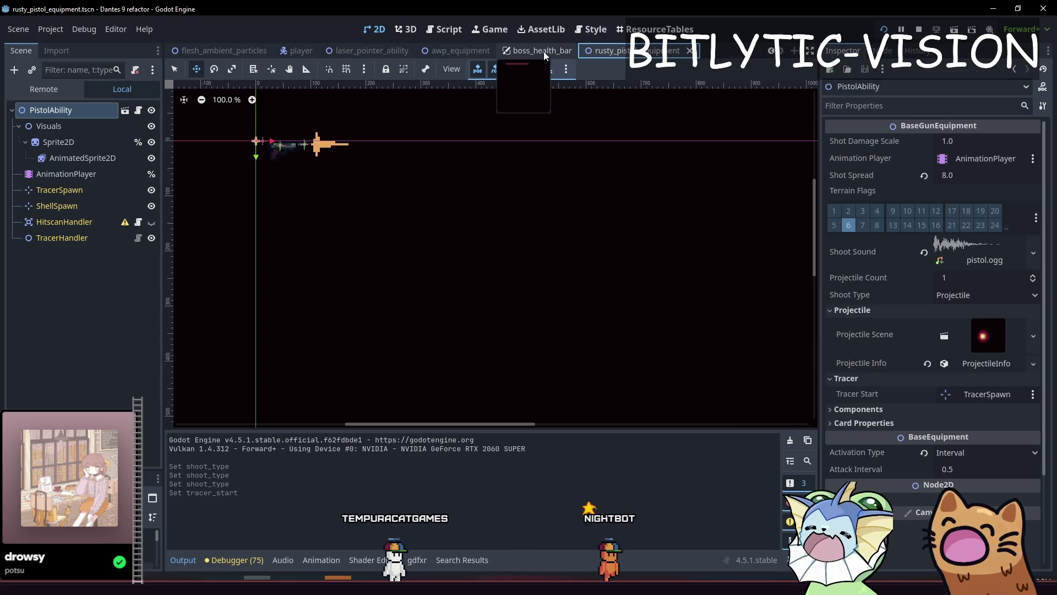
scroll(473, 252, "down", 2)
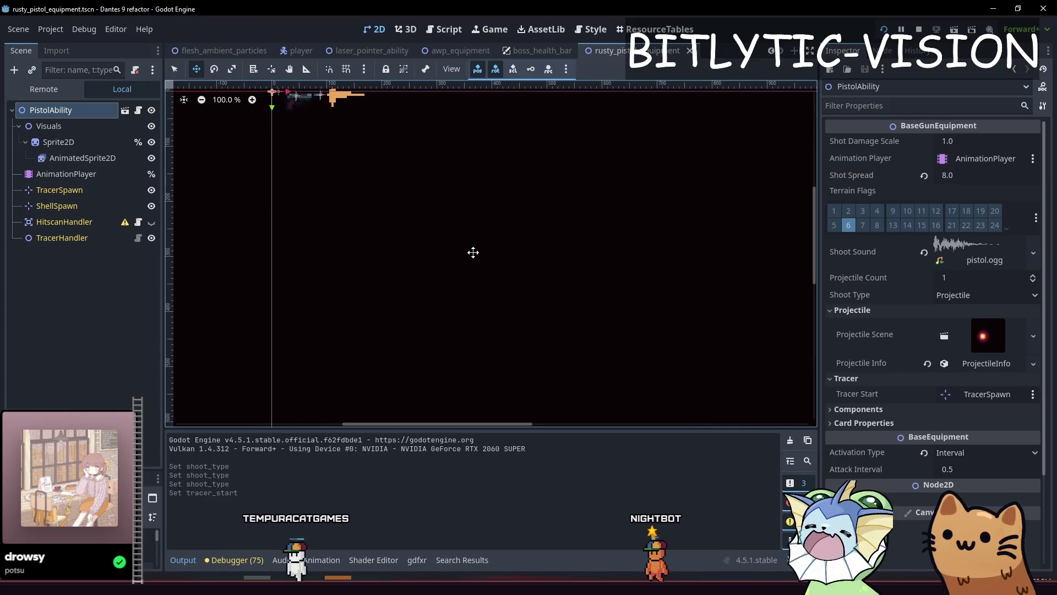
key("F5")
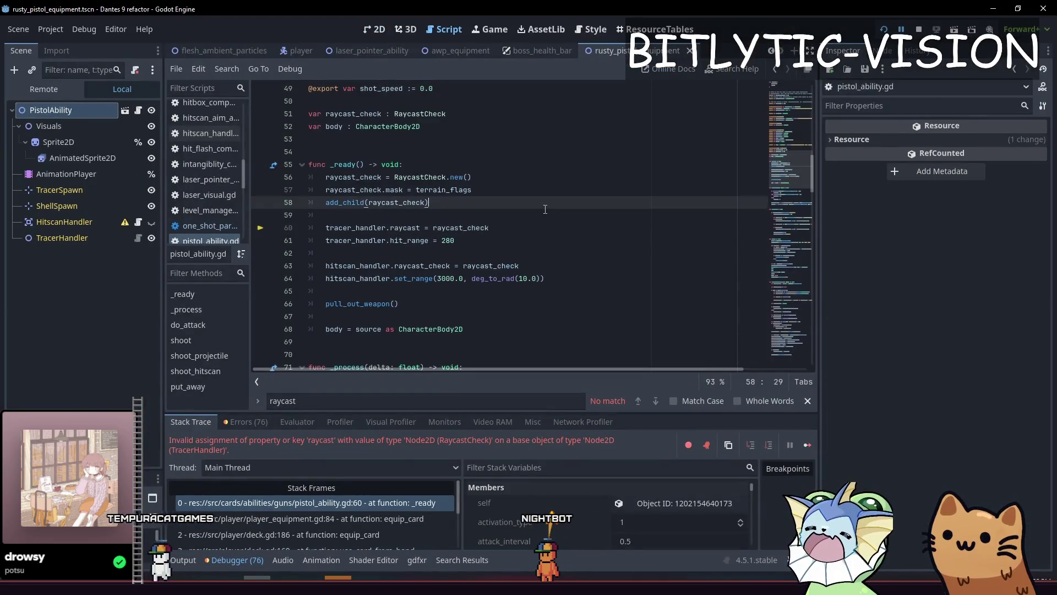
Delete the failing line 60 'tracer_handler.raycast = raycast_check' in pistol_ability.gd
left_click(535, 227)
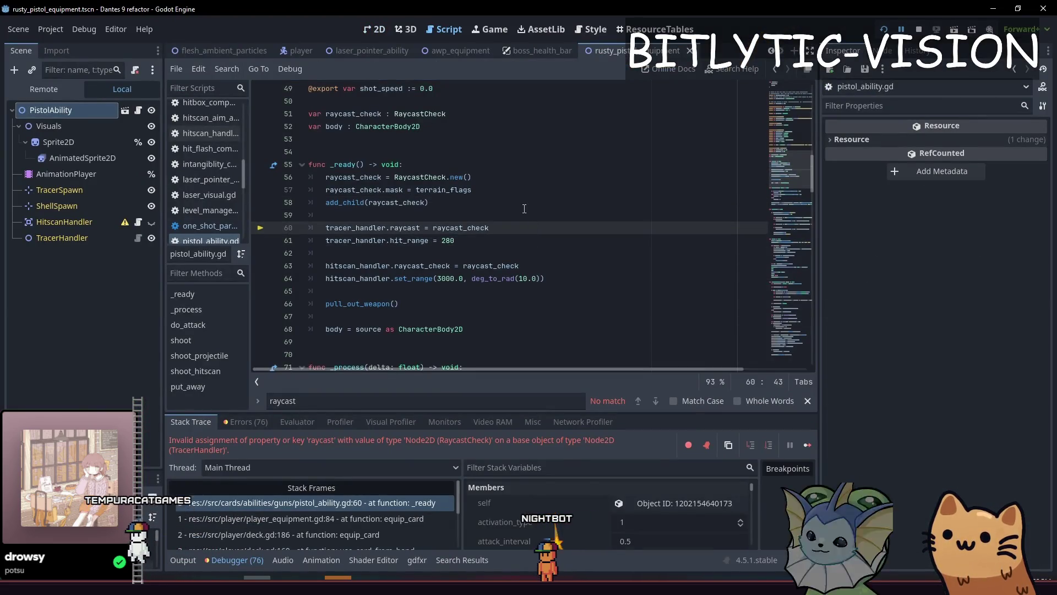
key("ctrl+shift+k")
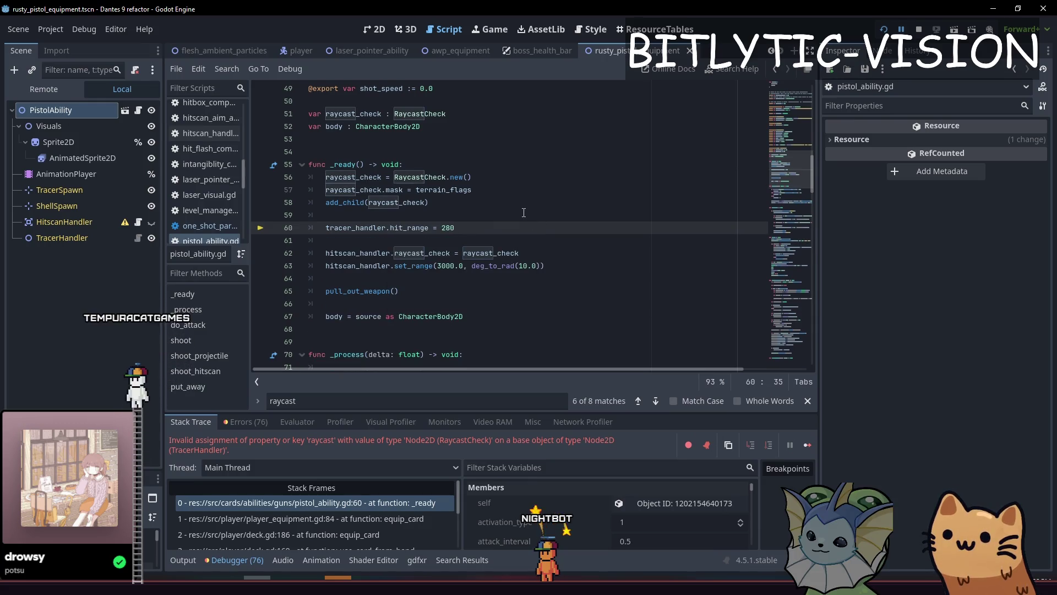
key("Escape")
left_click(523, 253)
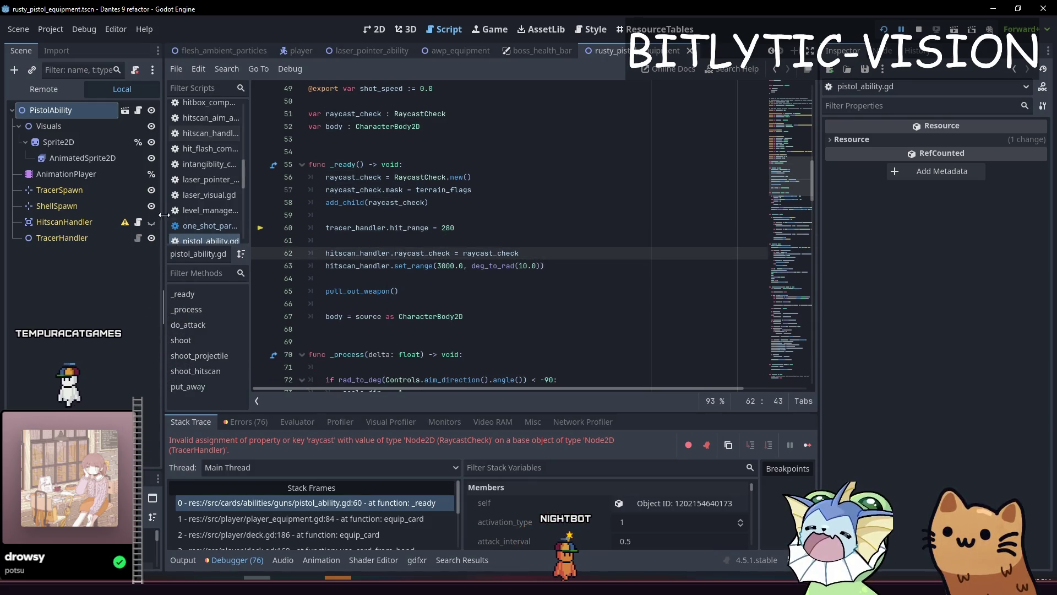
Search hitscan_handler.gd for 'raycas' to check raycast_check usage, then rerun the game
left_click(139, 222)
key("ctrl+f")
type("raycas")
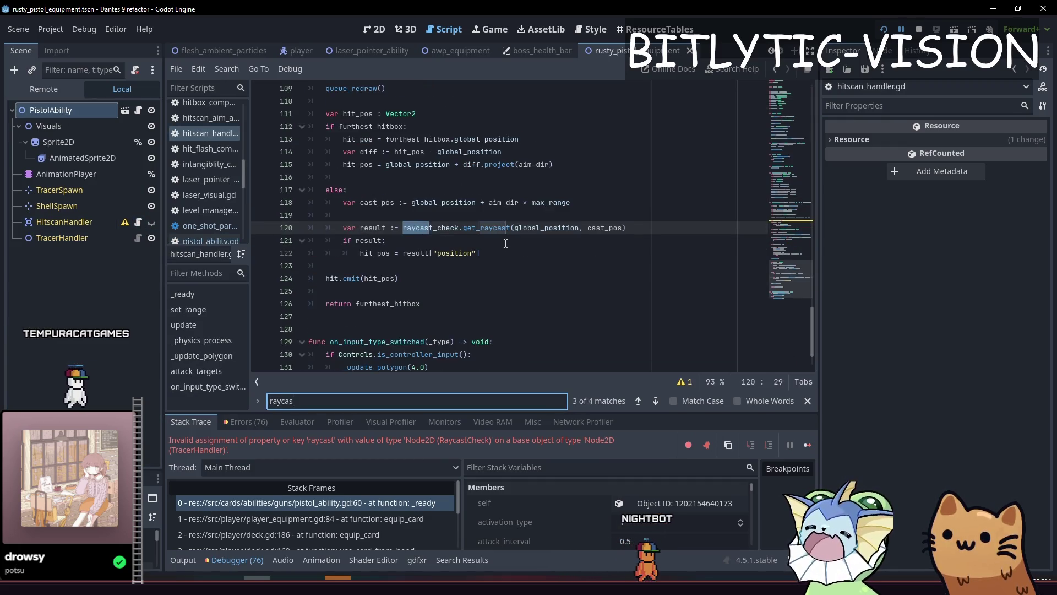
key("Return")
key("Return")
key("Return")
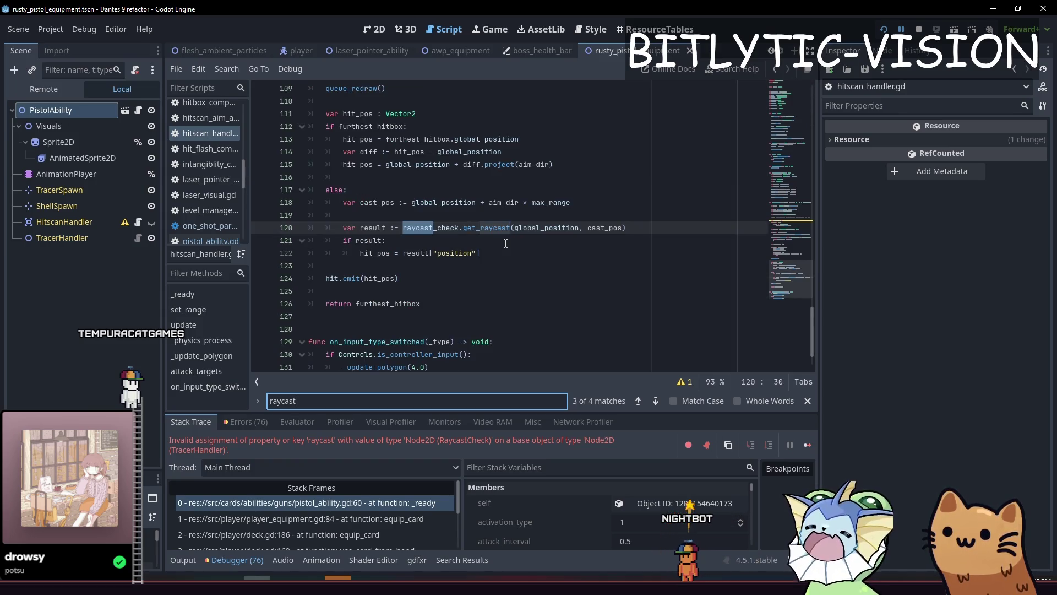
key("F5")
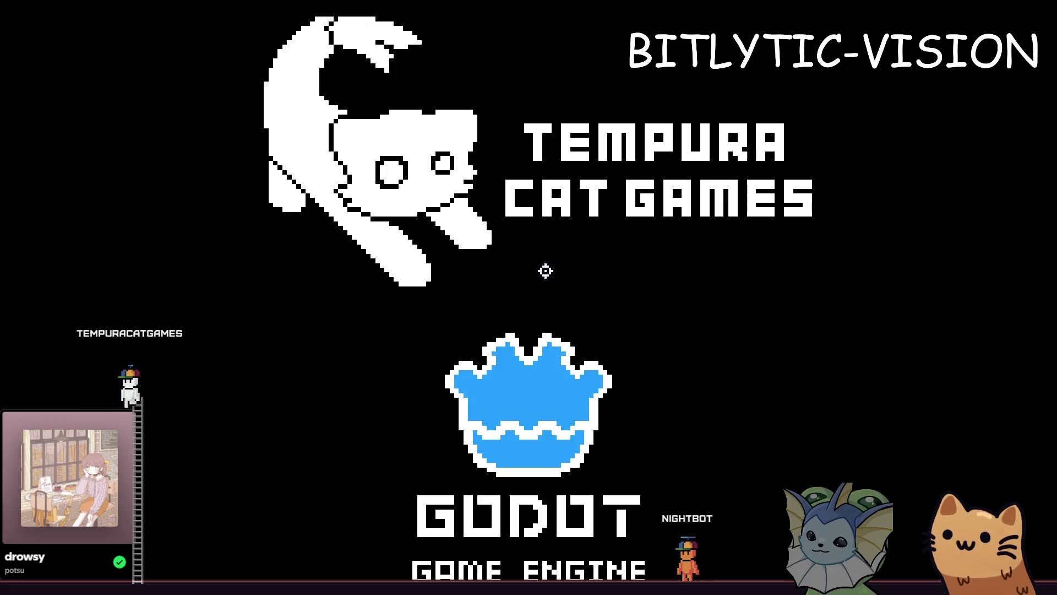
Spawn a DPS dummy enemy in the level from the debug menu
key("grave")
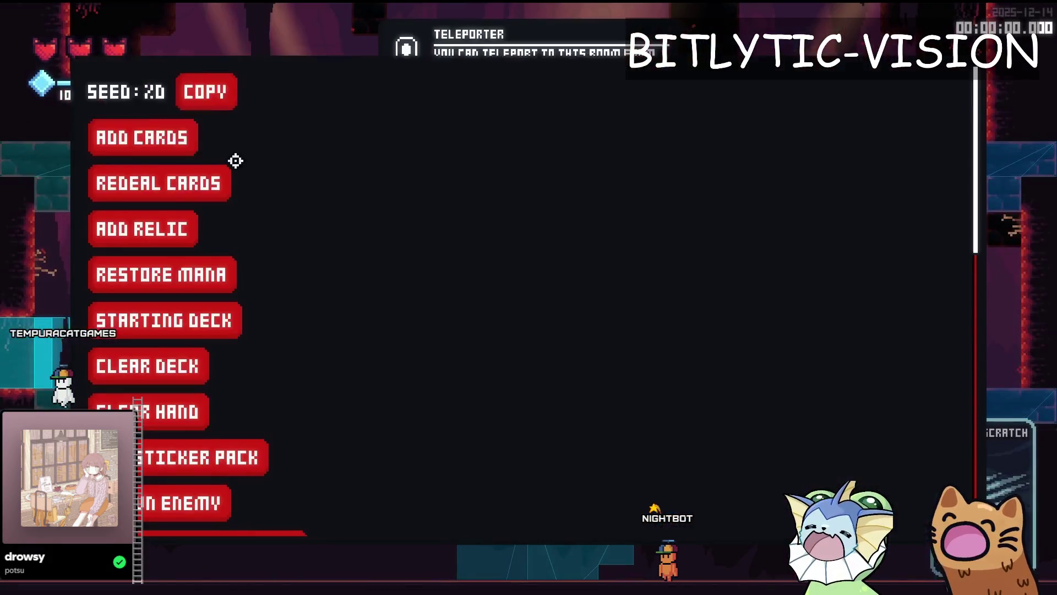
left_click(182, 503)
left_click(829, 411)
left_click(834, 405)
left_click(834, 405)
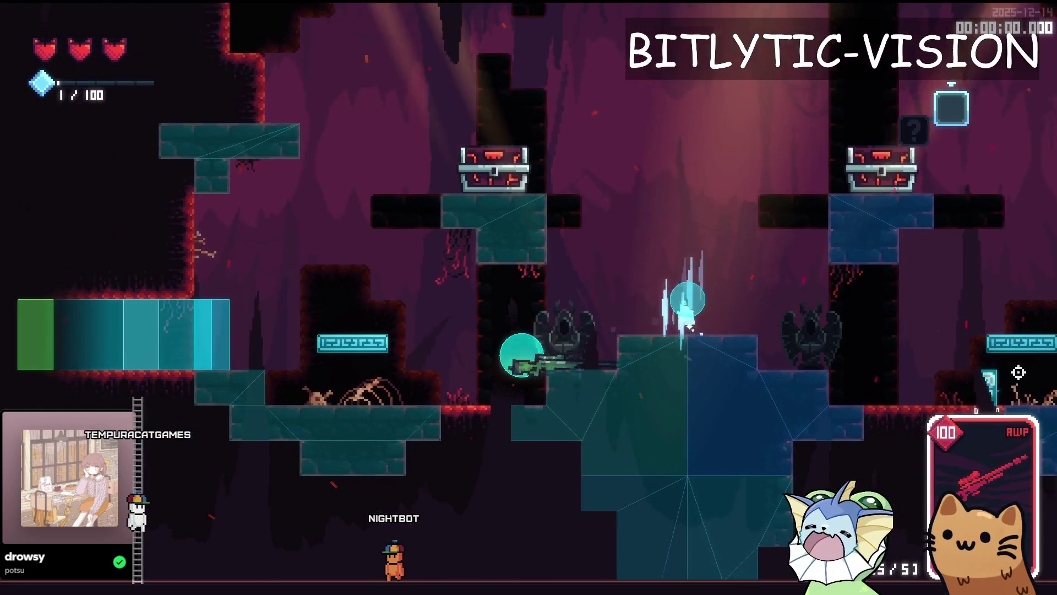
Jump onto the raised platform, open the card collection, then stop the game
key("d")
key("space")
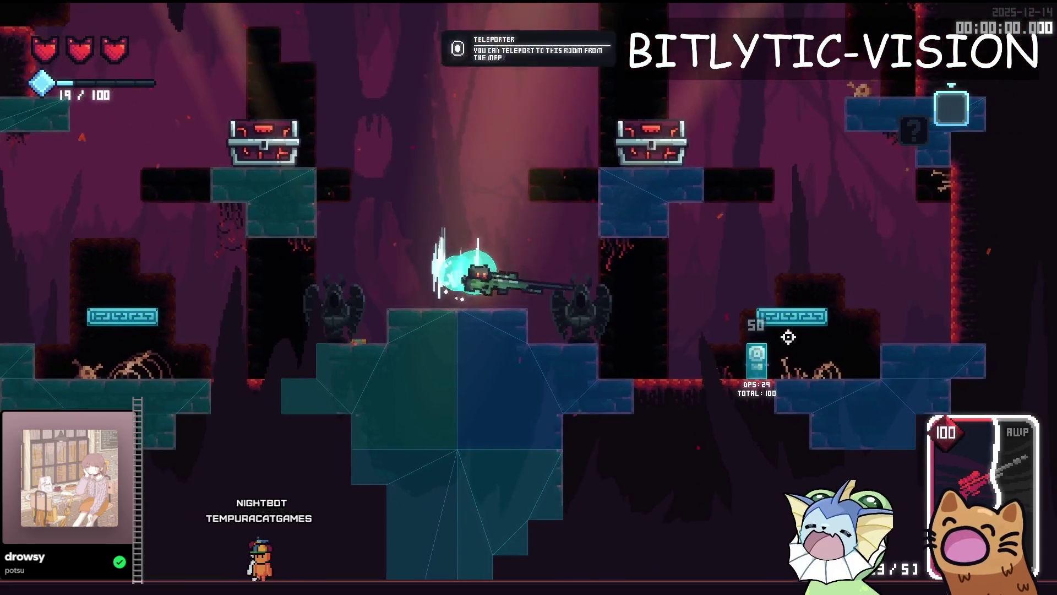
key("Escape")
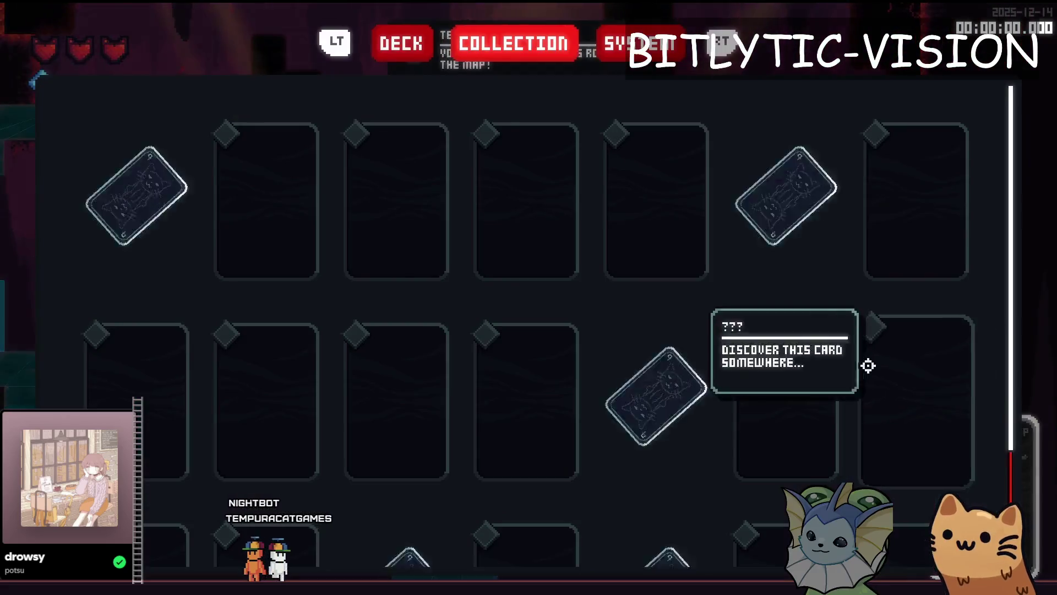
key("F8")
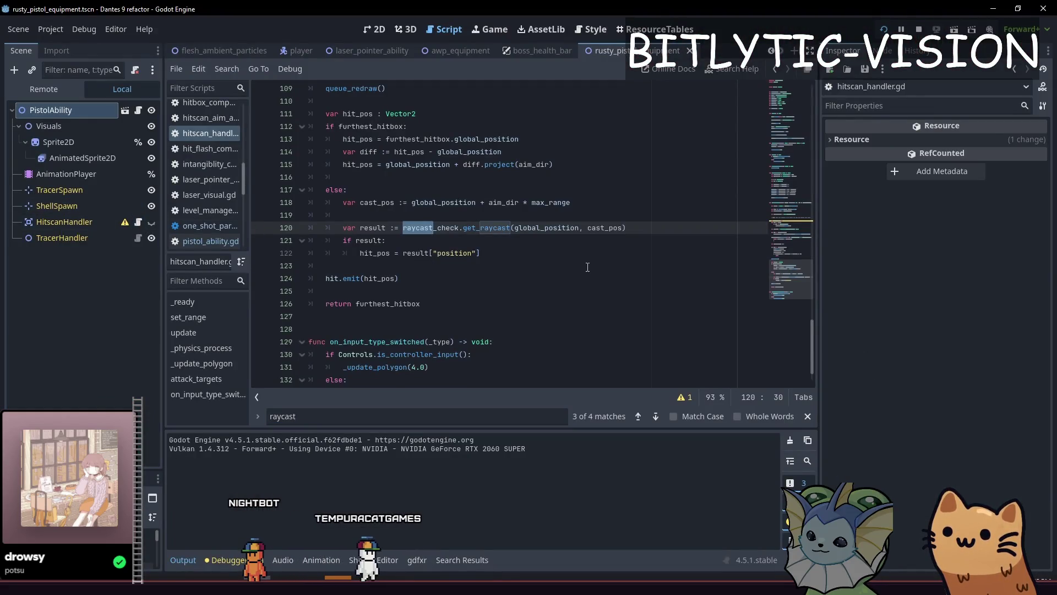
Review the attack_targets code in hitscan_handler.gd around the queue_redraw and current_pierce lines
scroll(549, 278, "up", 5)
left_click(549, 279)
scroll(558, 234, "up", 3)
left_click(488, 274)
key("Down")
left_click(488, 274)
scroll(480, 212, "down", 3)
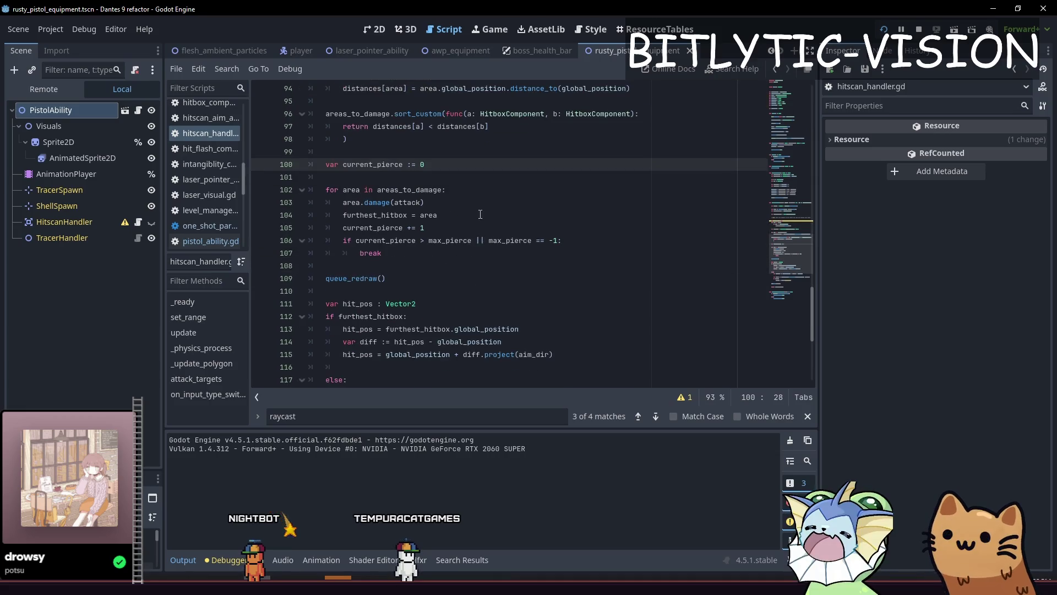
scroll(471, 268, "up", 4)
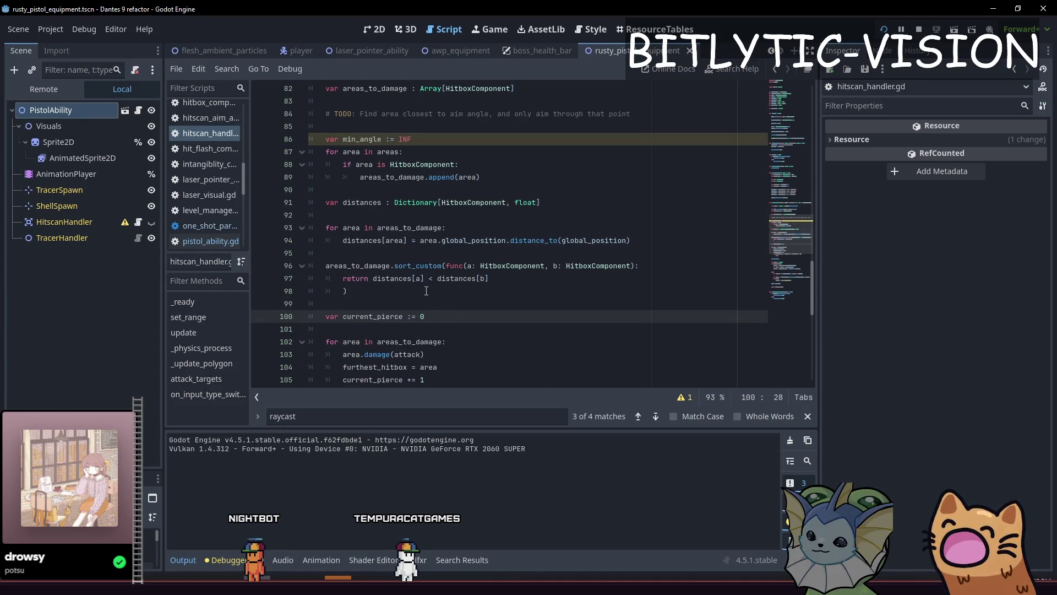
scroll(419, 293, "up", 5)
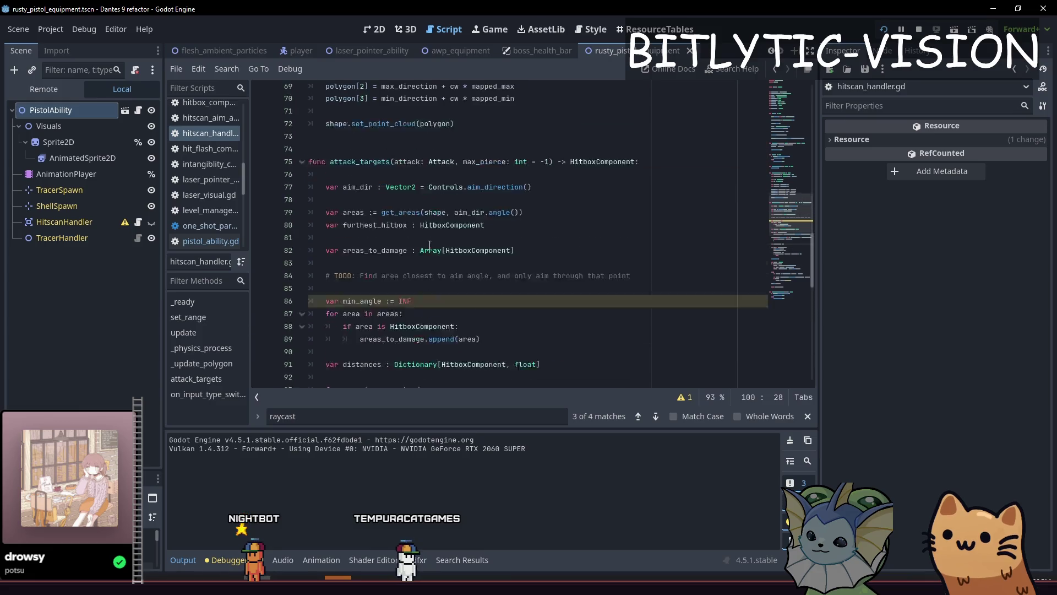
Bring up the game, stop it, place the caret at the TODO comment, and run again
key("F5")
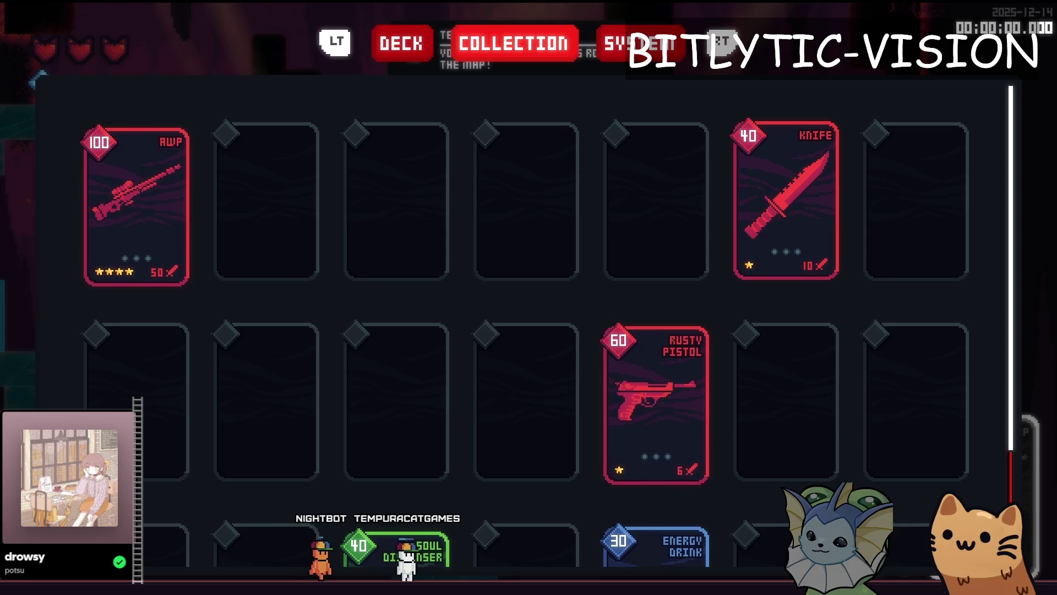
key("F8")
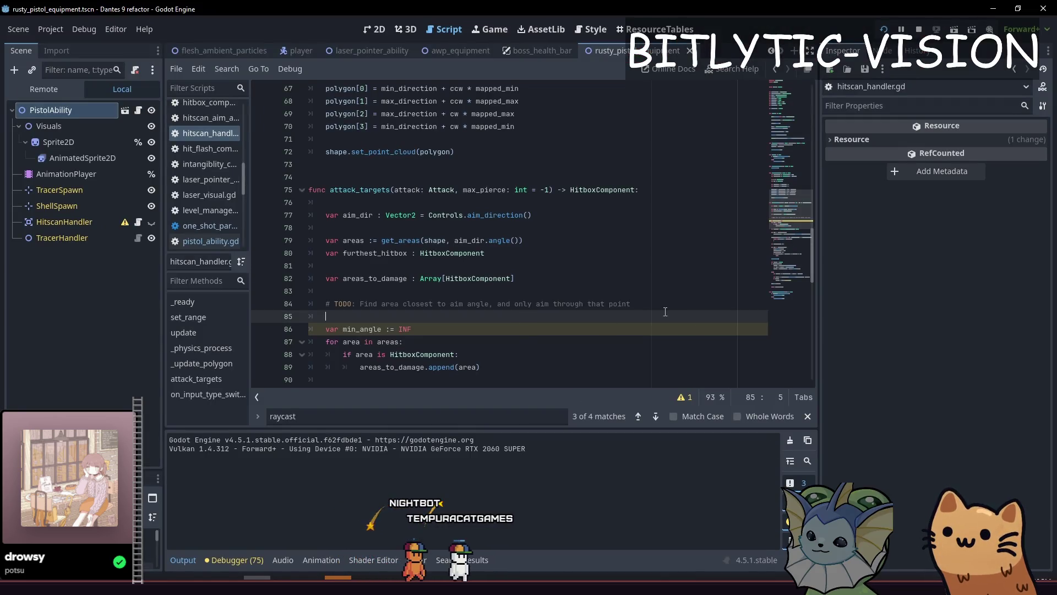
left_click(638, 304)
key("F5")
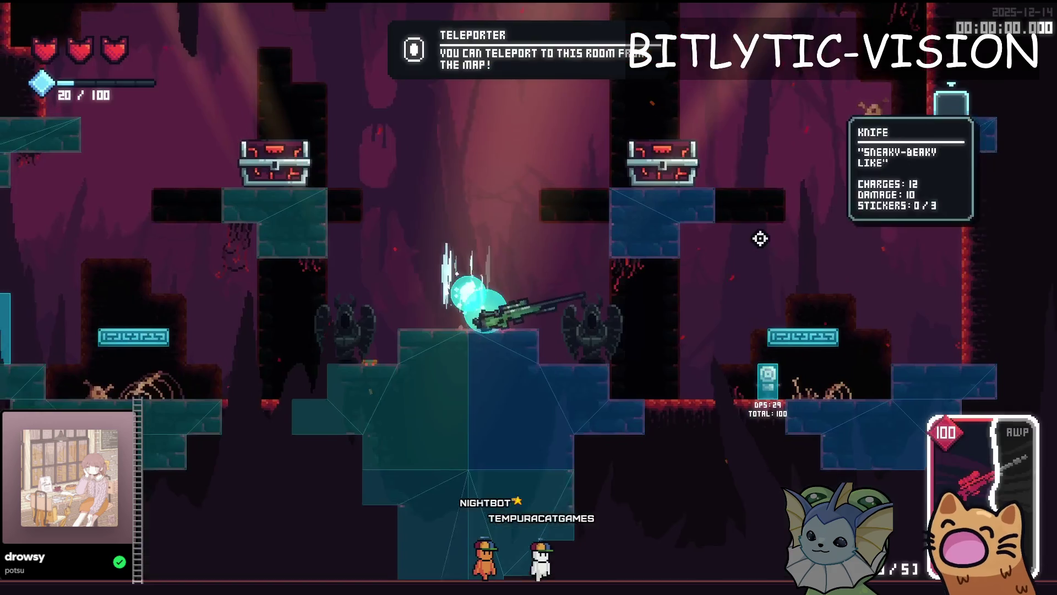
Walk the player left, then run right and jump beside the crystal
key("a")
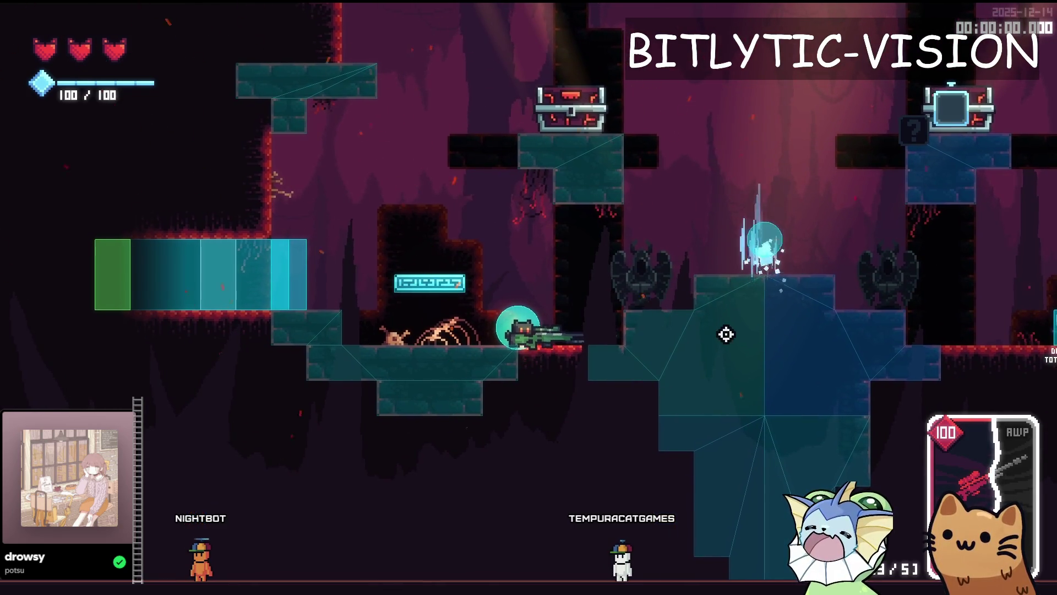
key("d")
key("space")
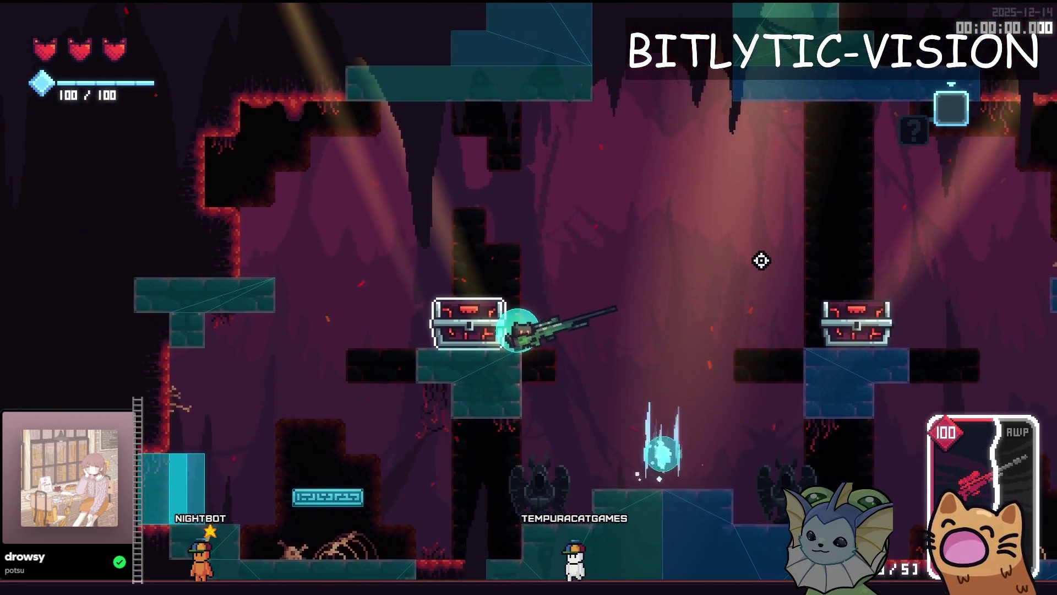
Fire the AWP to hit the line 86 breakpoint, close the raycast find bar, and resume
left_click(760, 260)
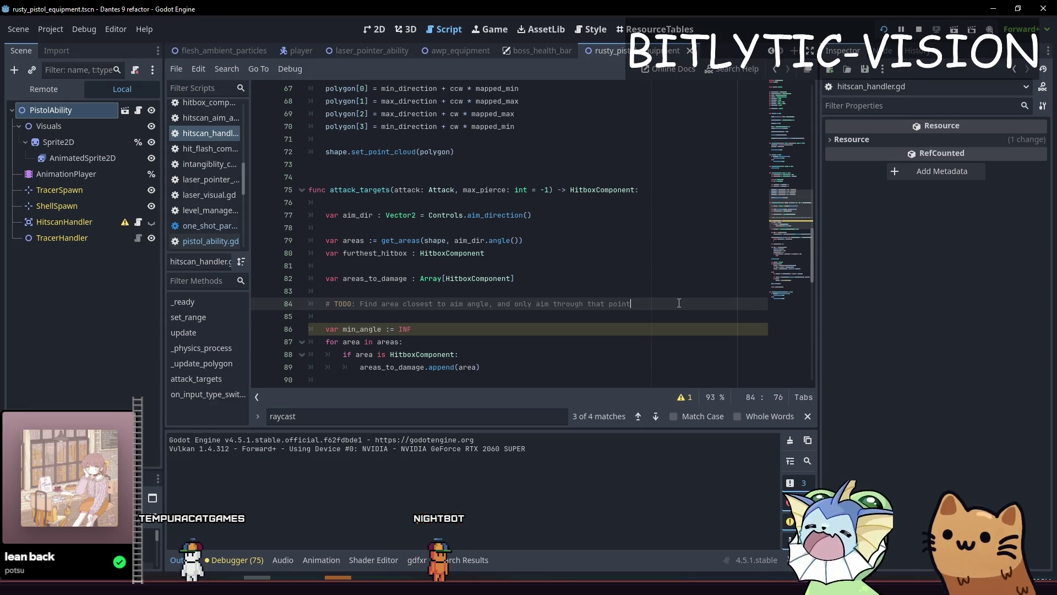
key("Escape")
key("F5")
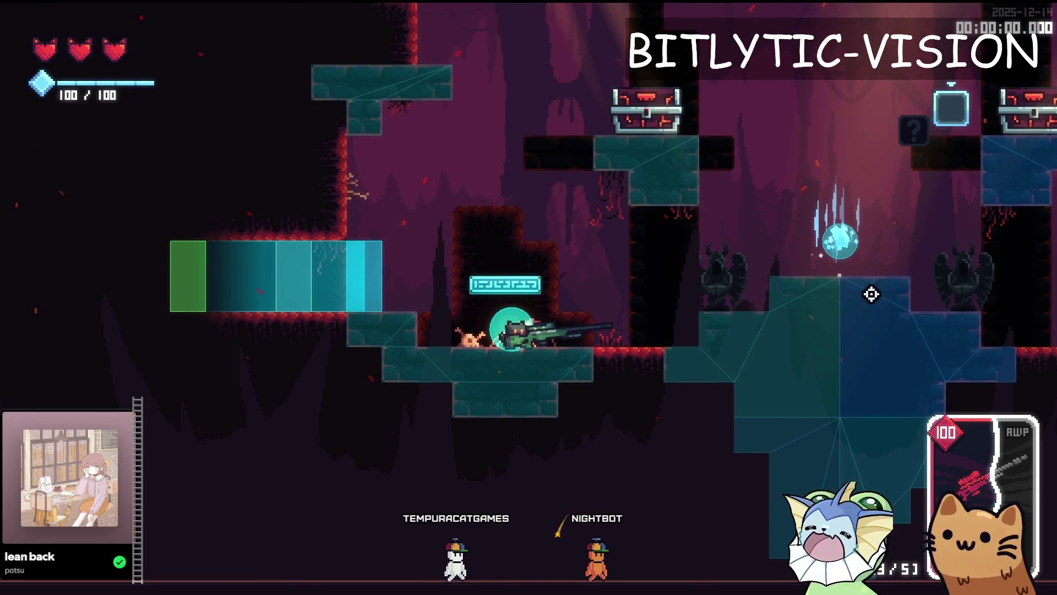
key("Print")
left_click_drag(621, 327, 719, 323)
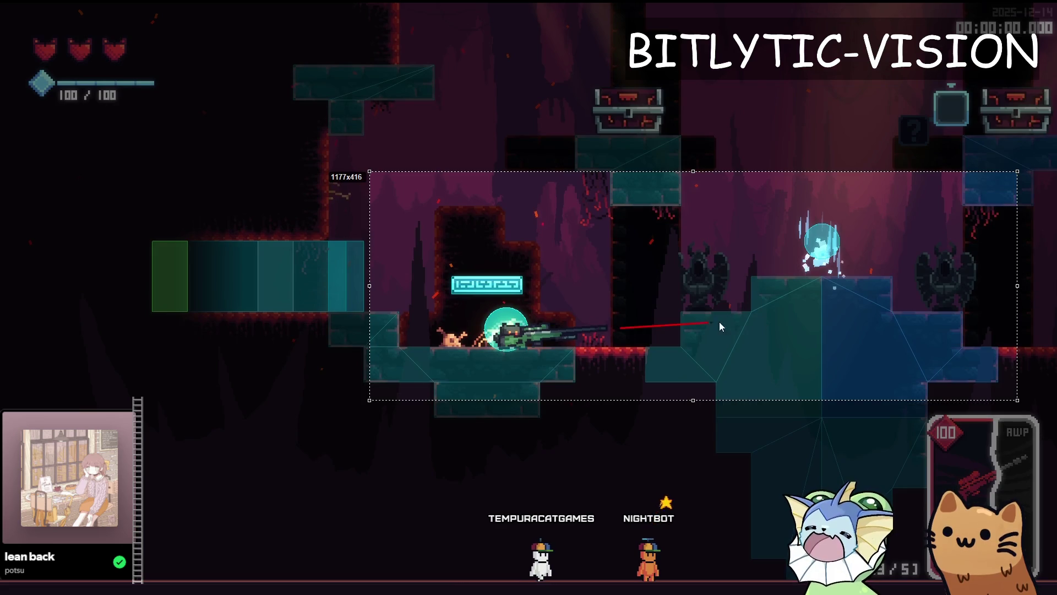
left_click_drag(903, 297, 919, 295)
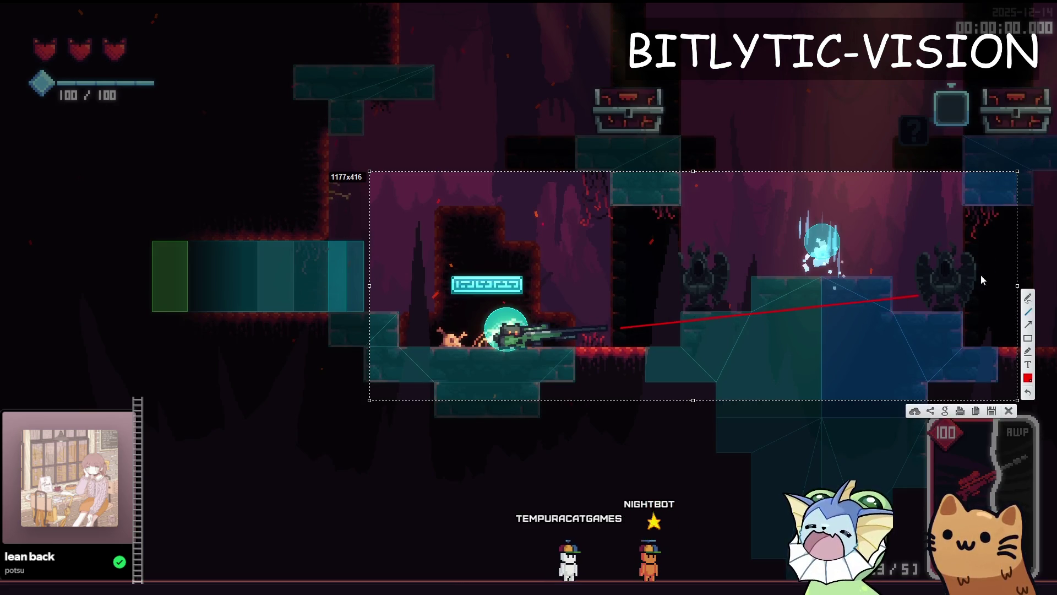
left_click_drag(682, 313, 682, 346)
left_click_drag(891, 285, 890, 312)
mouse_move(682, 269)
left_mouse_down()
mouse_move(722, 267)
mouse_move(719, 316)
left_mouse_up()
key("ctrl+z")
key("ctrl+z")
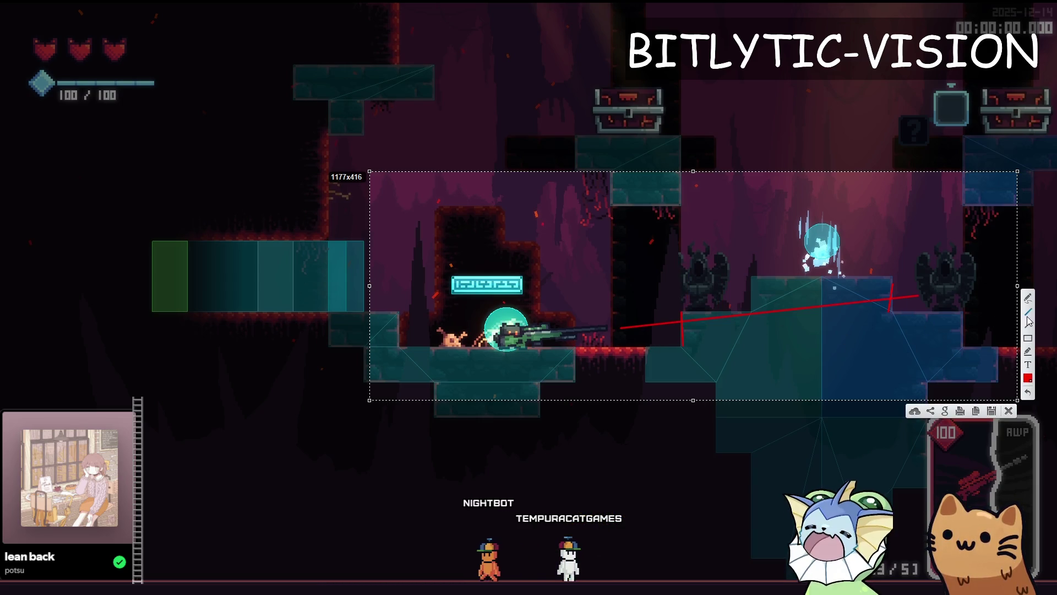
left_click_drag(679, 317, 688, 314)
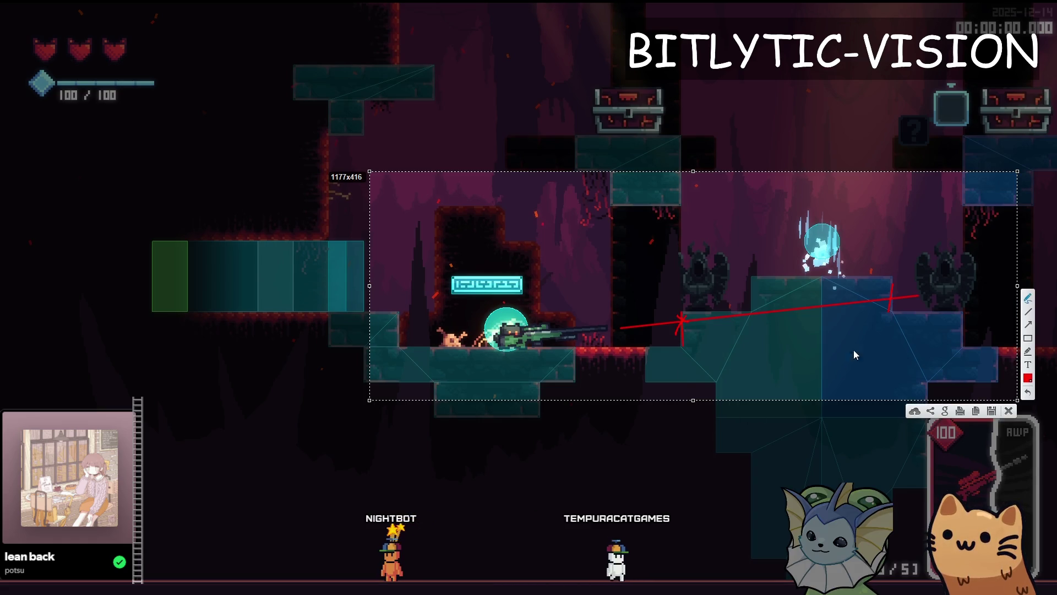
left_click_drag(887, 292, 896, 303)
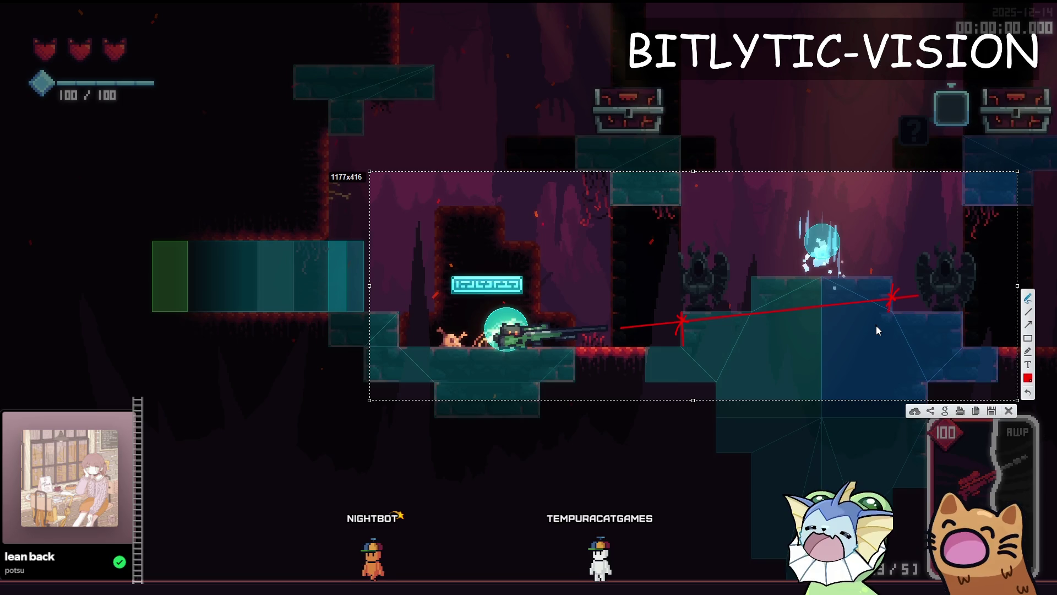
key("ctrl+c")
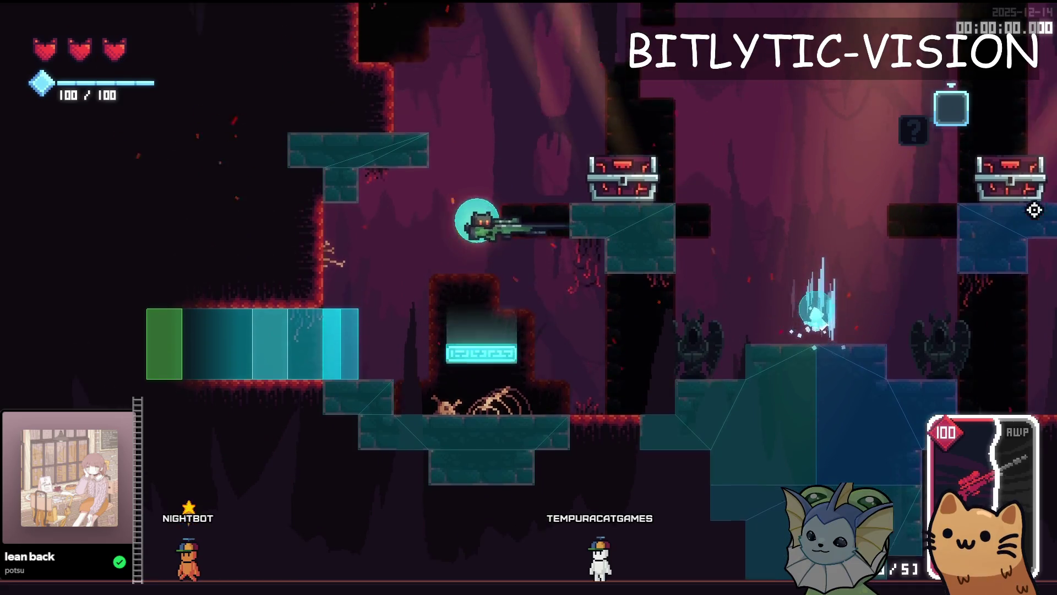
key("Print")
left_click_drag(364, 43, 1056, 298)
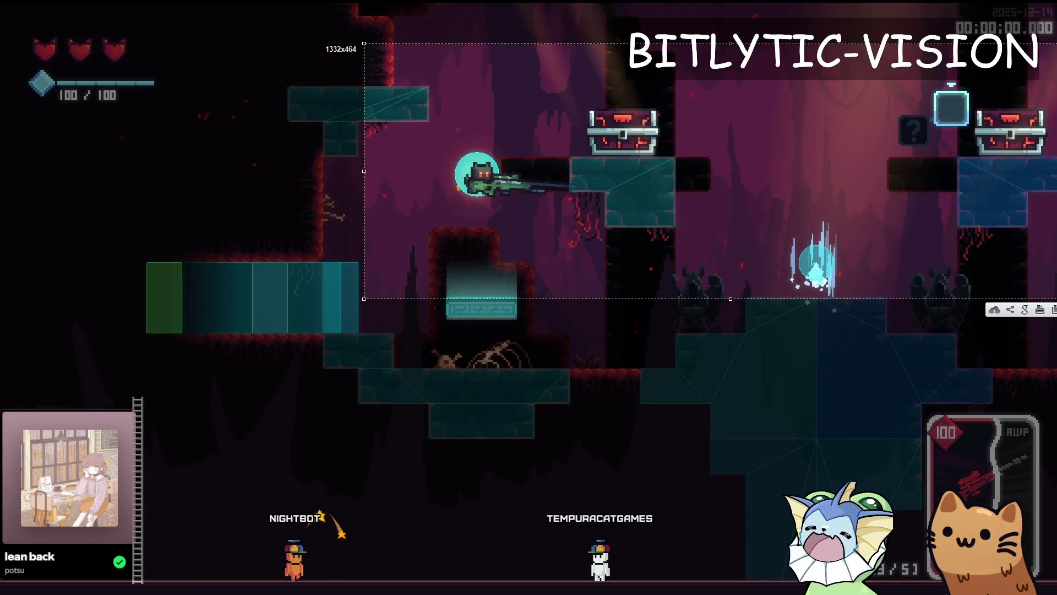
left_click_drag(1043, 206, 1037, 216)
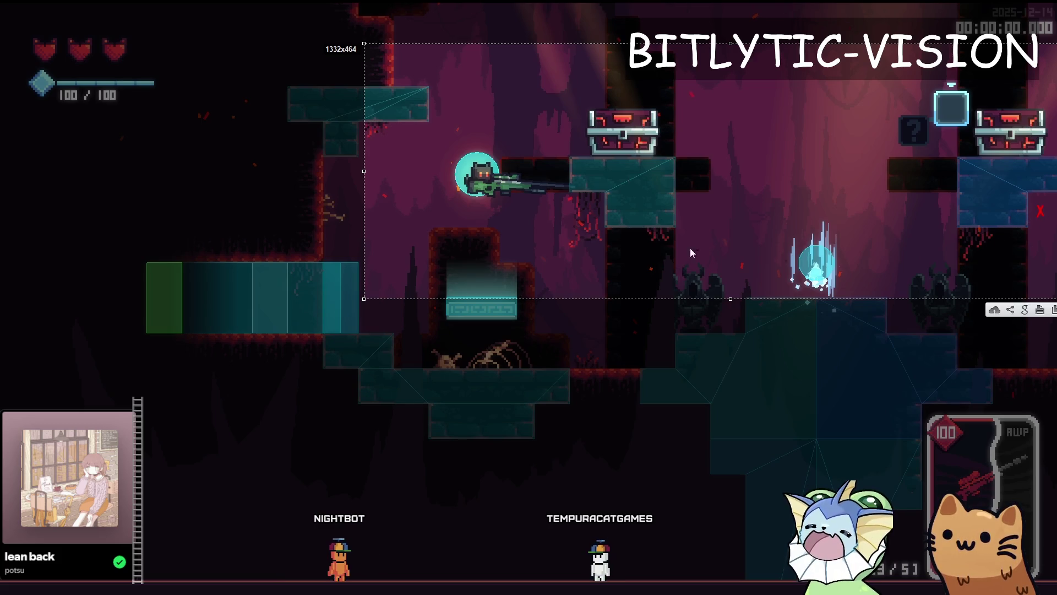
mouse_move(540, 191)
left_mouse_down()
mouse_move(751, 213)
mouse_move(1036, 210)
left_mouse_up()
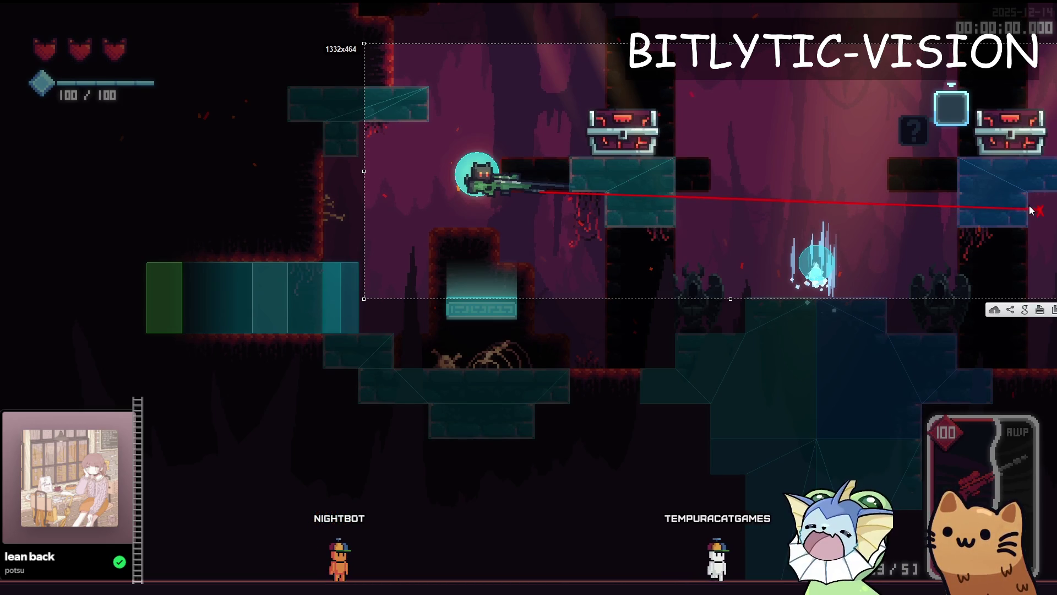
left_click_drag(1032, 206, 1025, 213)
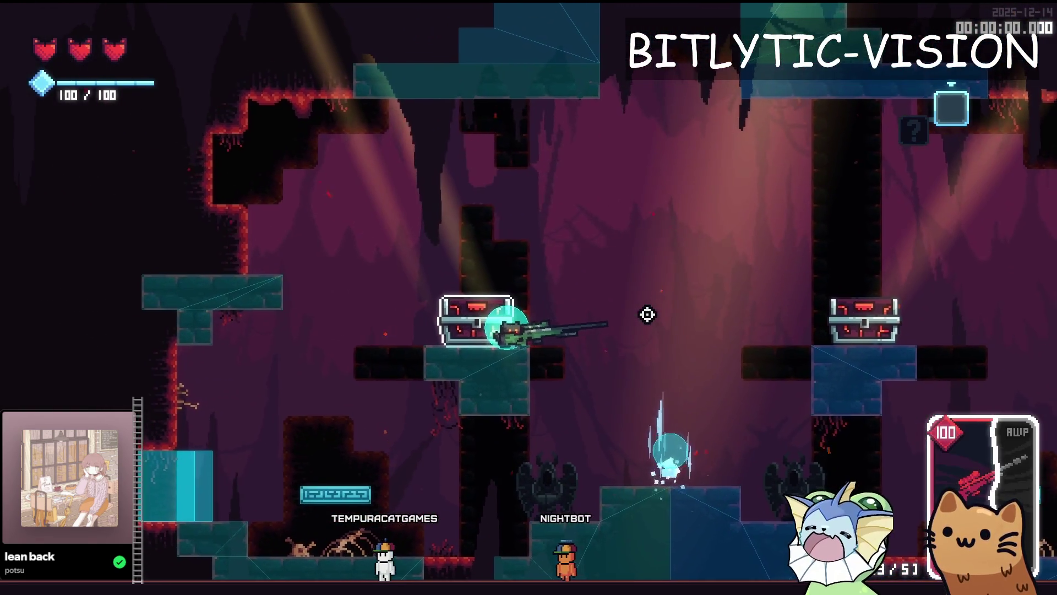
left_click(648, 314)
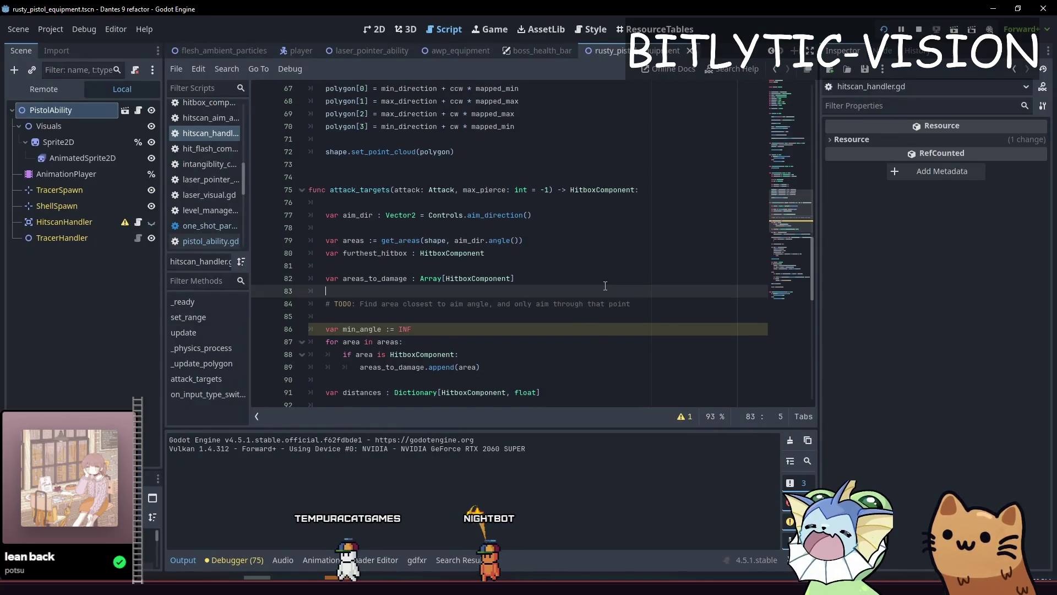
left_click(647, 322)
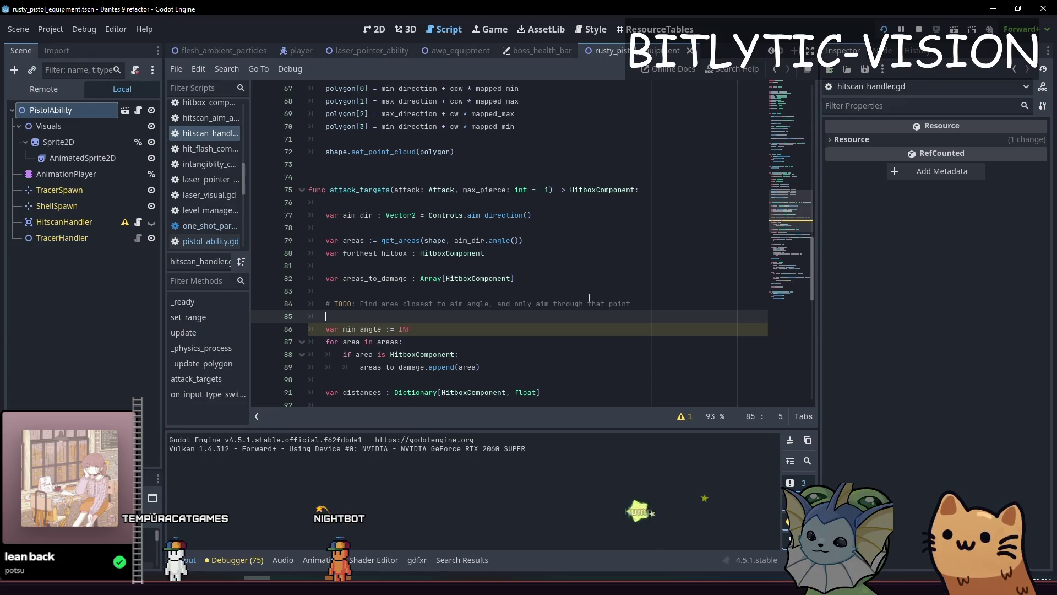
key("alt+Left")
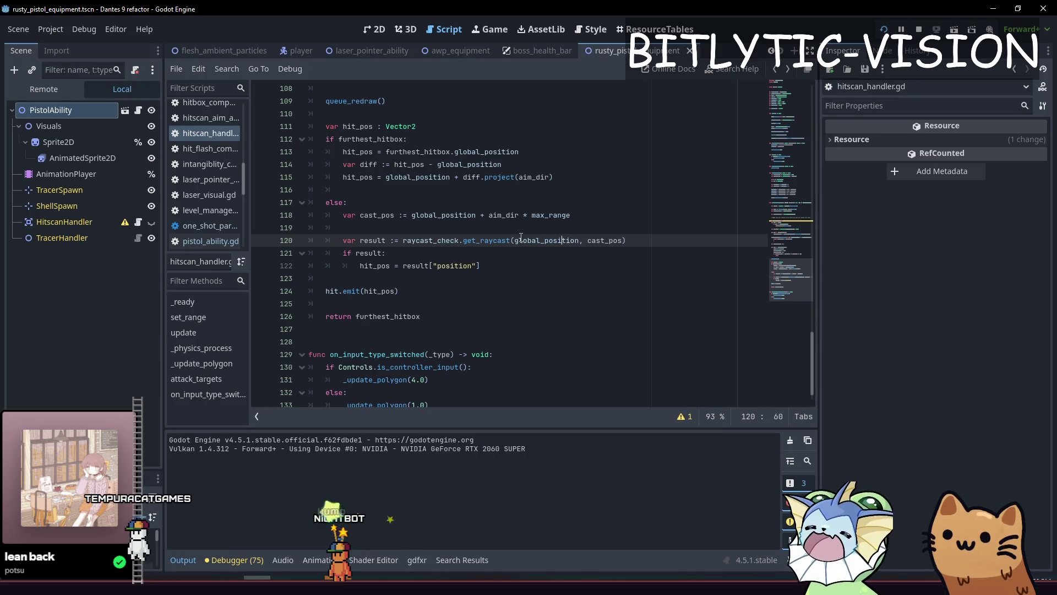
scroll(512, 259, "up", 20)
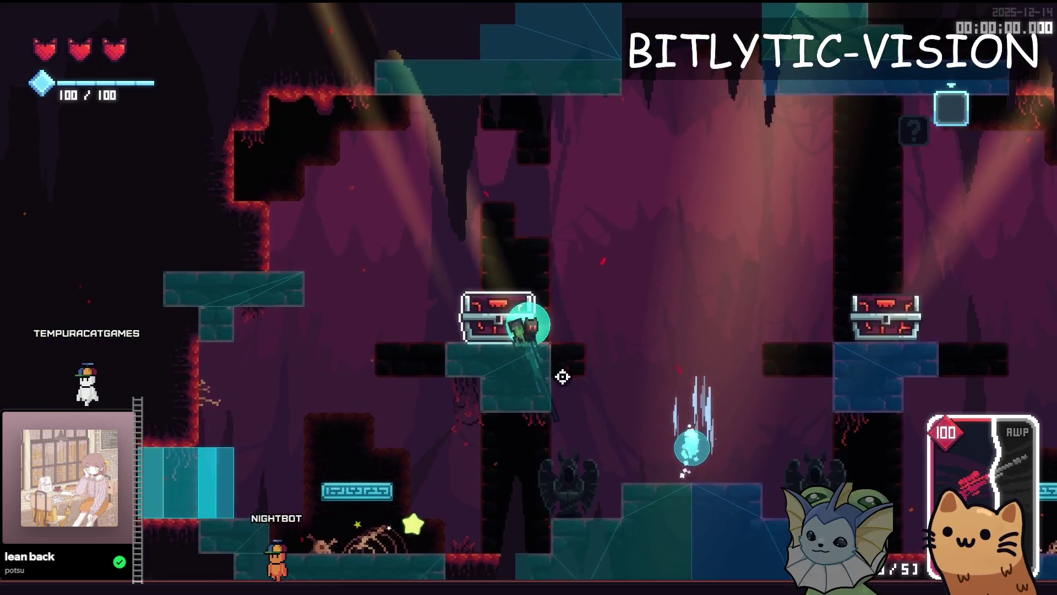
key("Print")
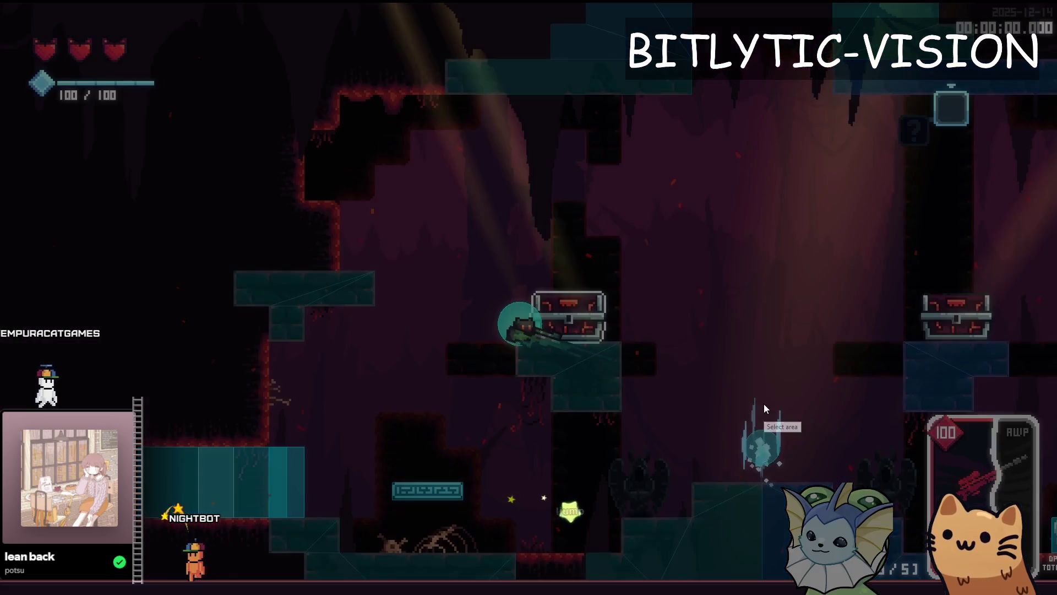
left_click_drag(361, 117, 1044, 535)
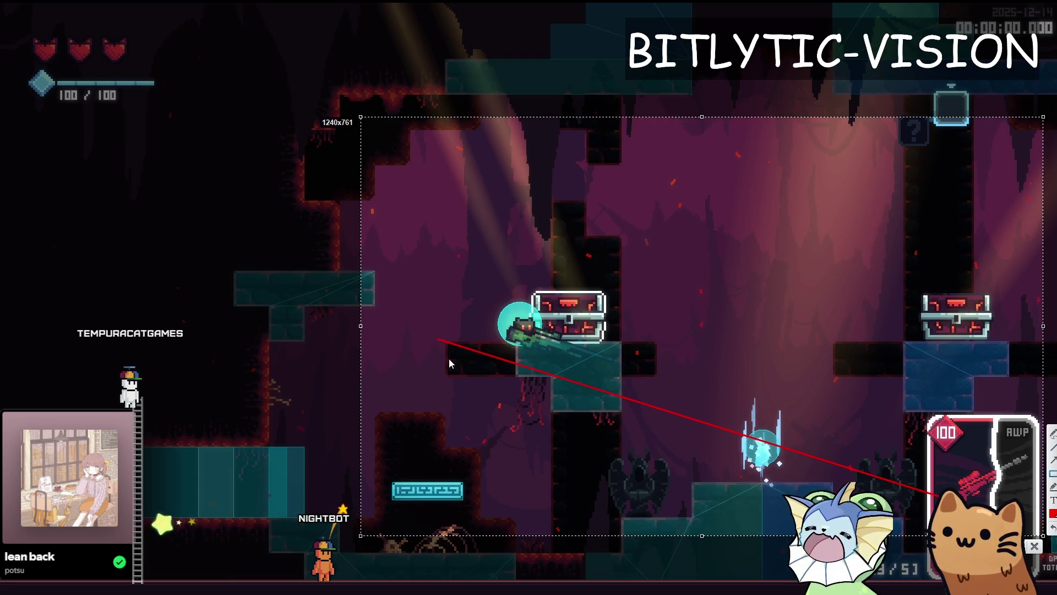
mouse_move(446, 342)
left_mouse_down()
mouse_move(486, 380)
mouse_move(517, 378)
mouse_move(532, 413)
mouse_move(554, 412)
left_mouse_up()
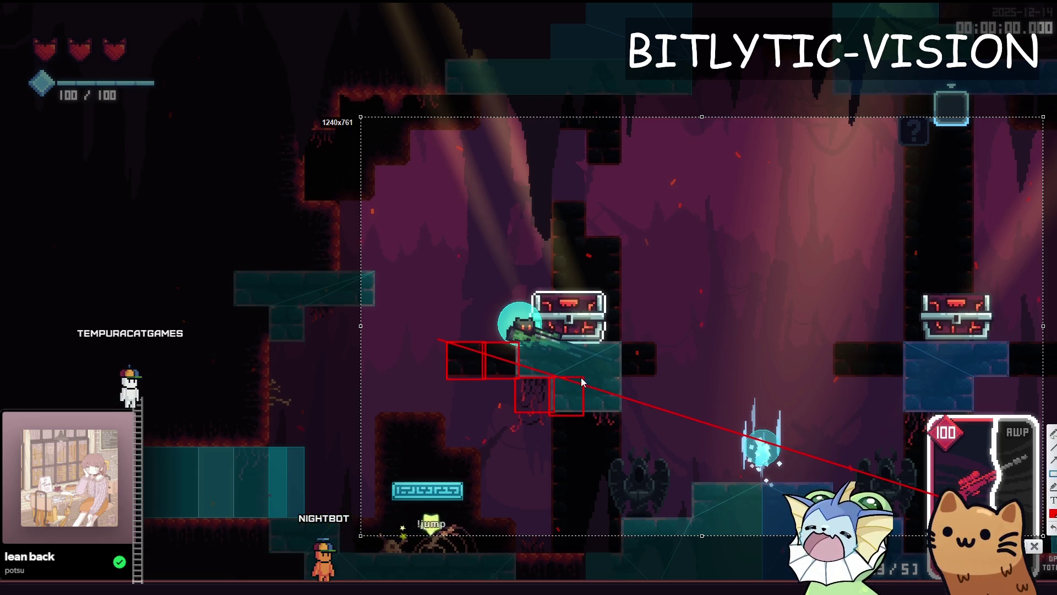
left_click_drag(619, 416, 622, 415)
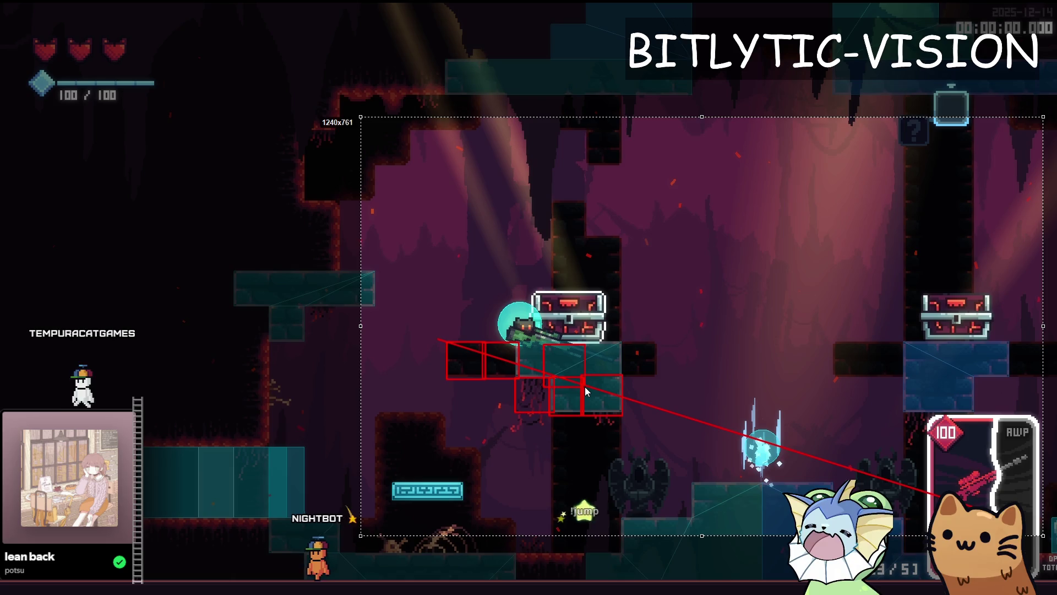
left_click_drag(515, 340, 550, 380)
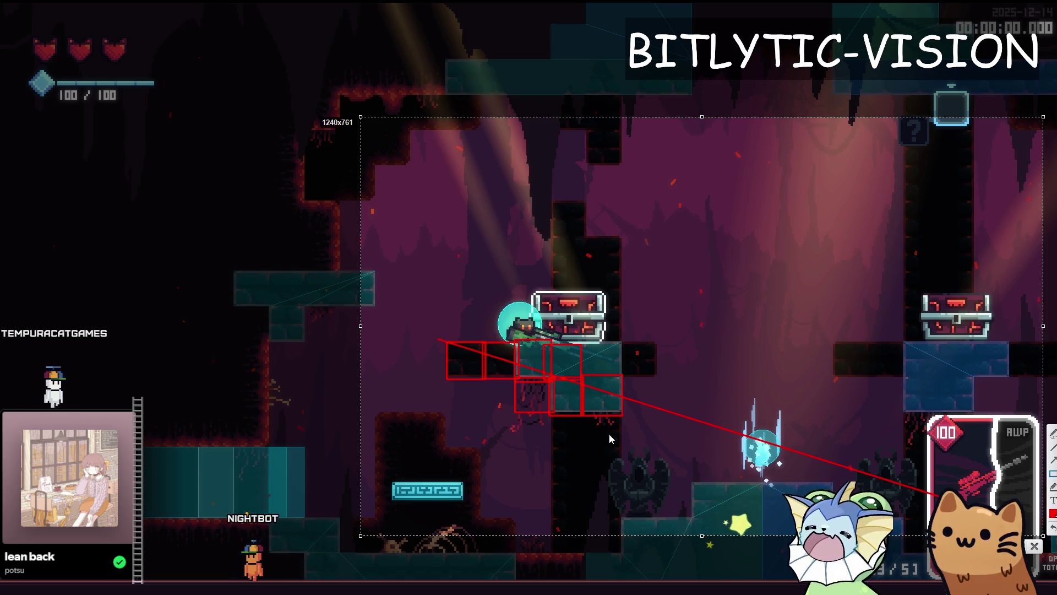
mouse_move(623, 375)
left_mouse_down()
mouse_move(662, 412)
mouse_move(703, 415)
left_mouse_up()
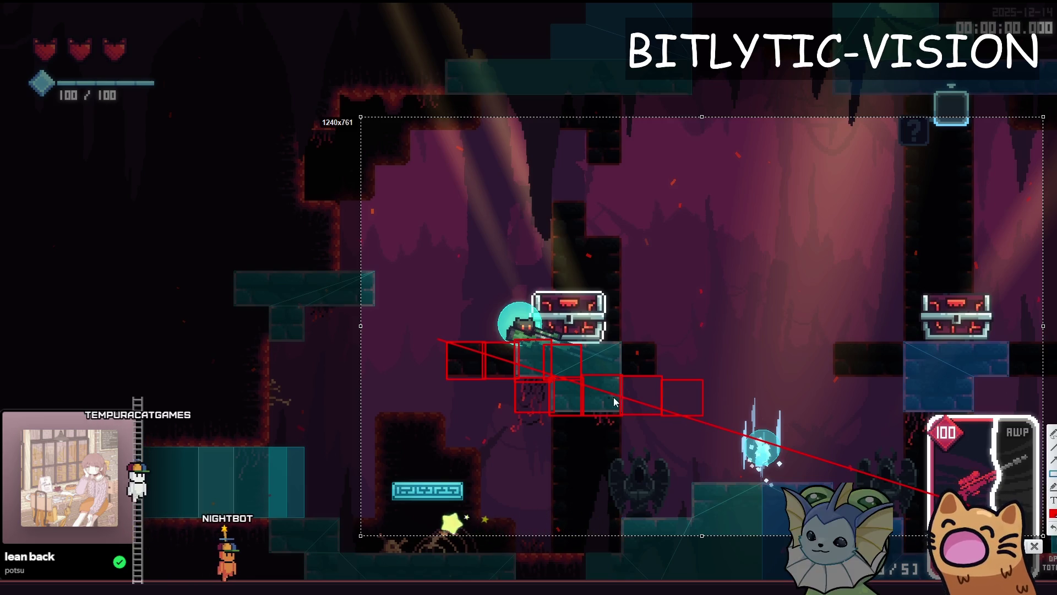
key("ctrl+c")
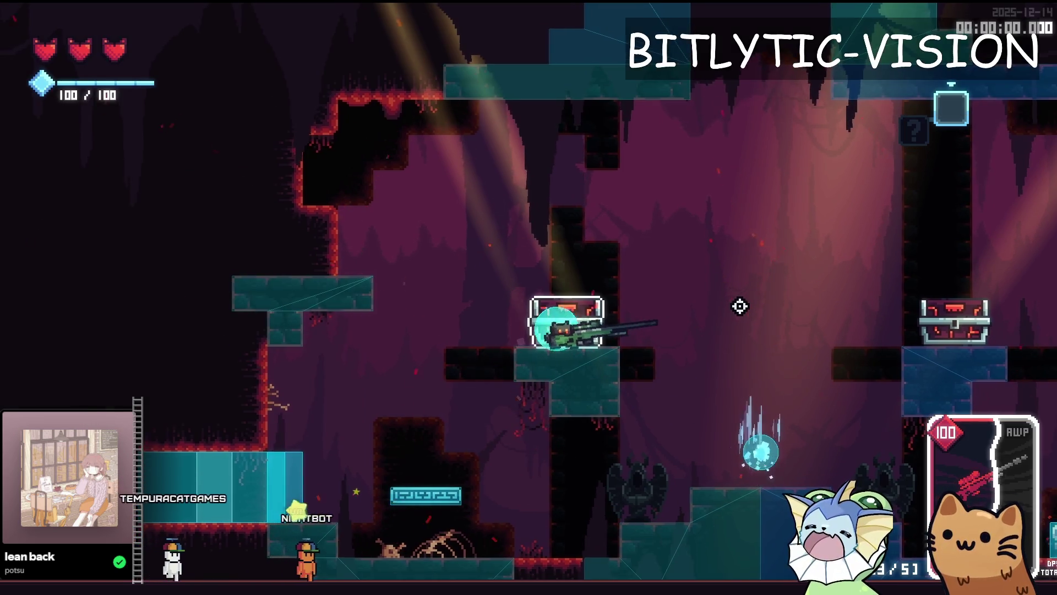
Move the player around the cave onto the left chest's platform, stop the game, and switch to the browser
key("space")
key("d")
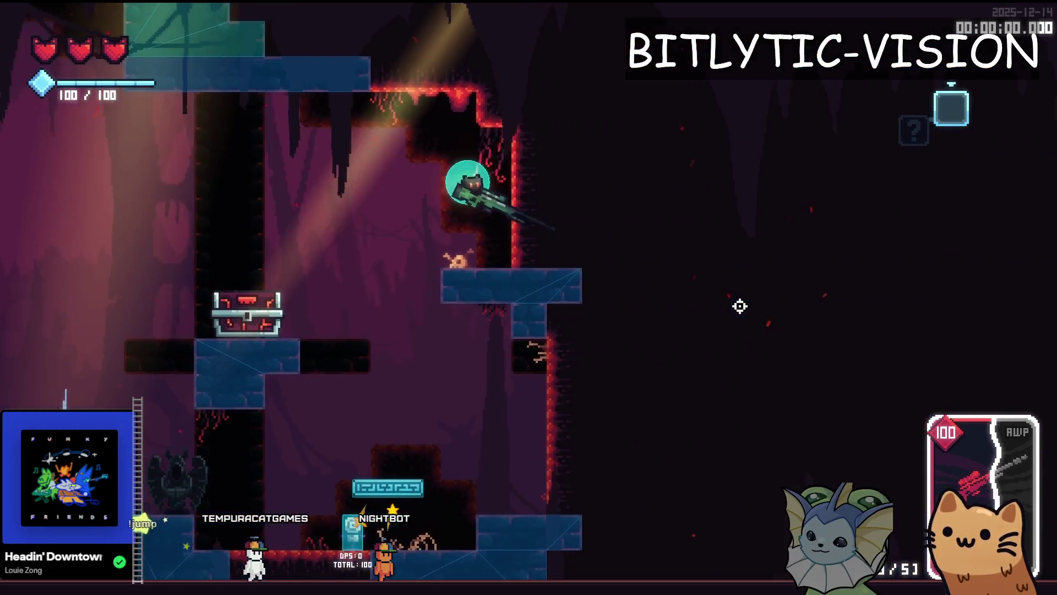
key("d")
key("d")
key("a")
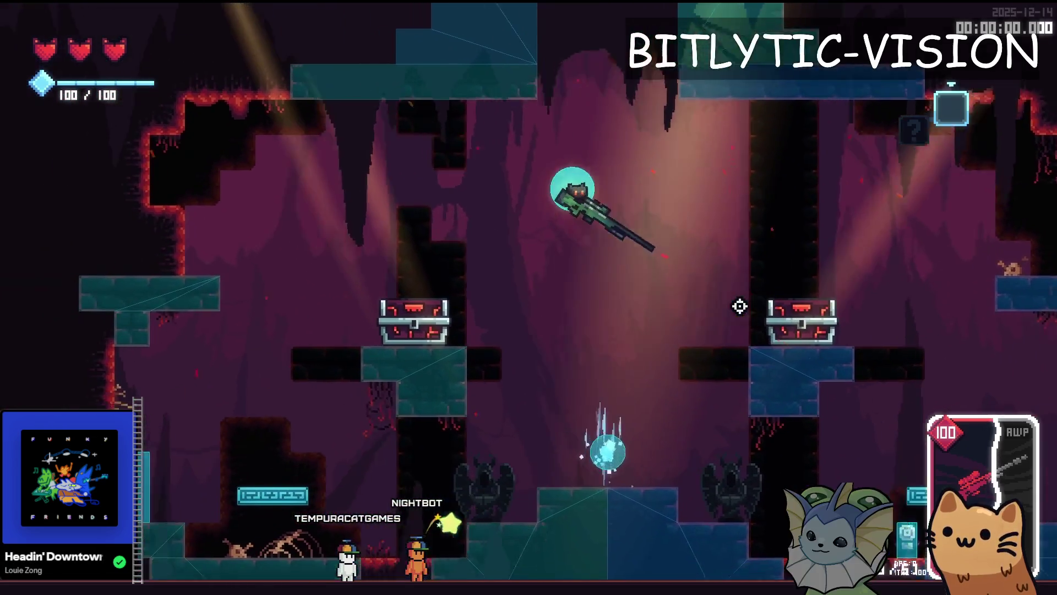
key("a")
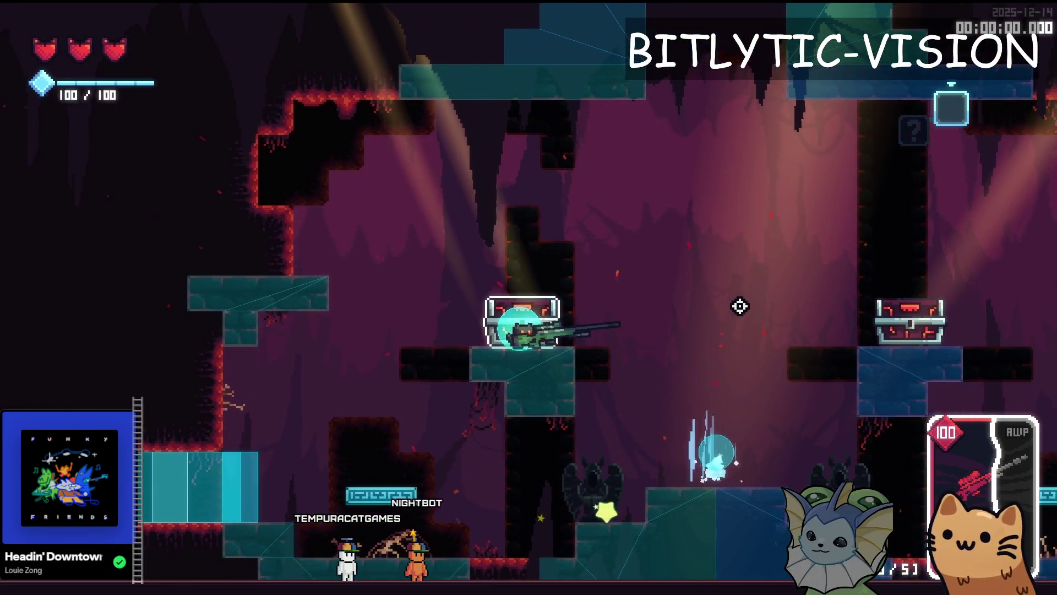
key("F8")
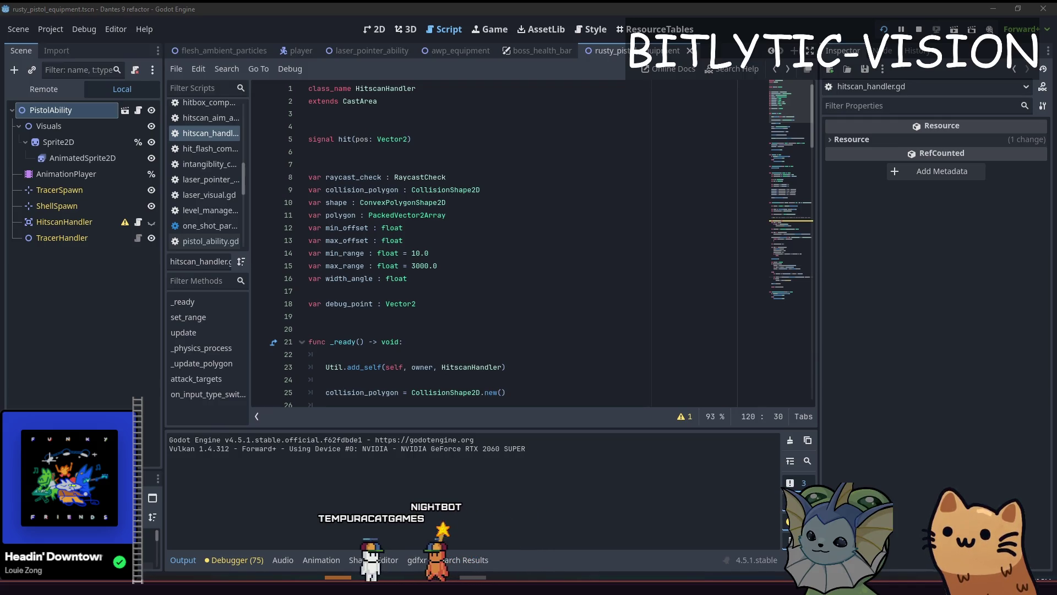
key("alt+Tab")
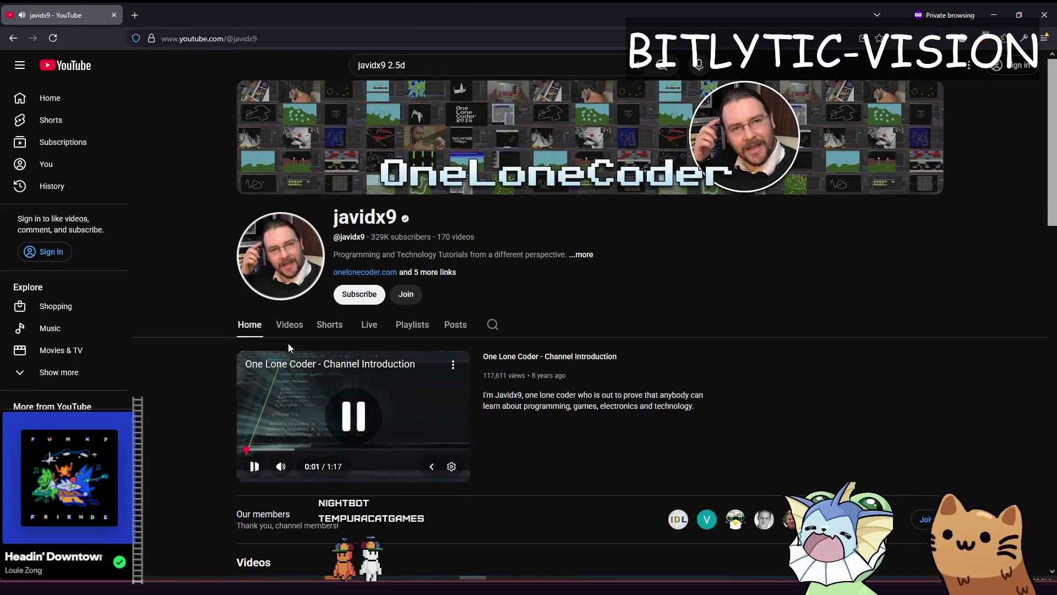
Open the First Person Shooter tutorial from the channel's Popular videos
left_click(289, 326)
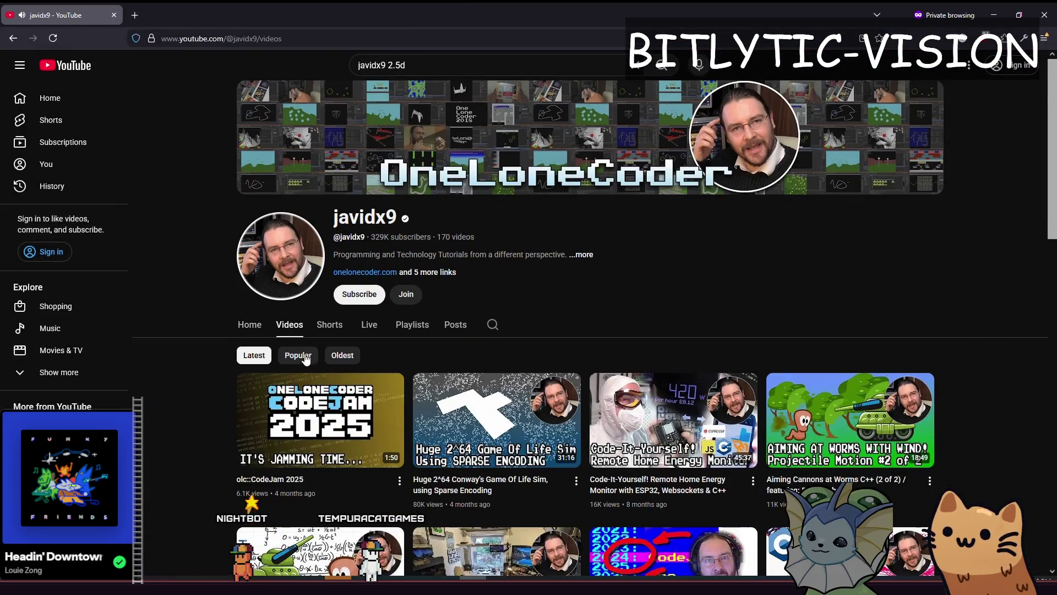
left_click(306, 356)
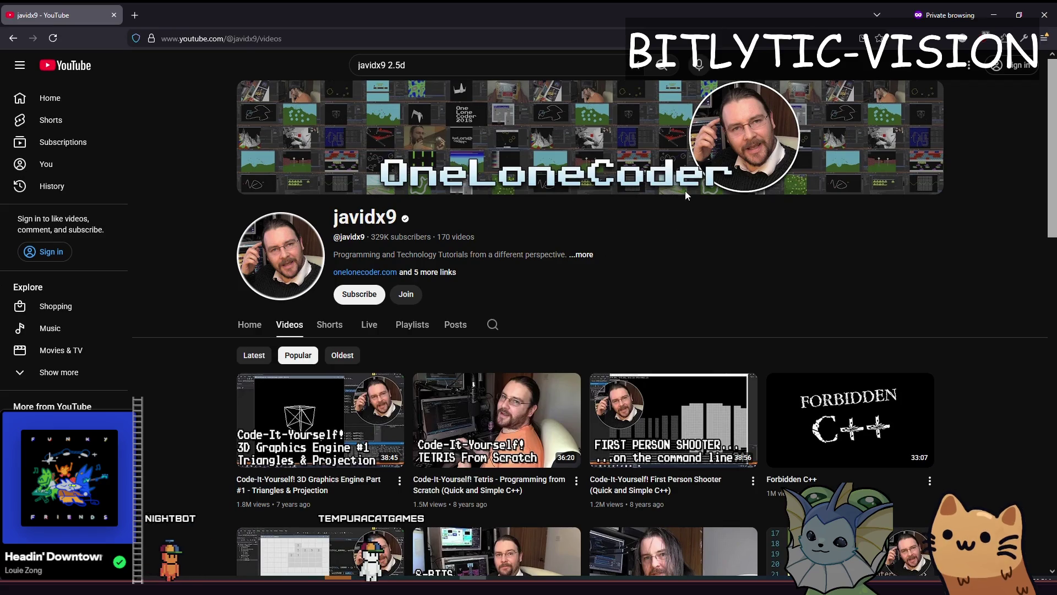
scroll(684, 197, "down", 2)
left_click(645, 287)
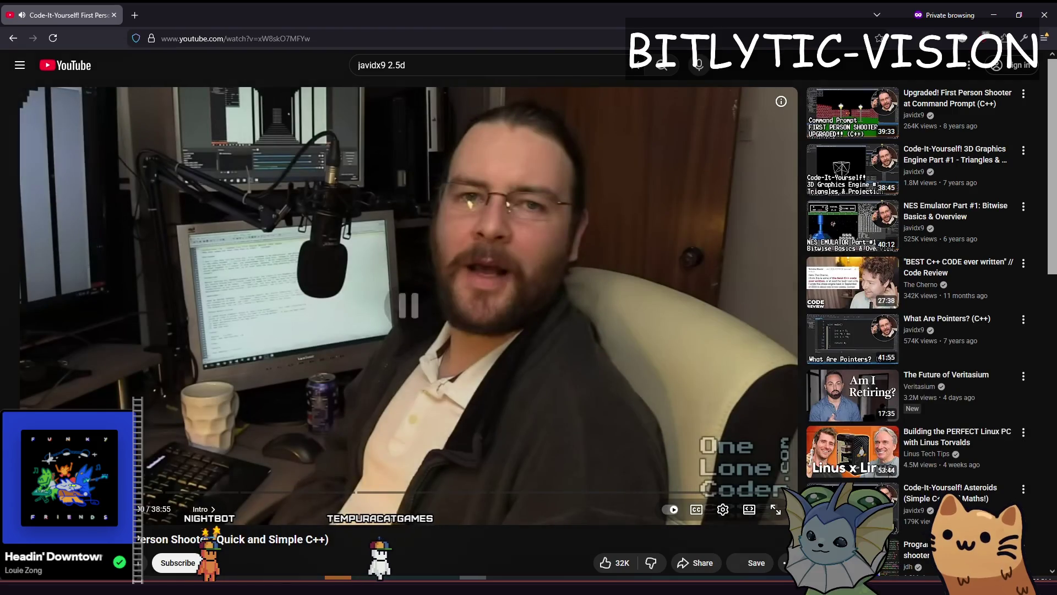
Skim the video through Windows Setup, ray-casting explanation and player movement code, then return to Godot
mouse_move(119, 492)
left_mouse_down()
mouse_move(199, 492)
mouse_move(183, 492)
left_mouse_up()
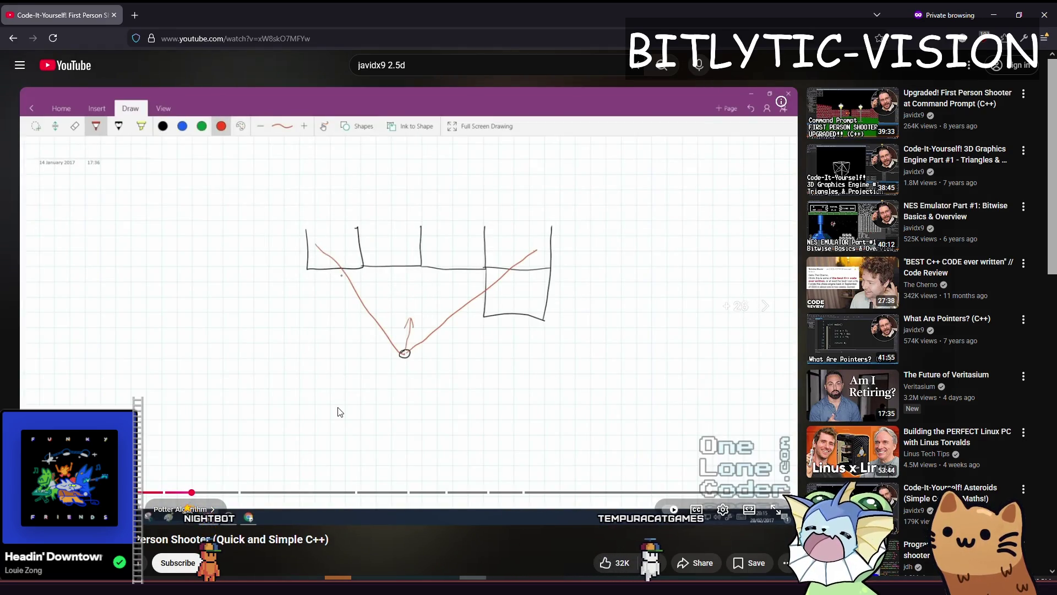
key("Right")
key("Right")
key("Right")
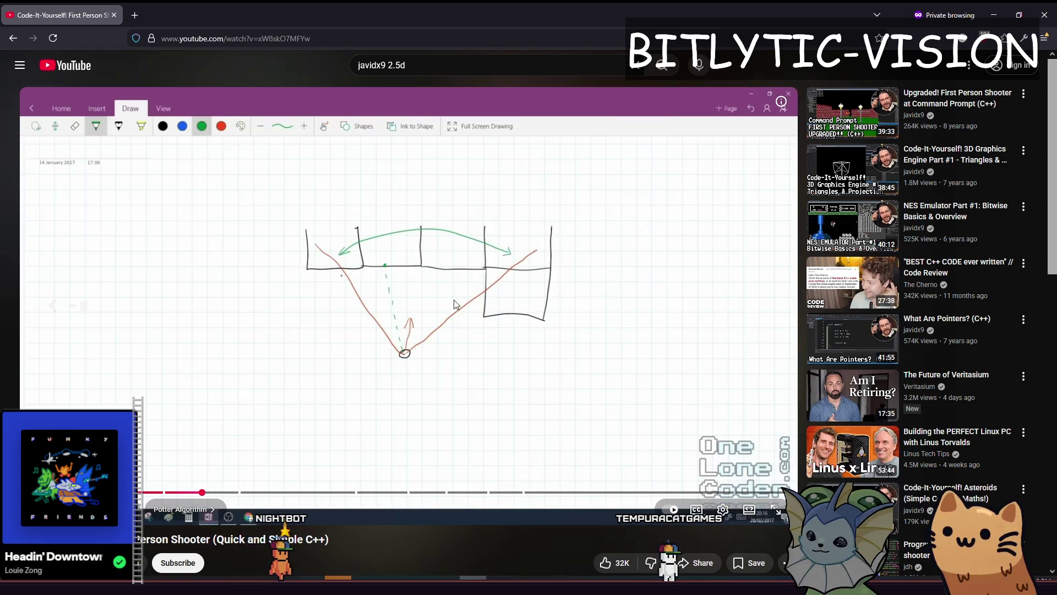
right_click(449, 301)
left_click(378, 283)
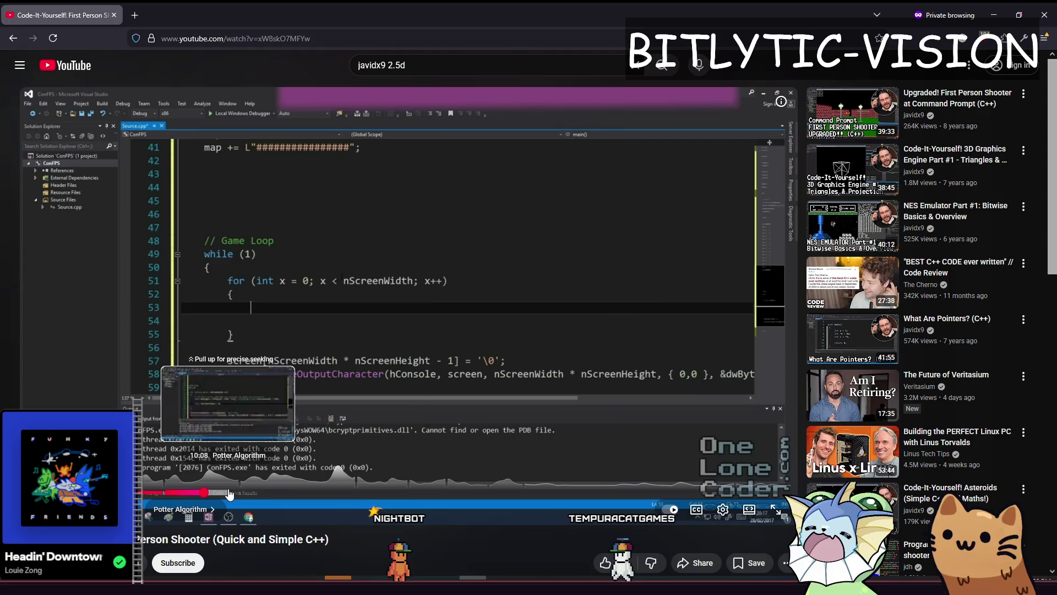
left_click(291, 492)
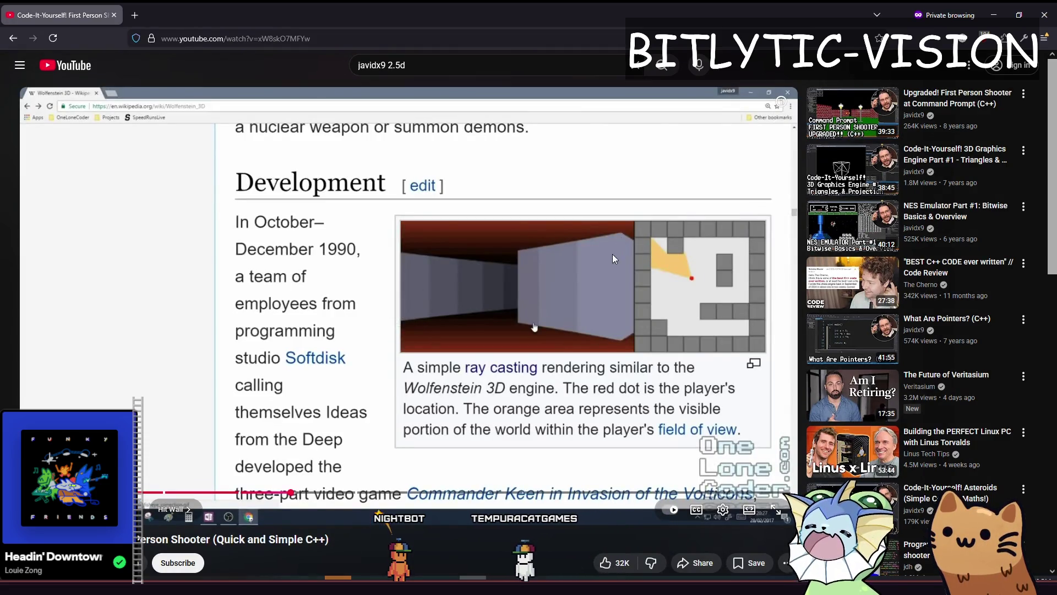
left_click(363, 492)
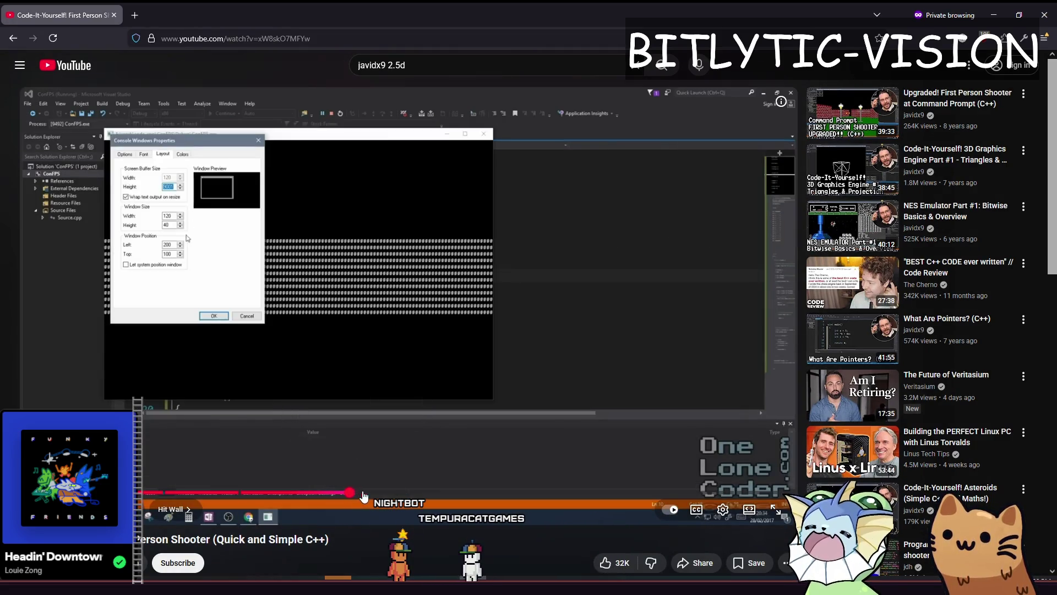
left_click(516, 492)
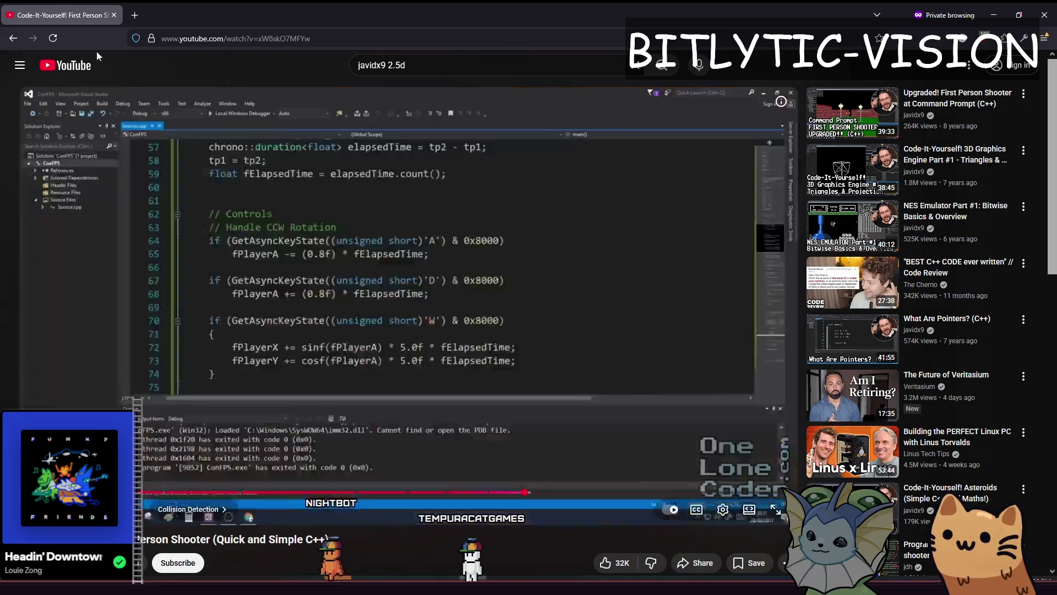
key("alt+Tab")
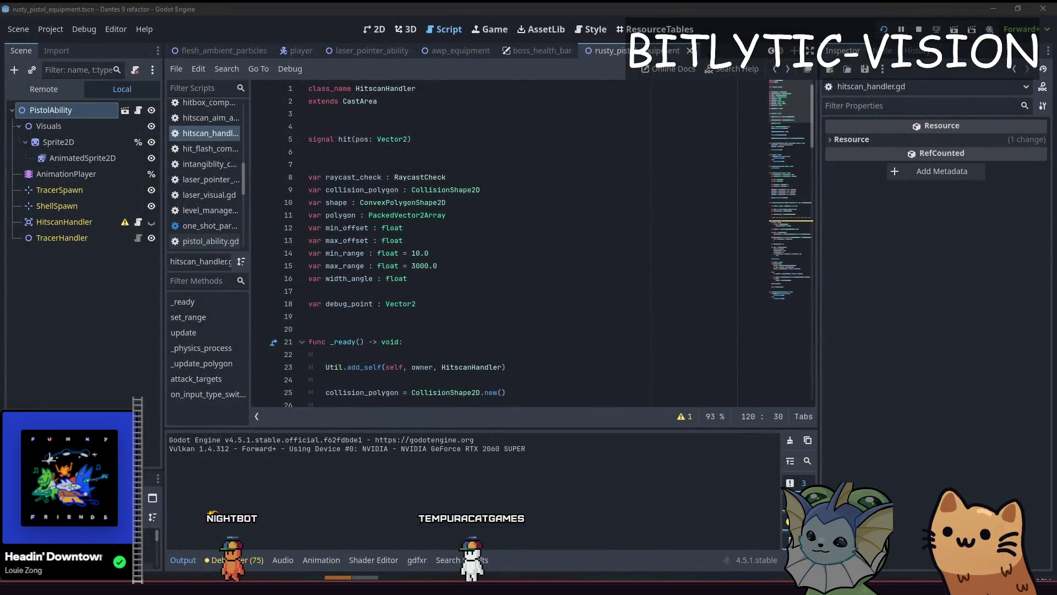
Open intangiblity_component.gd, click at the end of line 32, then switch to the Obsidian notes
left_click(240, 164)
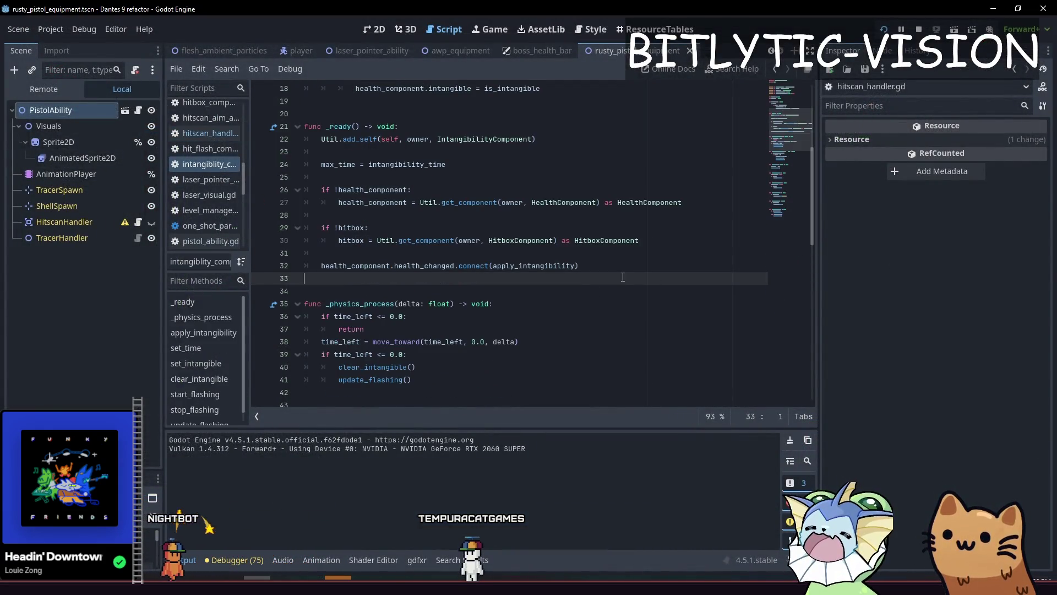
left_click(608, 266)
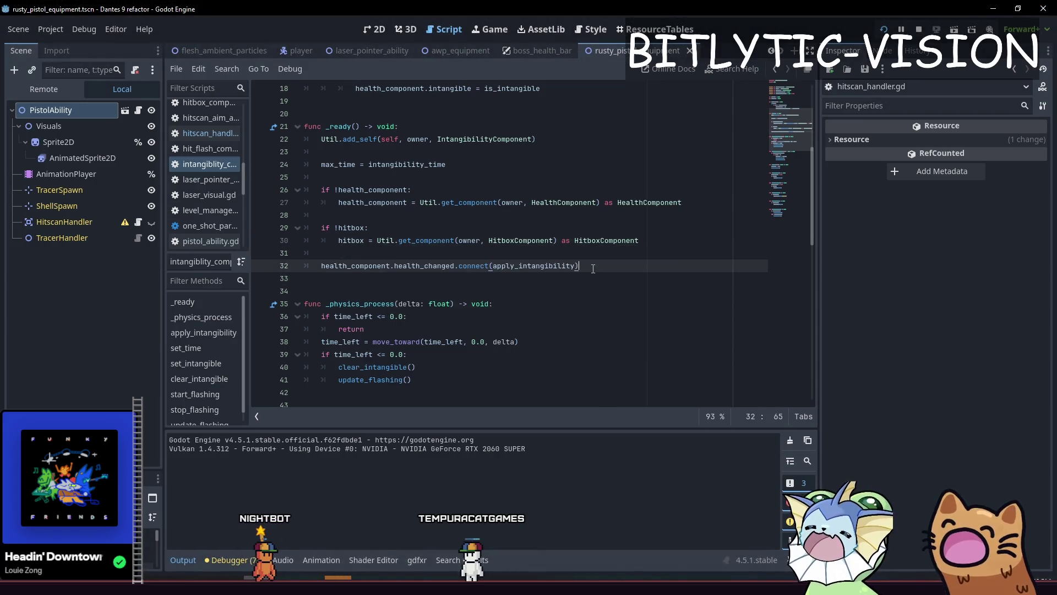
key("alt+Tab")
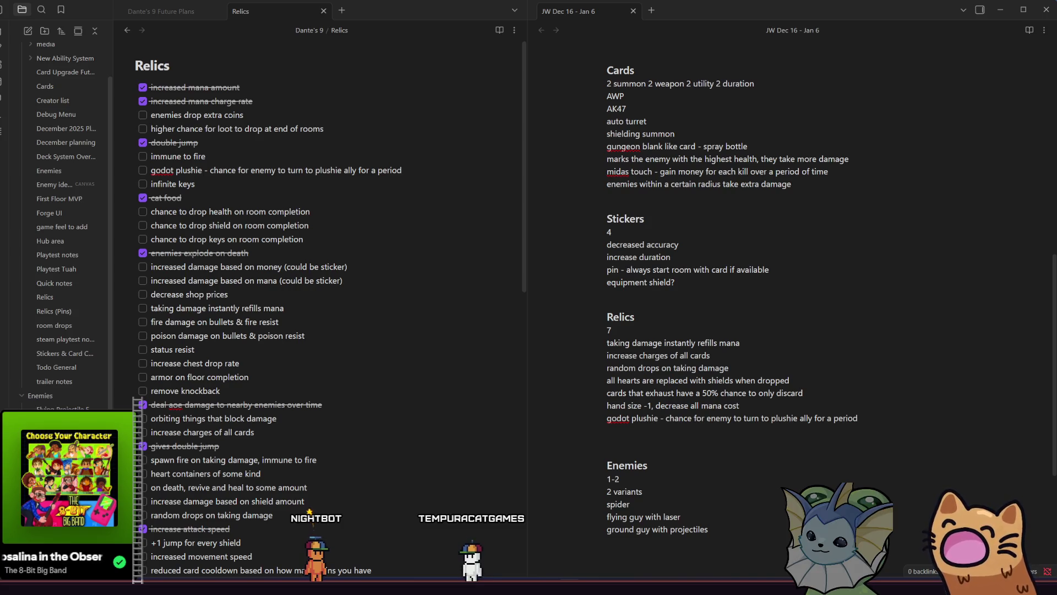
scroll(763, 364, "up", 2)
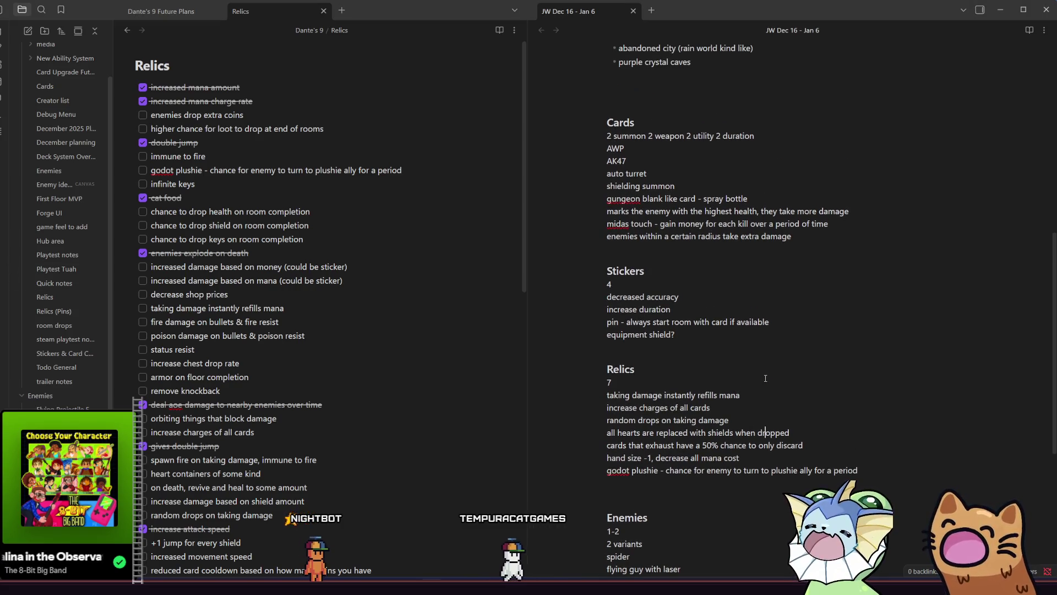
scroll(765, 378, "down", 2)
left_click(827, 198)
left_click_drag(827, 199, 606, 145)
left_click(642, 118)
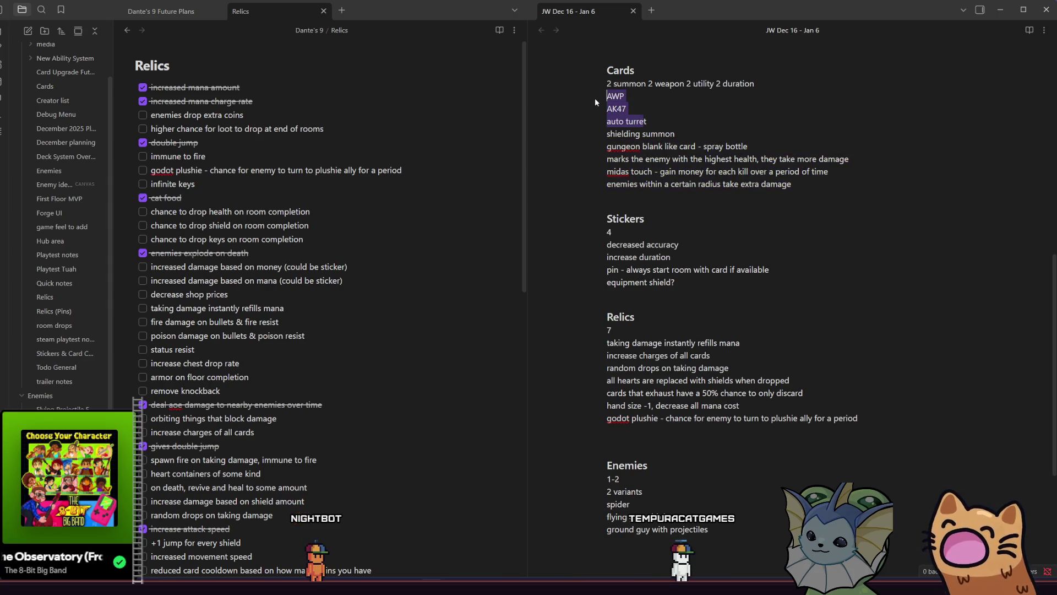
left_click(622, 134)
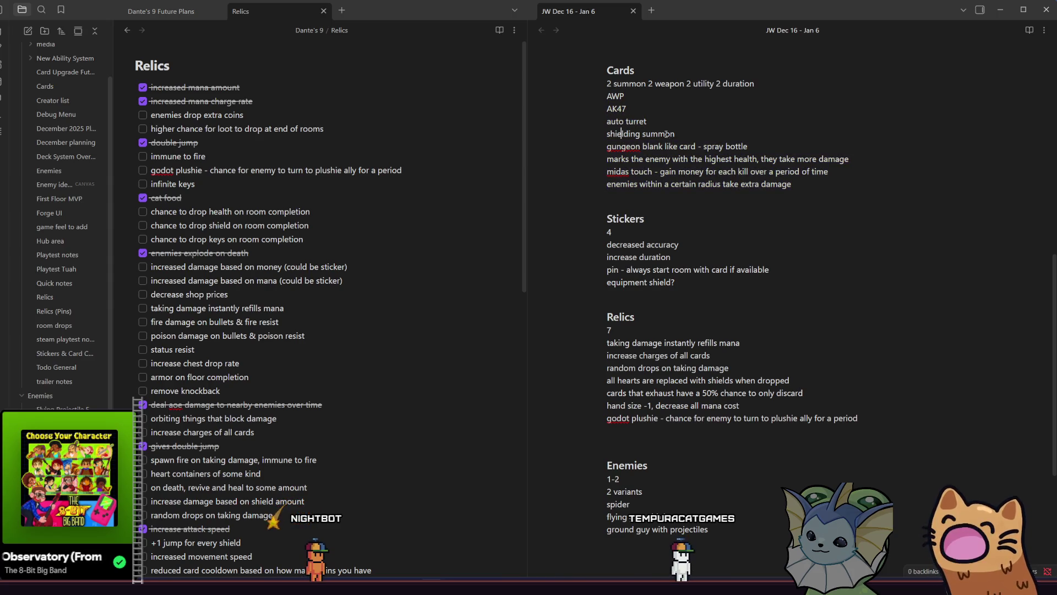
left_click(664, 126)
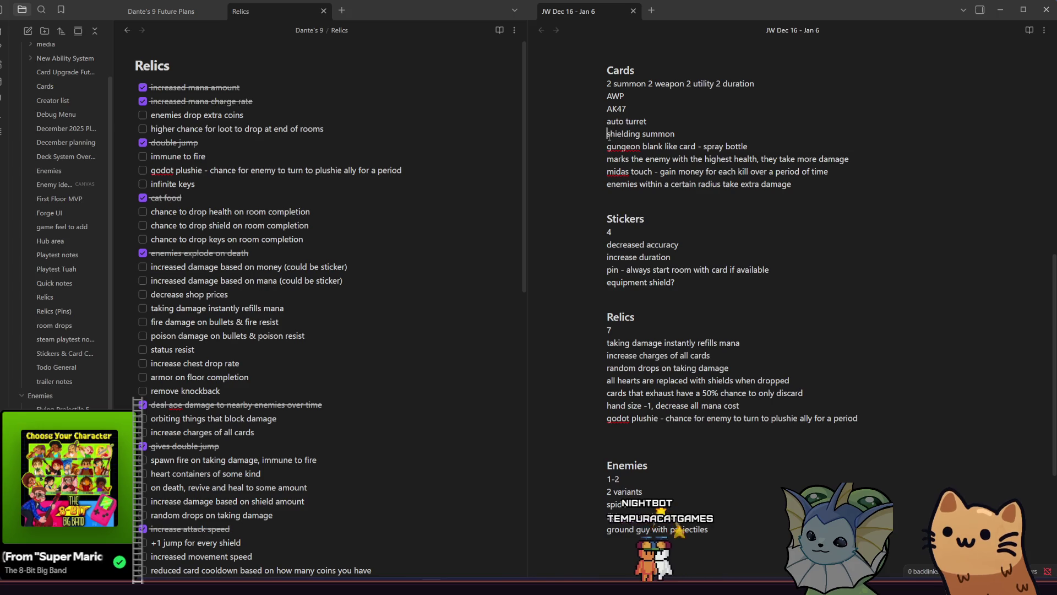
triple_click(608, 134)
left_click(584, 140)
triple_click(592, 137)
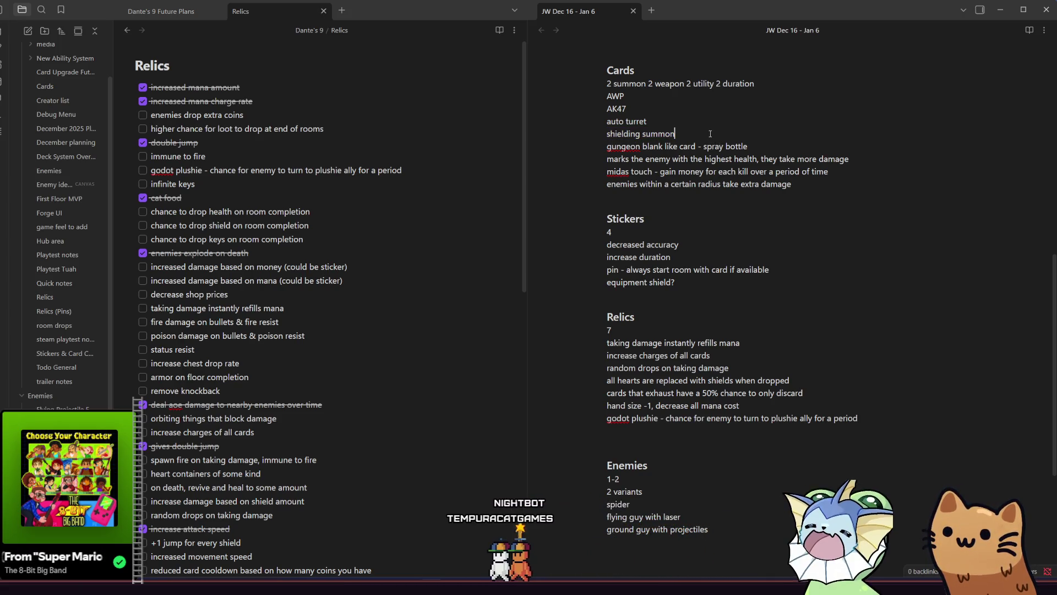
left_click_drag(748, 147, 606, 146)
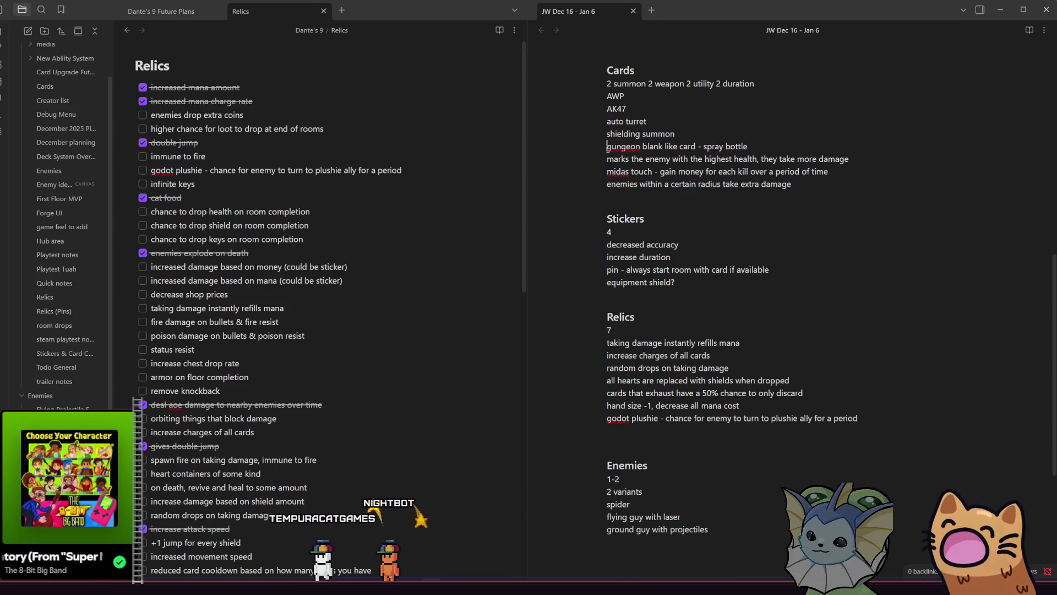
mouse_move(767, 146)
left_mouse_down()
mouse_move(604, 152)
mouse_move(862, 161)
left_mouse_up()
left_click(864, 159)
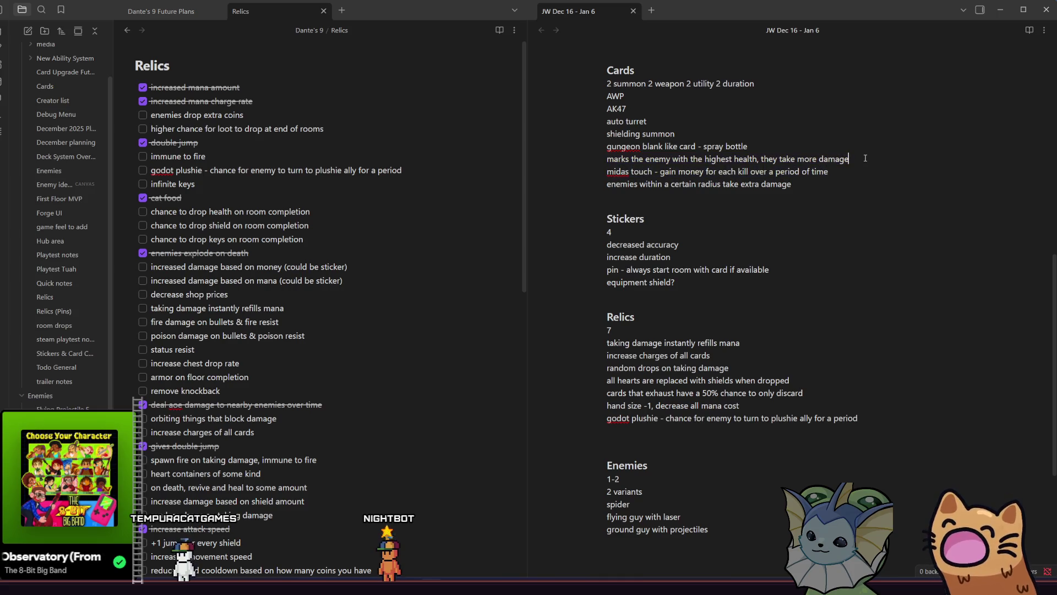
mouse_move(607, 171)
left_mouse_down()
mouse_move(669, 172)
mouse_move(601, 160)
left_mouse_up()
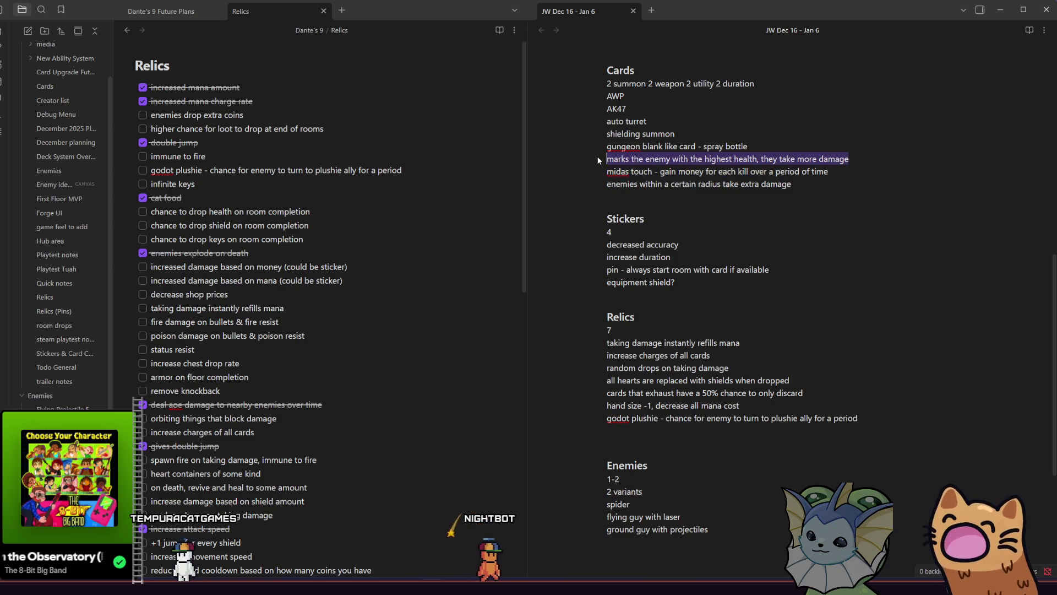
left_click(616, 160)
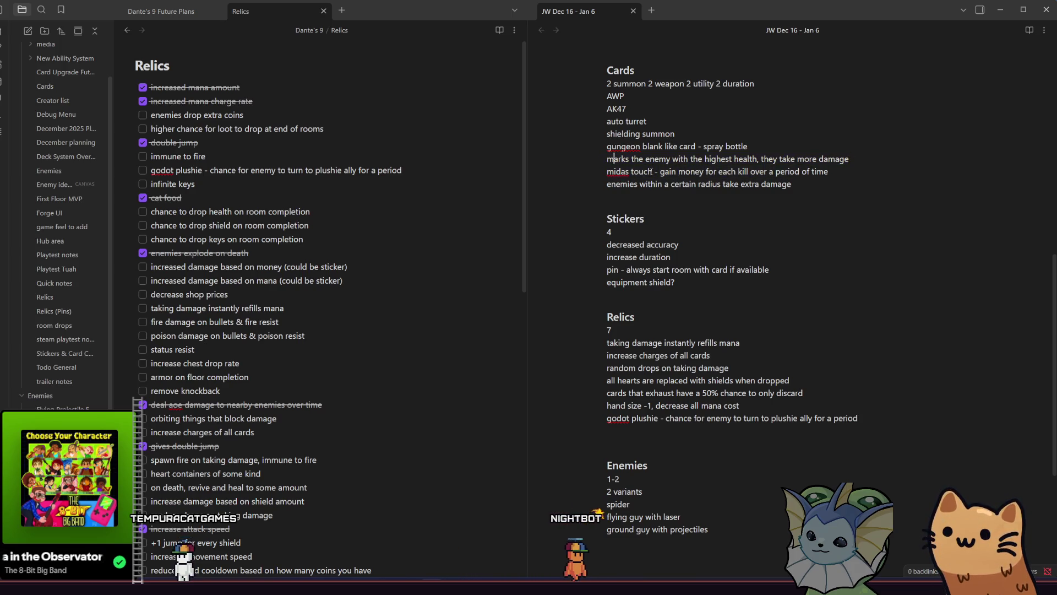
left_click_drag(805, 183, 584, 170)
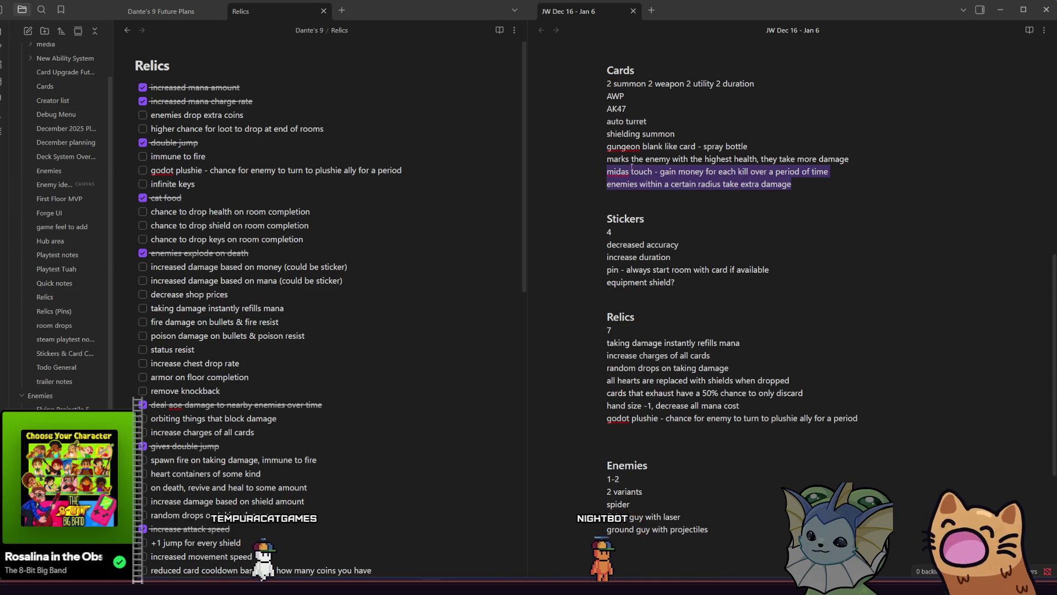
left_click(669, 172)
left_click_drag(829, 171, 664, 171)
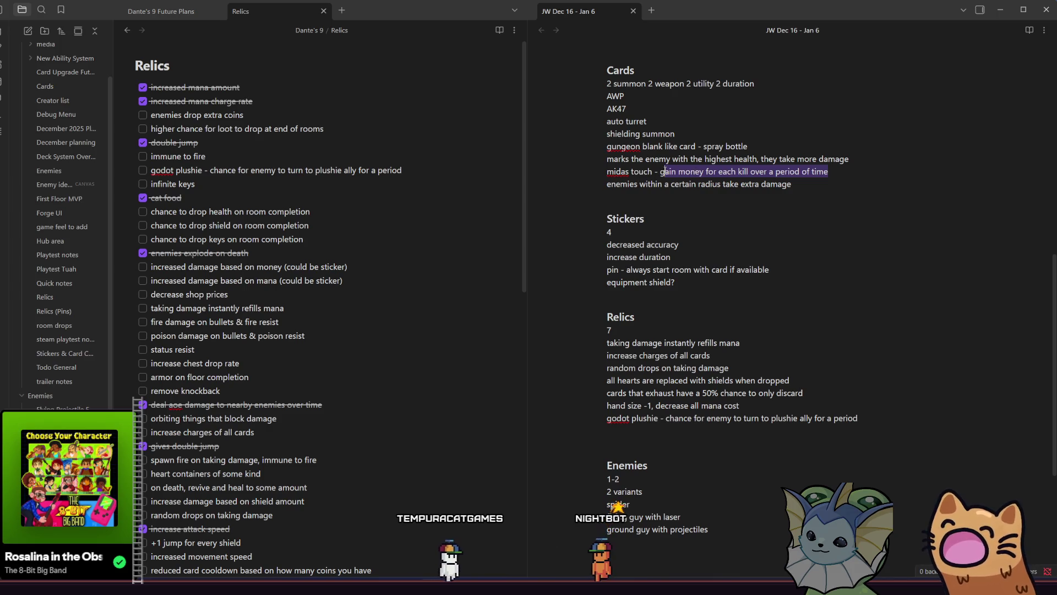
left_click(663, 171)
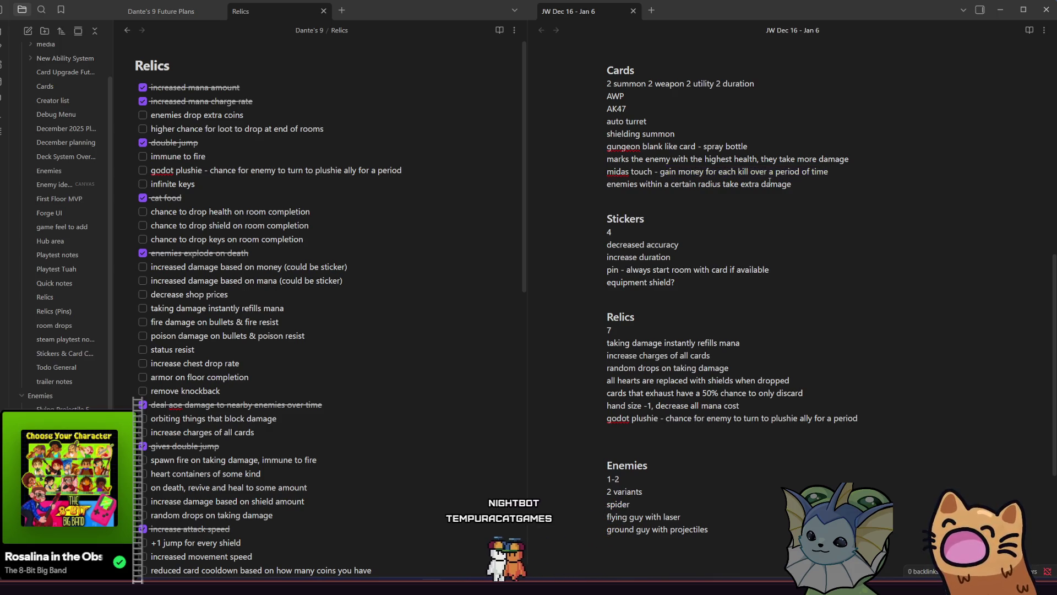
left_click_drag(815, 184, 602, 183)
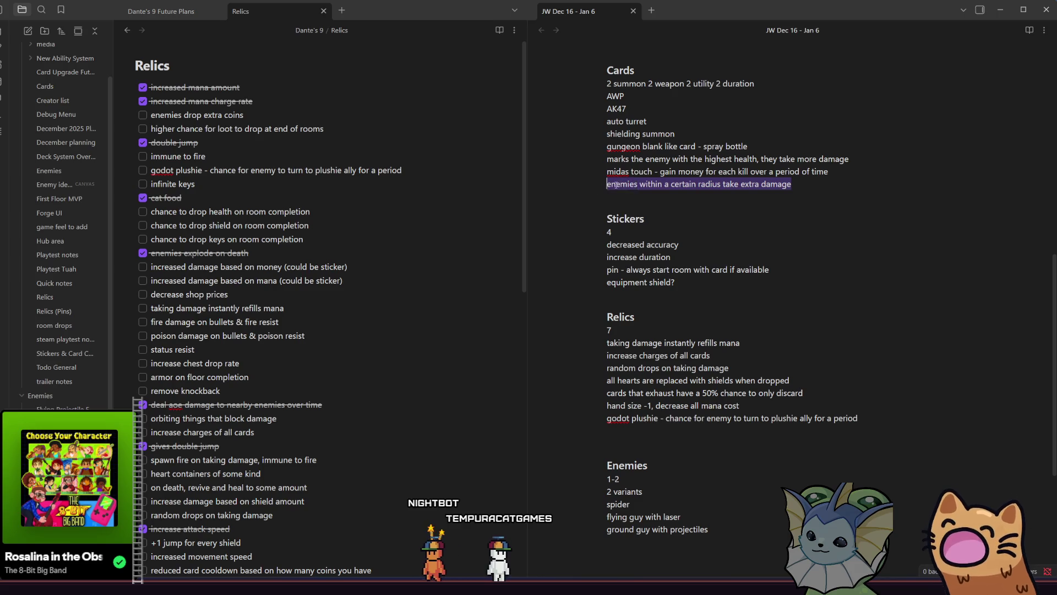
left_click(688, 184)
left_click_drag(571, 193, 589, 184)
left_click(651, 183)
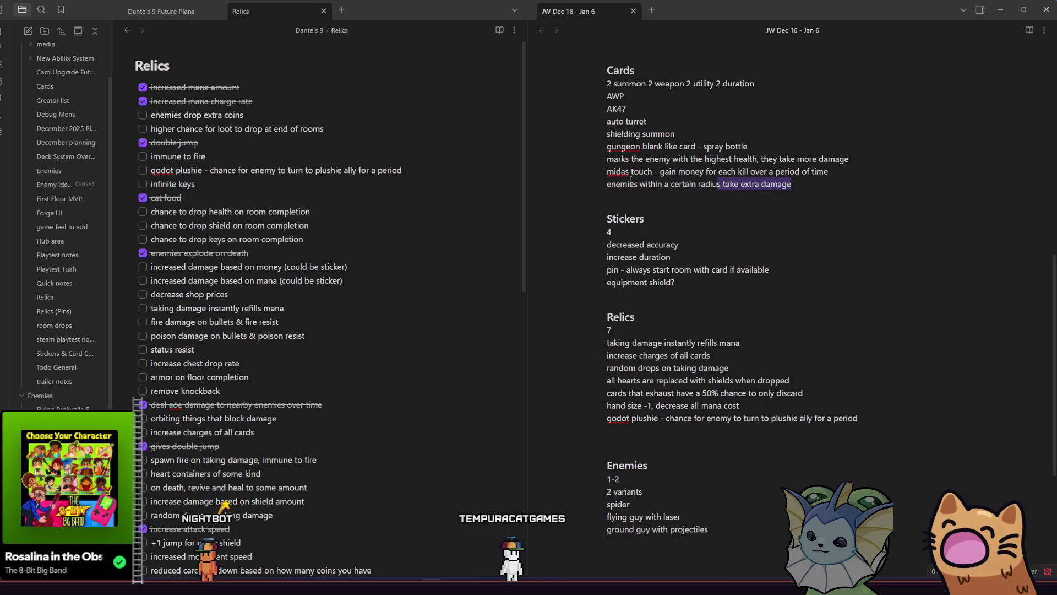
triple_click(670, 182)
left_click(621, 183)
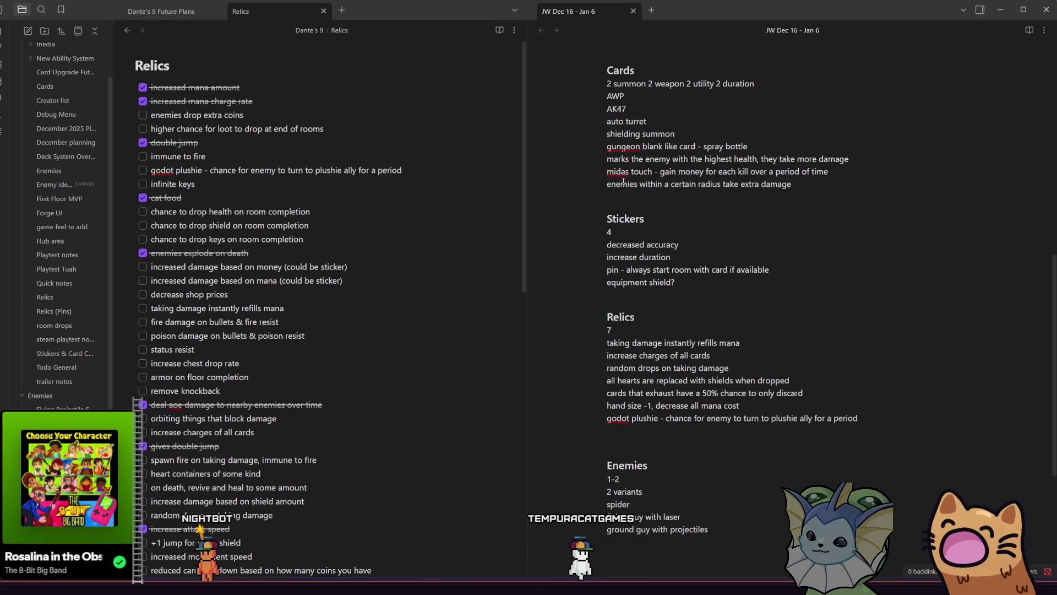
left_click_drag(793, 185, 608, 183)
left_click(608, 184)
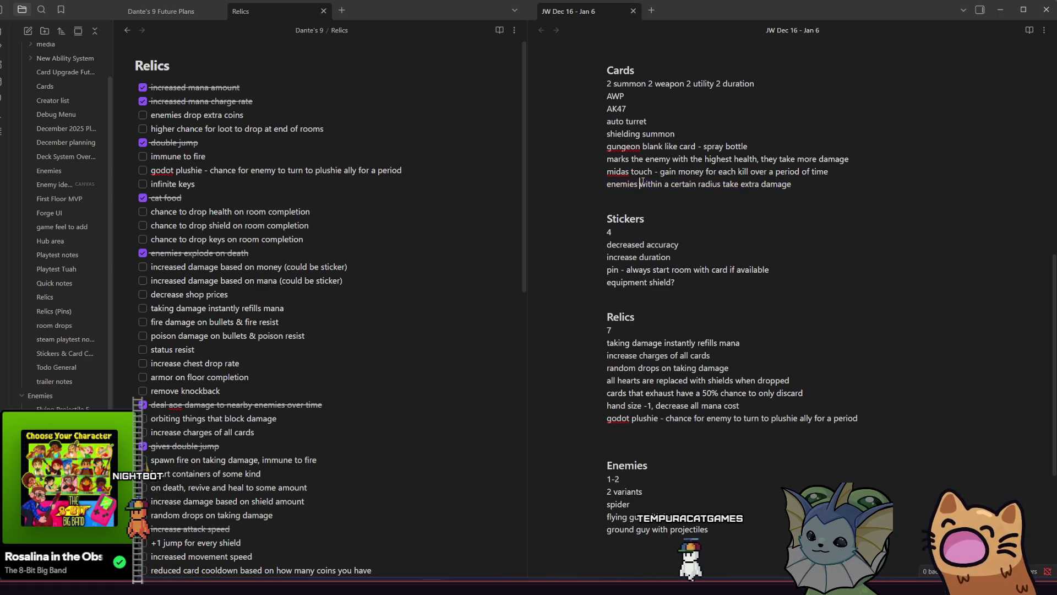
left_click_drag(608, 183, 804, 184)
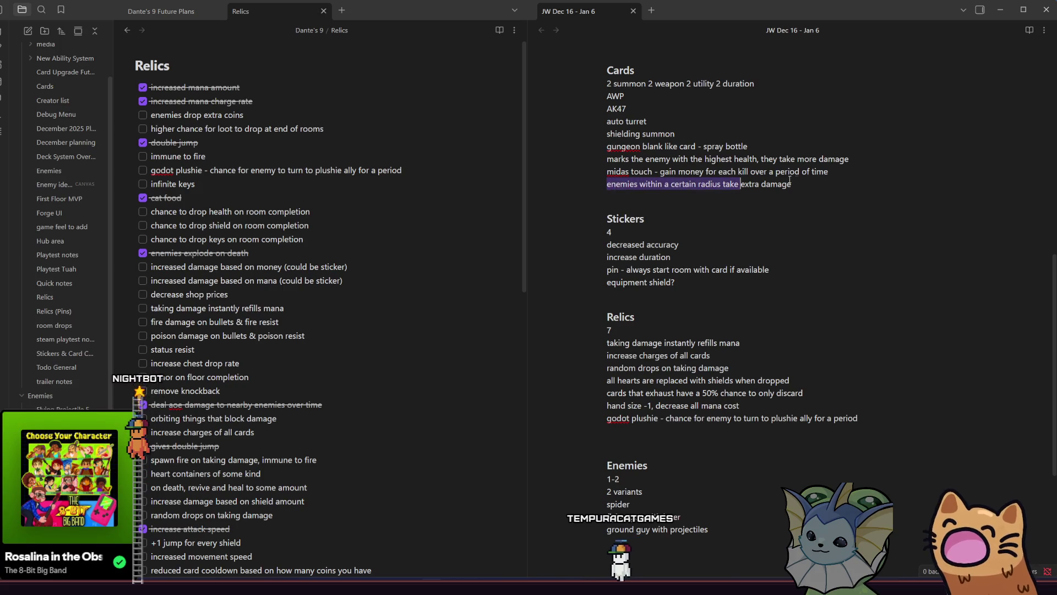
left_click(823, 182)
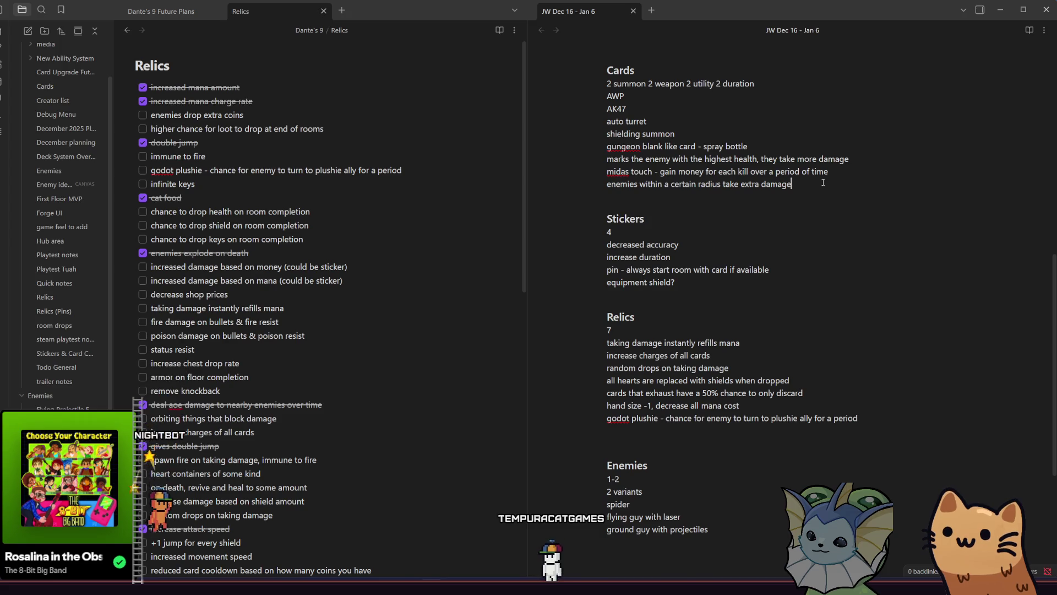
left_click(804, 185)
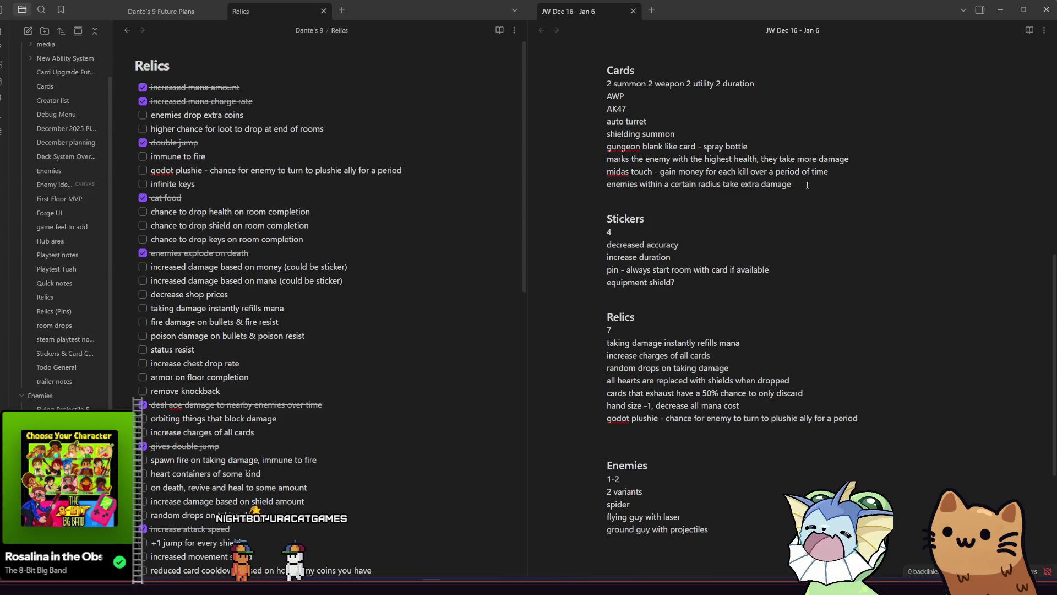
left_click_drag(807, 185, 578, 181)
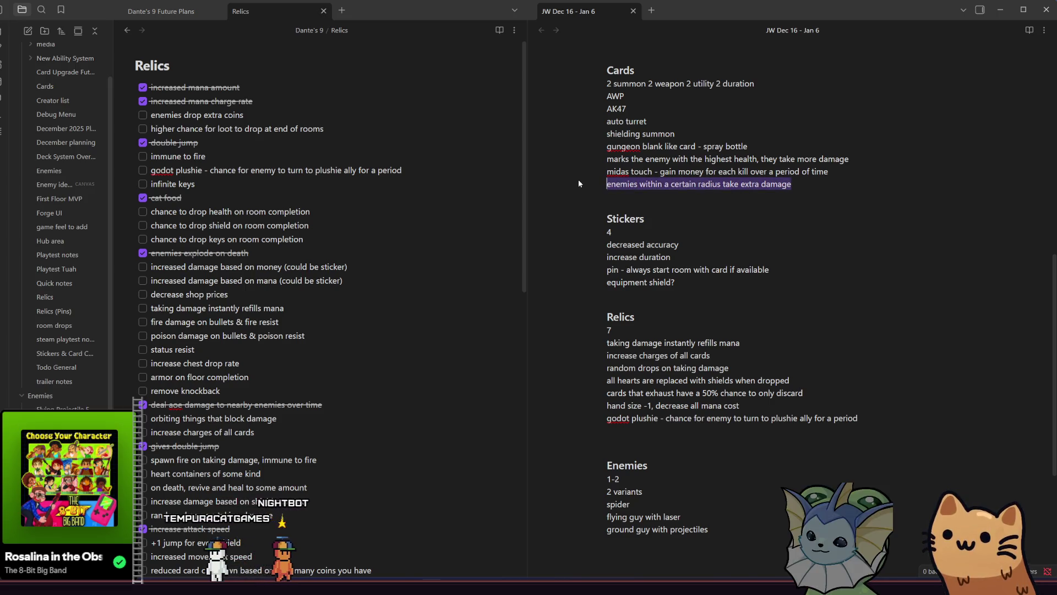
left_click(799, 182)
left_click_drag(799, 182, 603, 185)
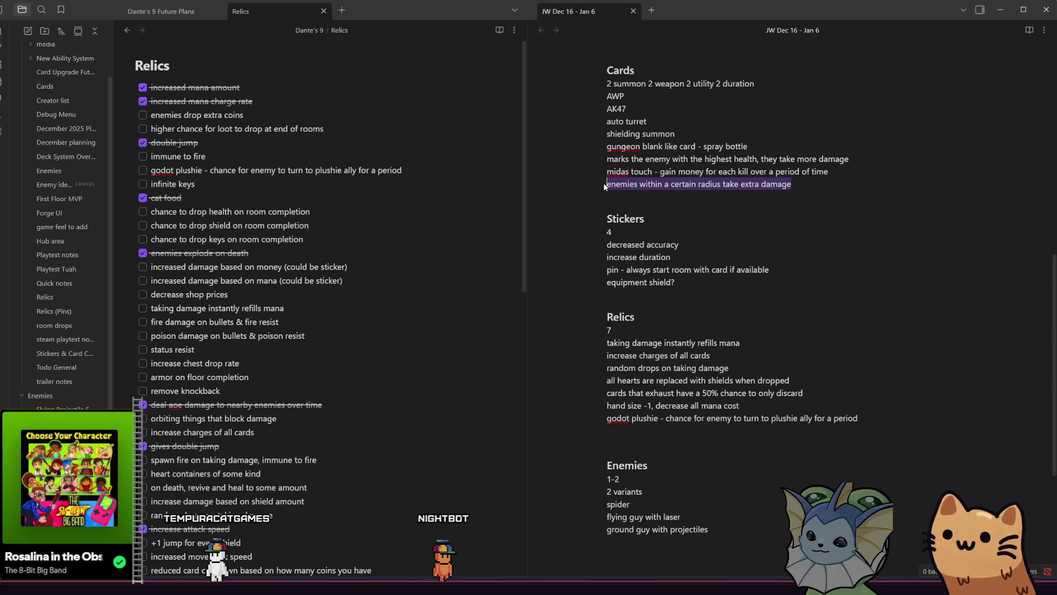
left_click(615, 184)
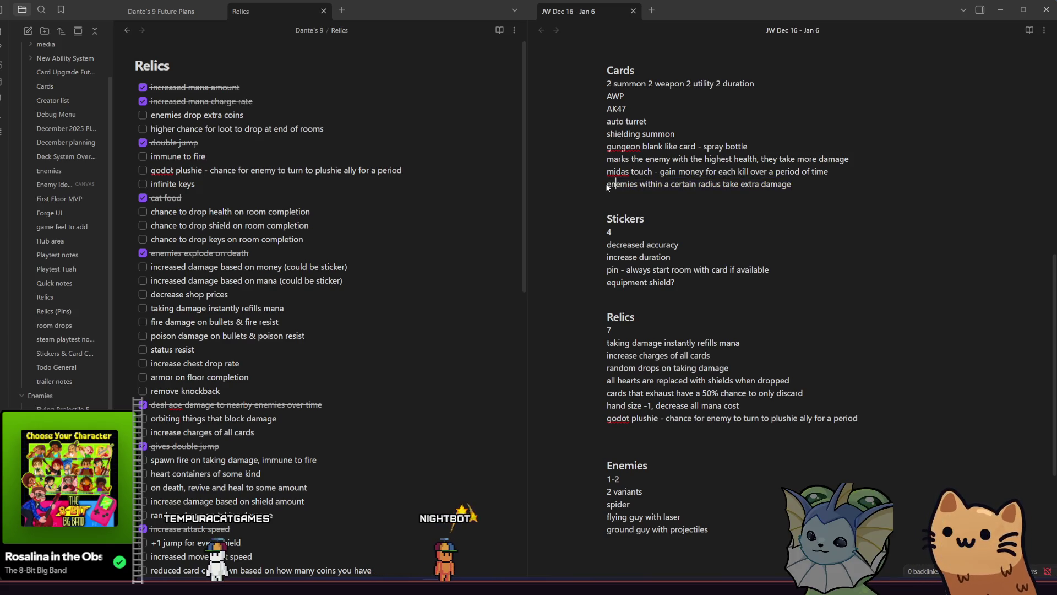
left_click_drag(765, 182, 583, 184)
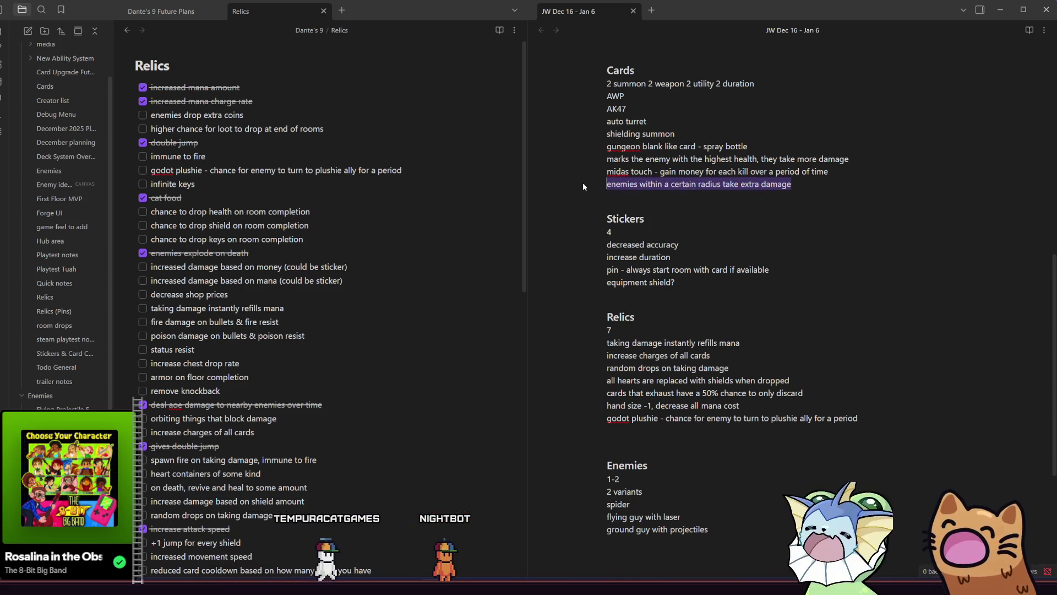
left_click(646, 184)
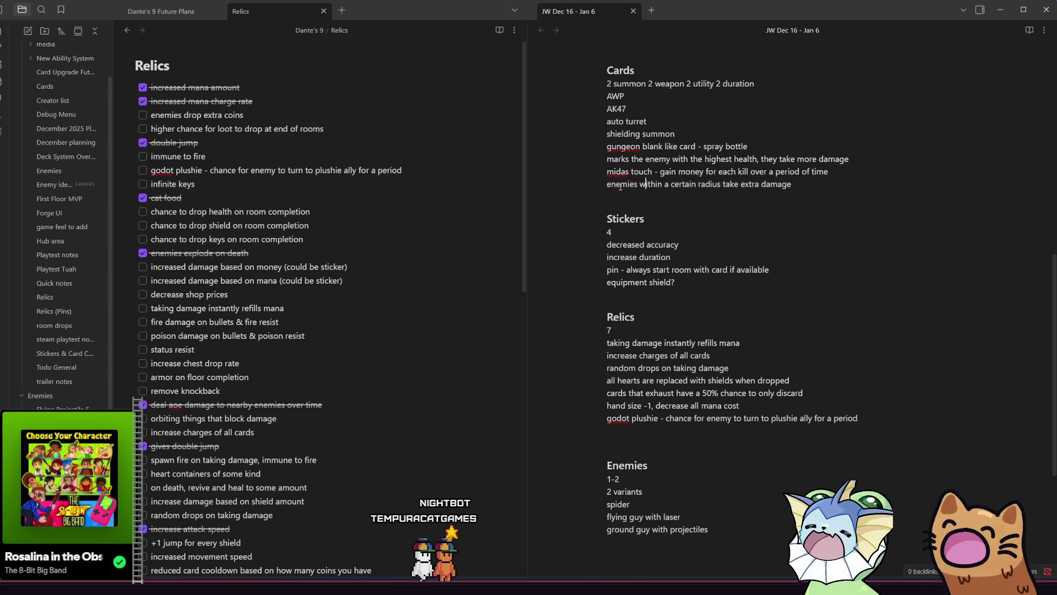
left_click_drag(695, 187, 793, 187)
left_click(800, 188)
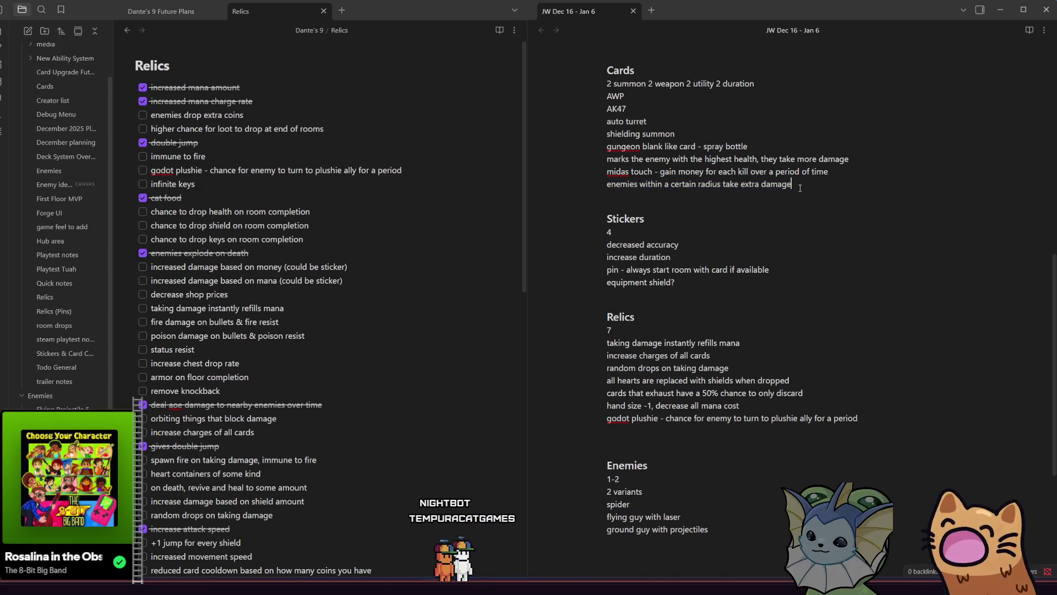
left_click(673, 185)
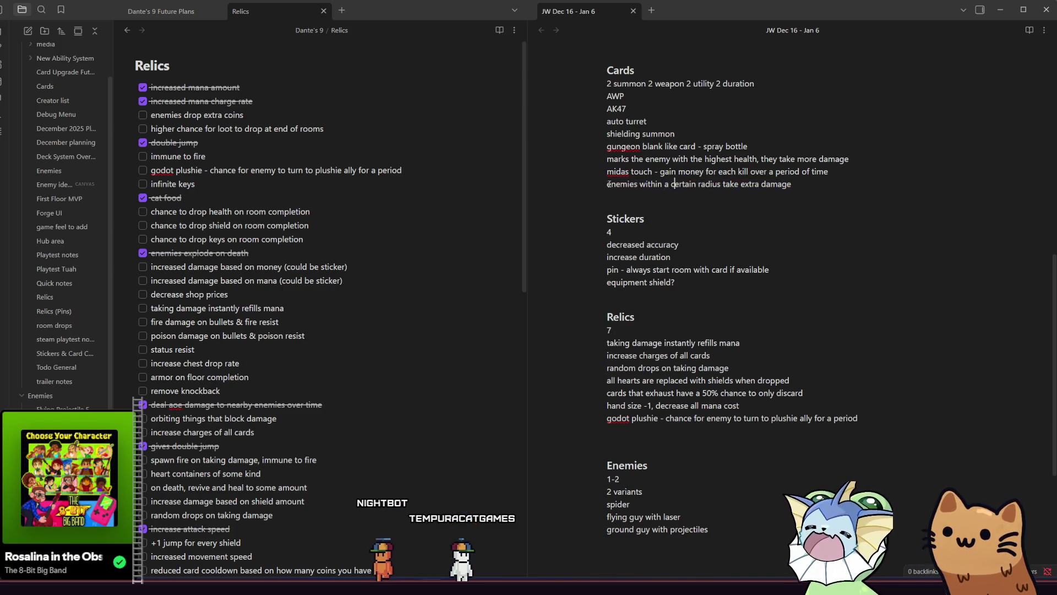
left_click_drag(609, 185, 812, 188)
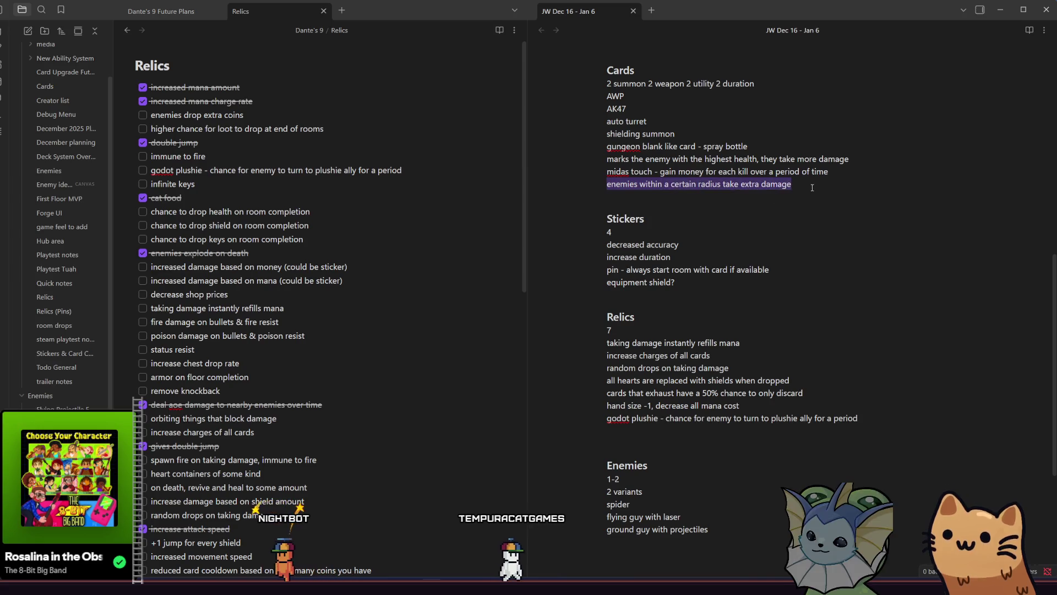
left_click_drag(806, 186, 590, 183)
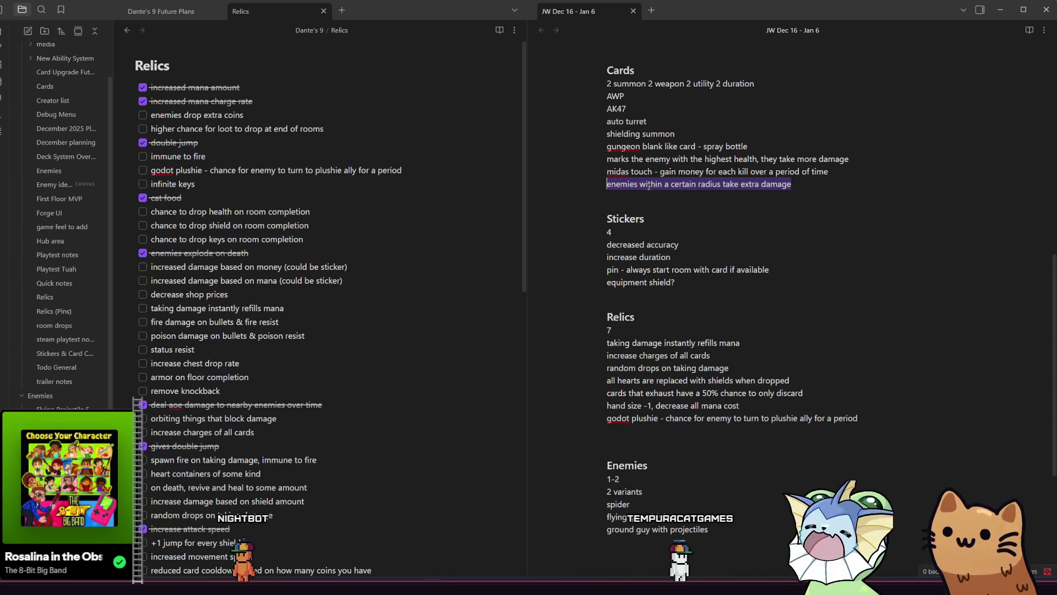
left_click(648, 185)
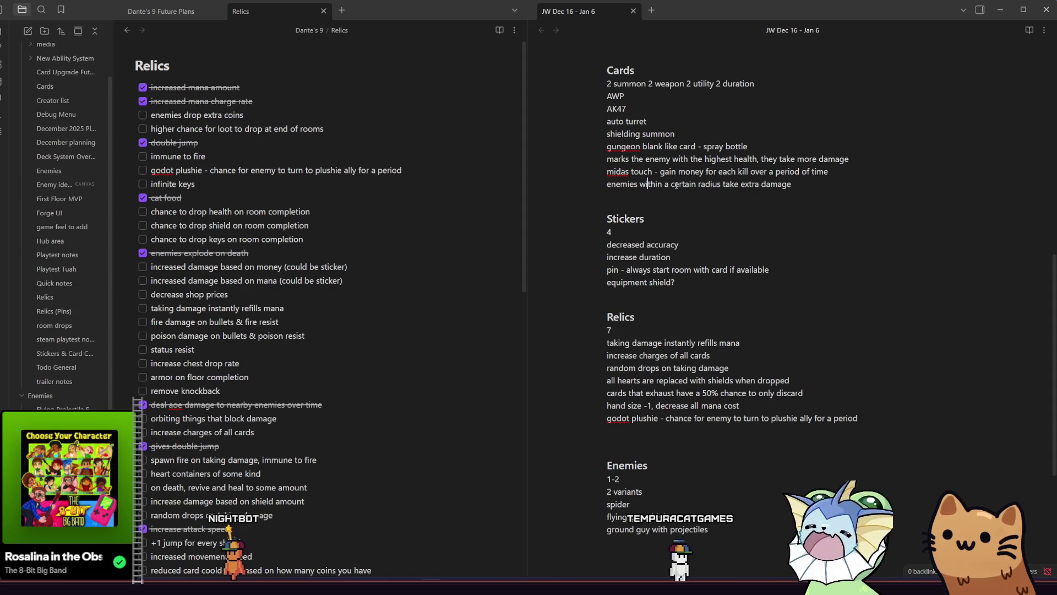
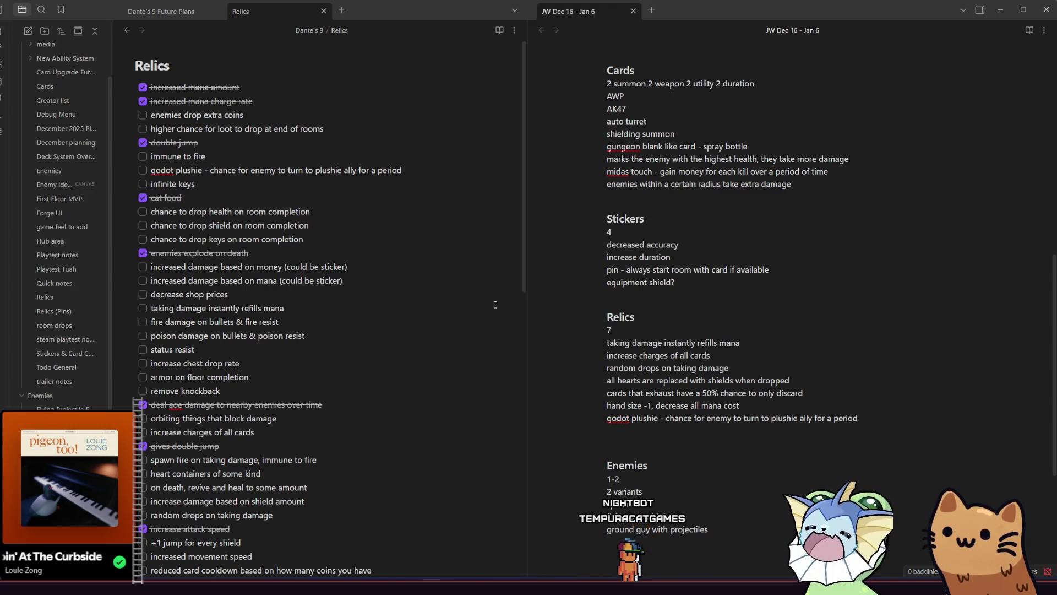
Append ' but increases damage' to the 'decreased accuracy' Stickers line
mouse_move(806, 185)
left_mouse_down()
mouse_move(605, 168)
mouse_move(594, 139)
left_mouse_up()
left_click(696, 249)
type("but increases dama")
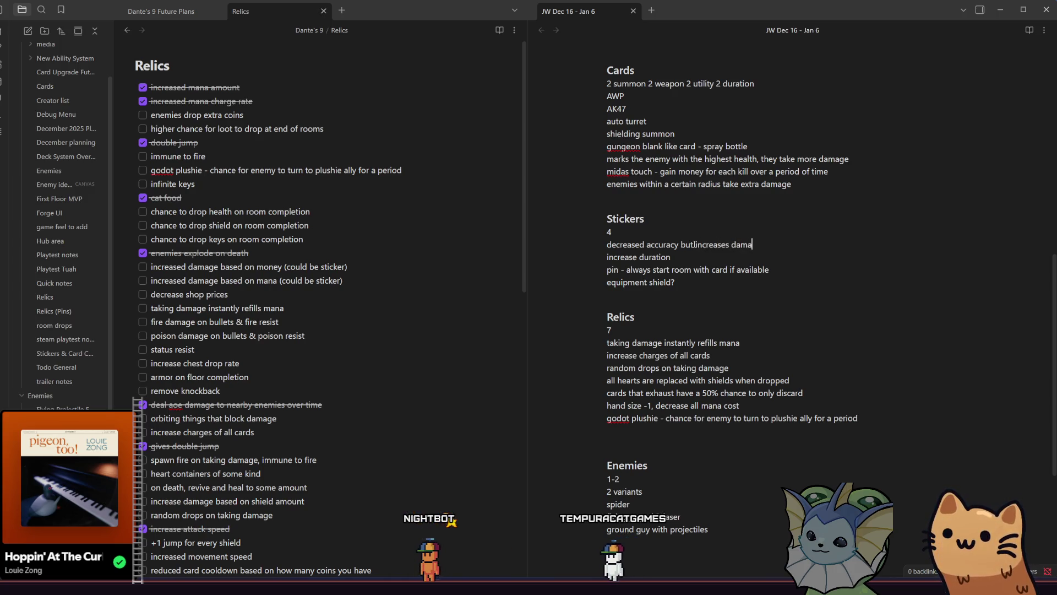
type("ge")
Review the remaining sticker lines, including 'increase duration' and 'equipment shield?'
left_click(689, 252)
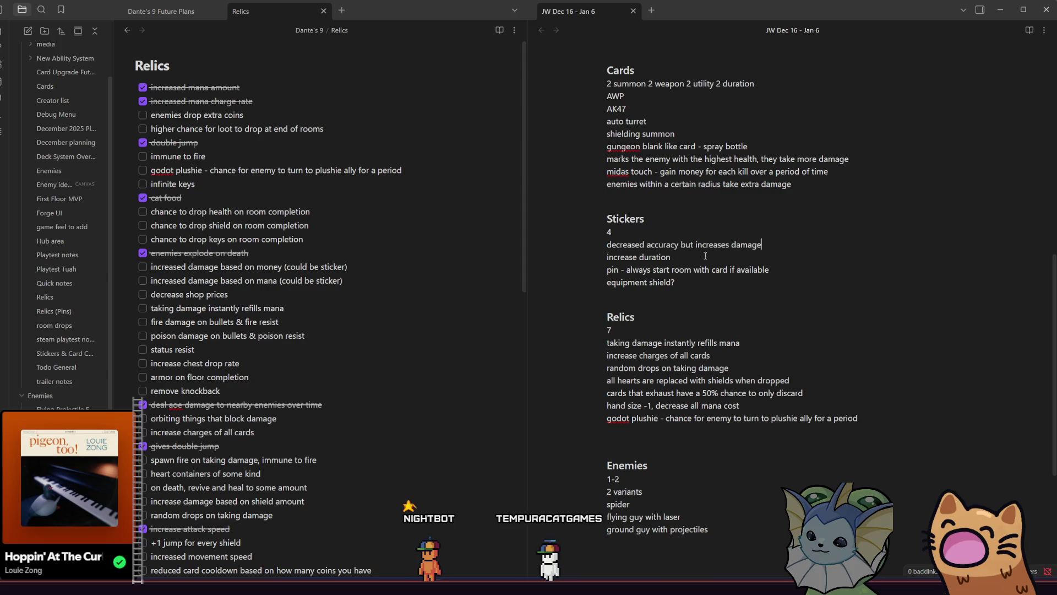
left_click_drag(688, 253, 604, 258)
left_click(639, 258)
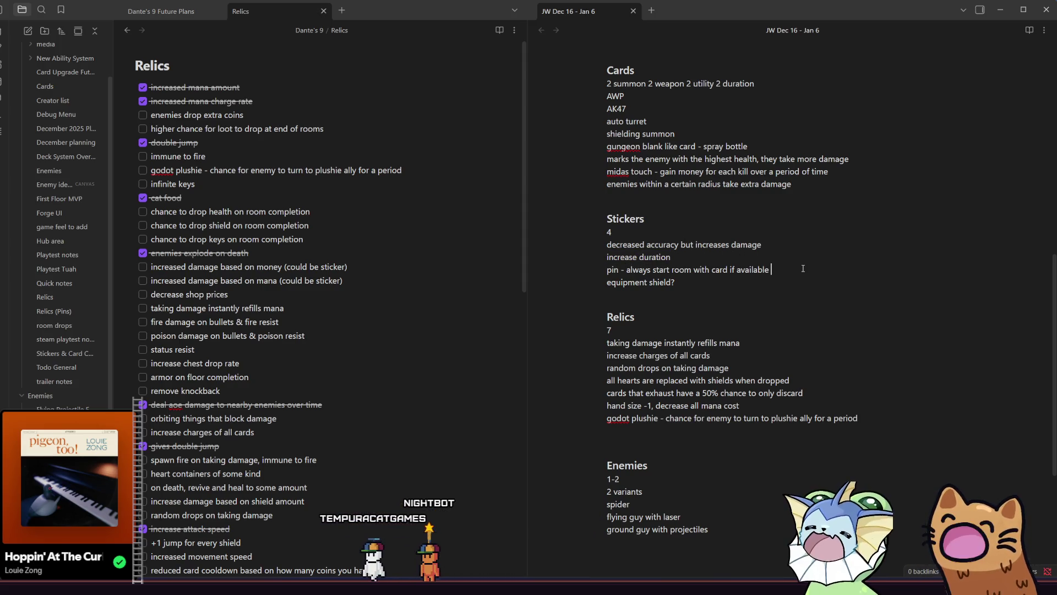
mouse_move(771, 270)
left_mouse_down()
mouse_move(583, 262)
mouse_move(710, 269)
left_mouse_up()
left_click(735, 282)
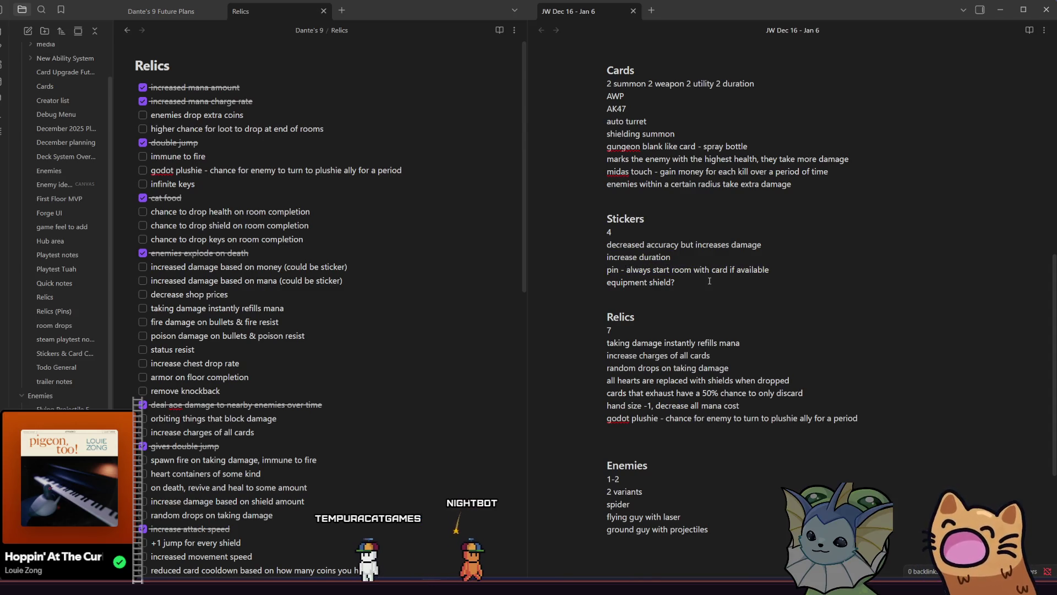
triple_click(600, 288)
left_click(667, 283)
triple_click(604, 285)
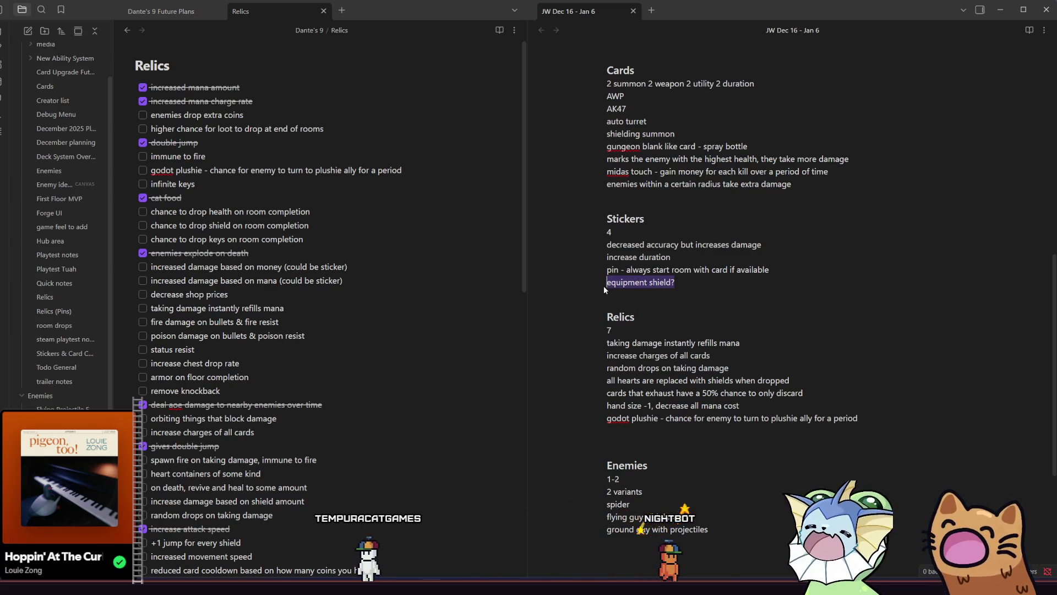
left_click(696, 280)
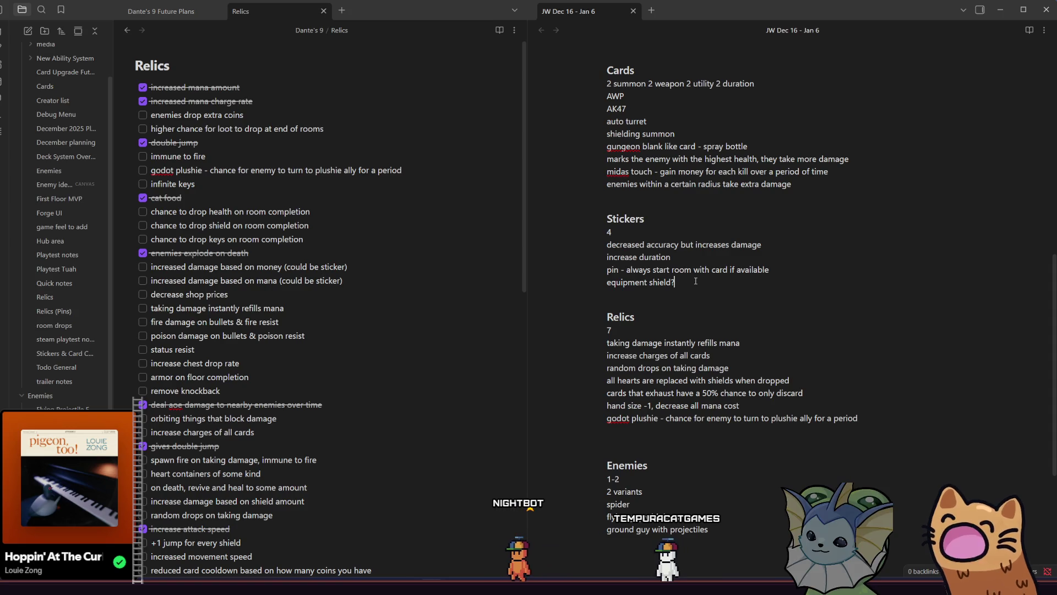
left_click_drag(695, 281, 605, 283)
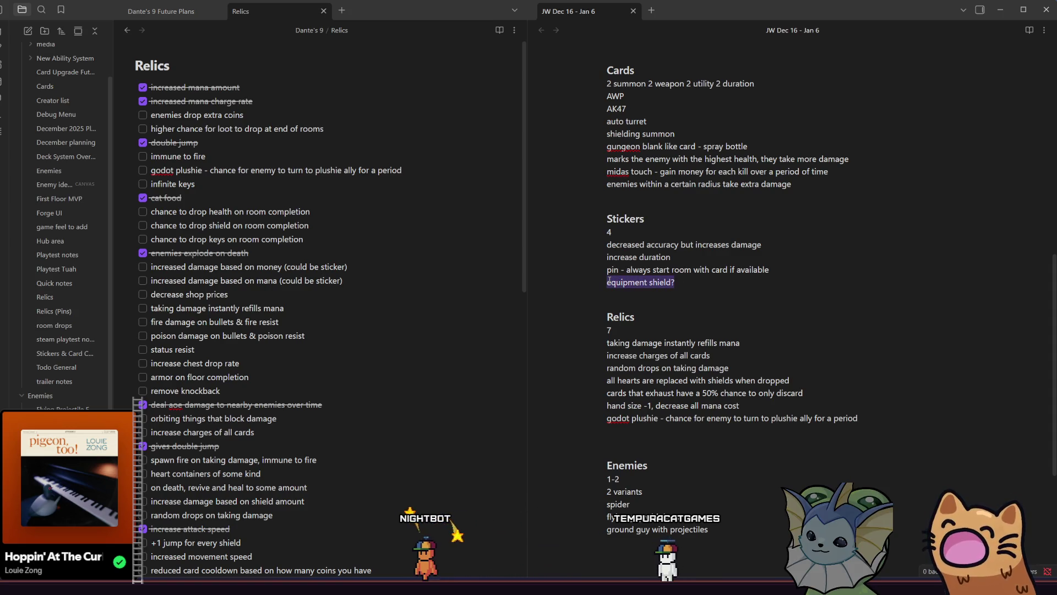
scroll(78, 270, "up", 1)
mouse_move(688, 268)
left_mouse_down()
mouse_move(676, 278)
mouse_move(605, 270)
mouse_move(602, 281)
left_mouse_up()
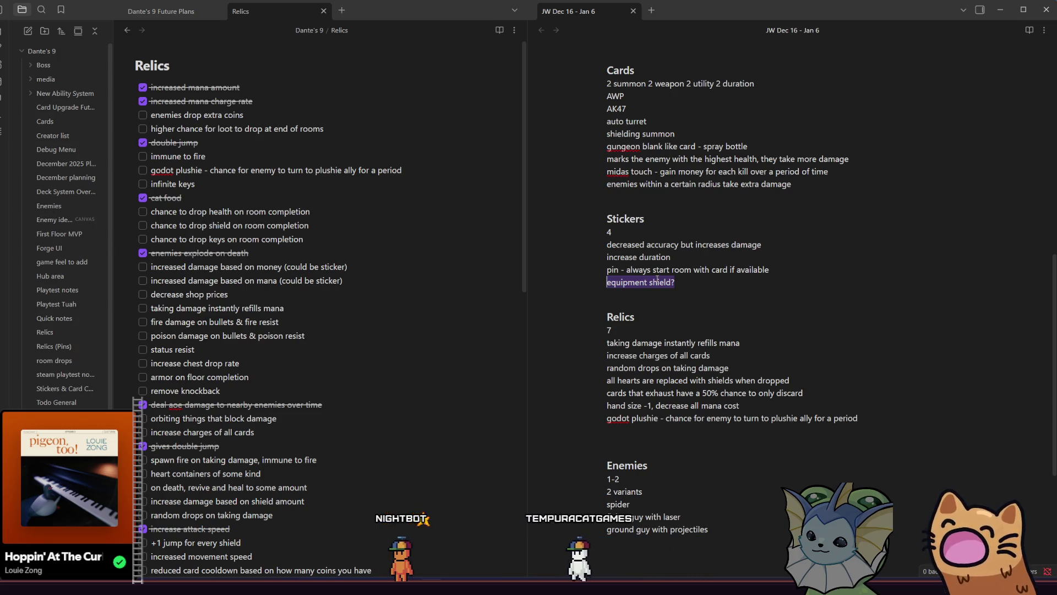
left_click(711, 295)
scroll(751, 324, "down", 2)
left_click(891, 313)
triple_click(906, 315)
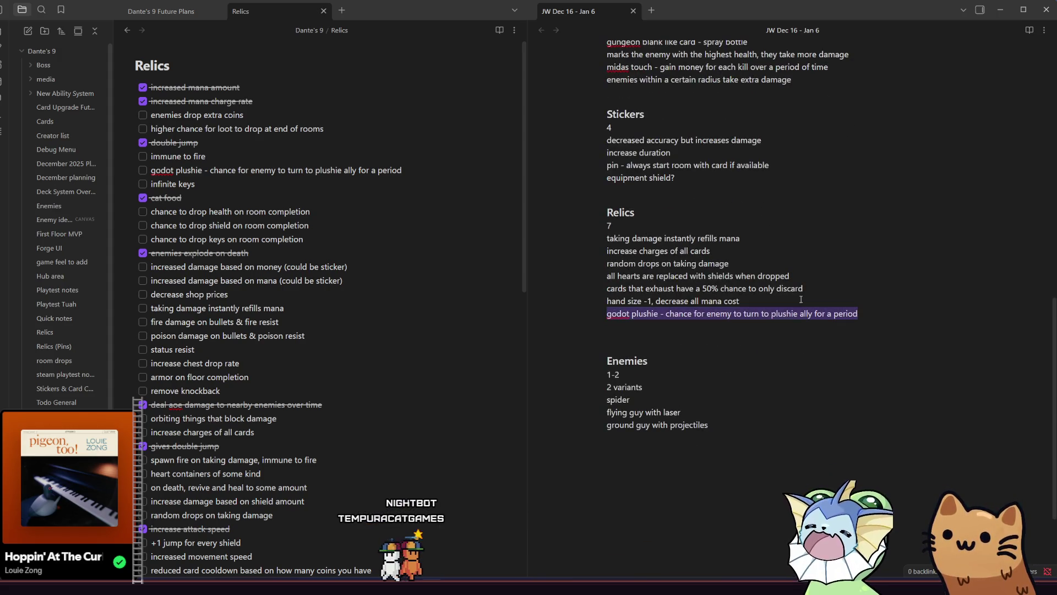
left_click(752, 238)
left_click_drag(752, 238, 606, 238)
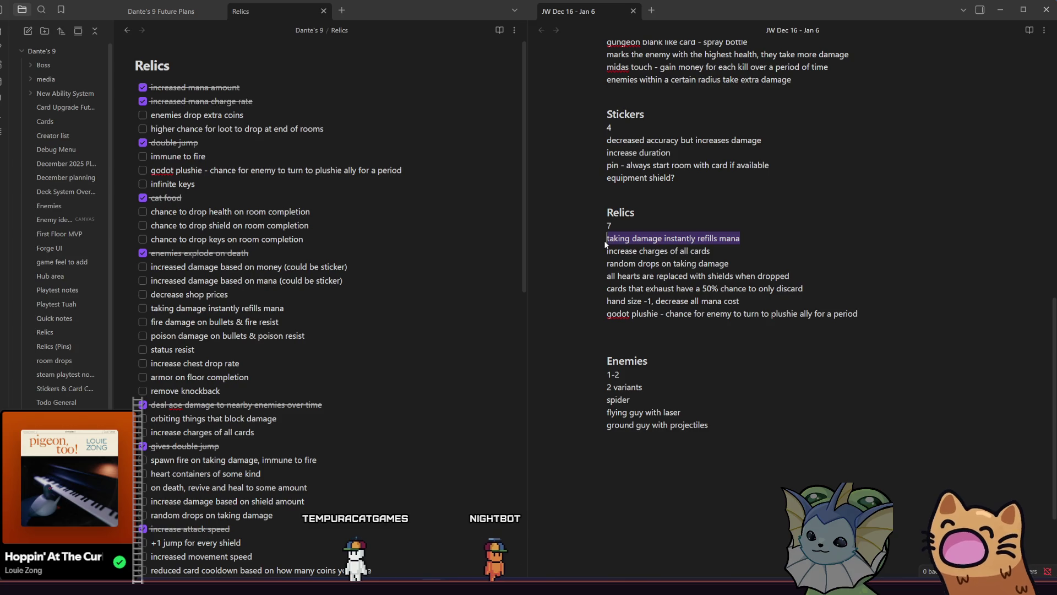
left_click(621, 251)
mouse_move(710, 251)
left_mouse_down()
mouse_move(716, 264)
mouse_move(610, 249)
left_mouse_up()
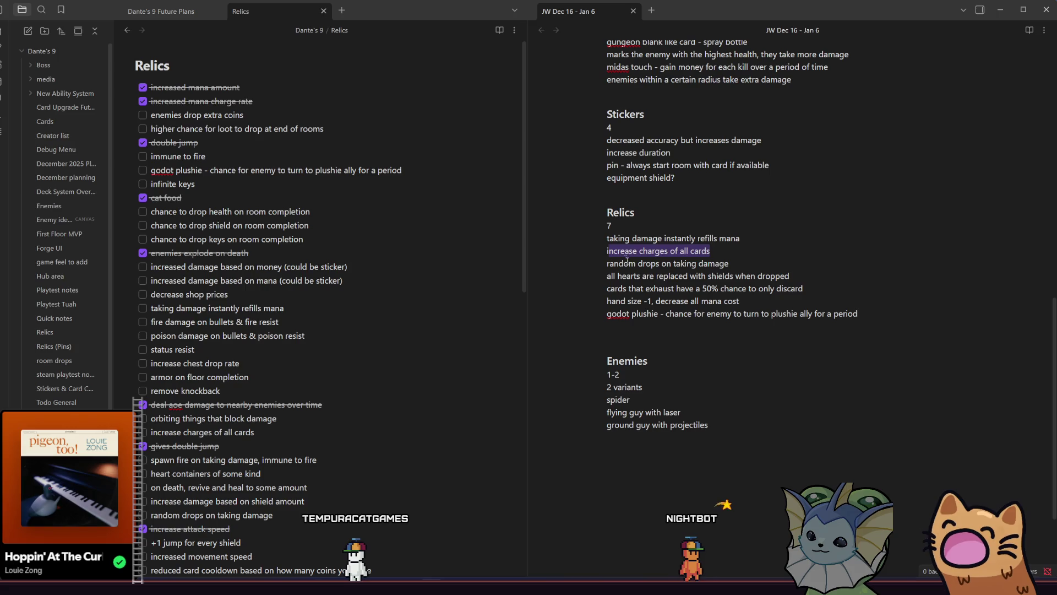
left_click(625, 258)
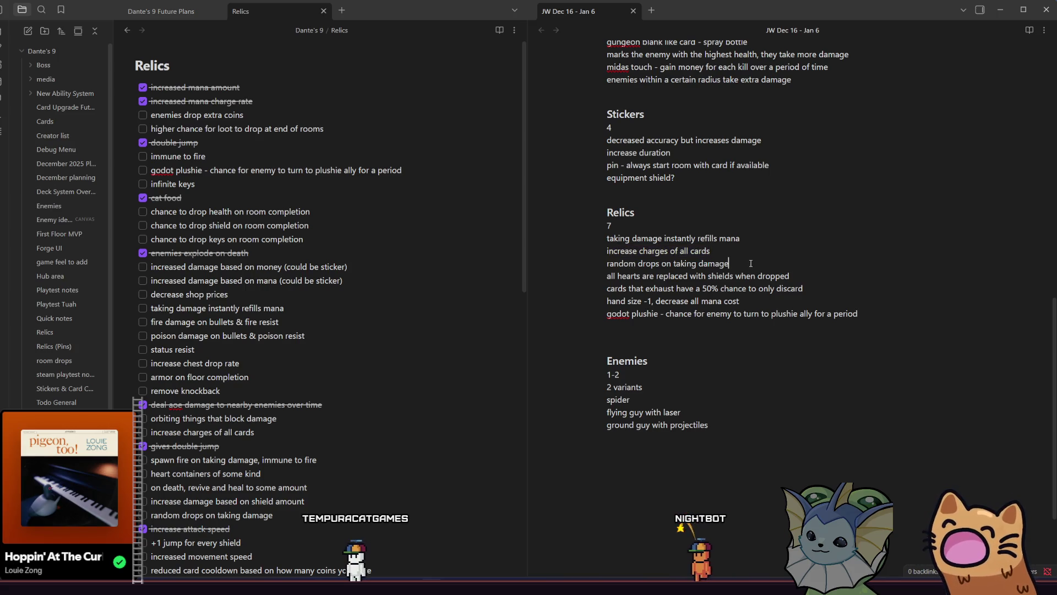
left_click_drag(730, 264, 653, 258)
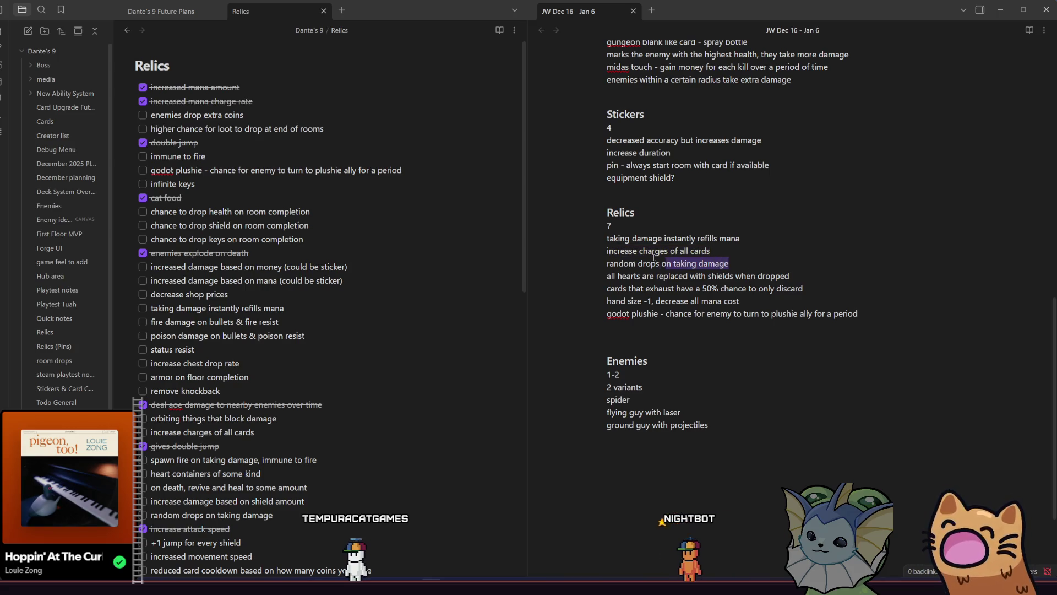
left_click(626, 276)
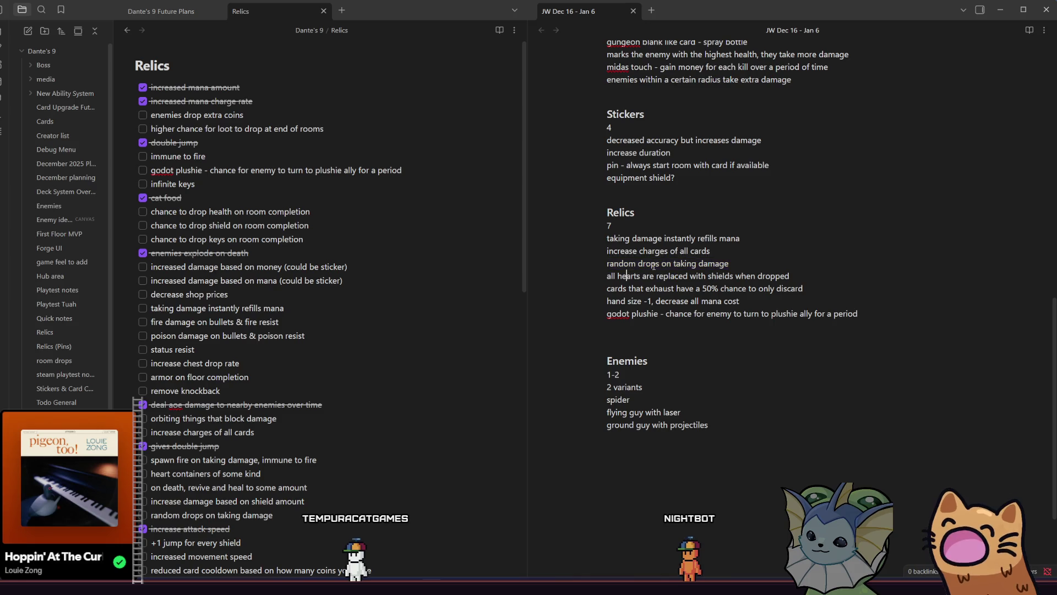
left_click(746, 259)
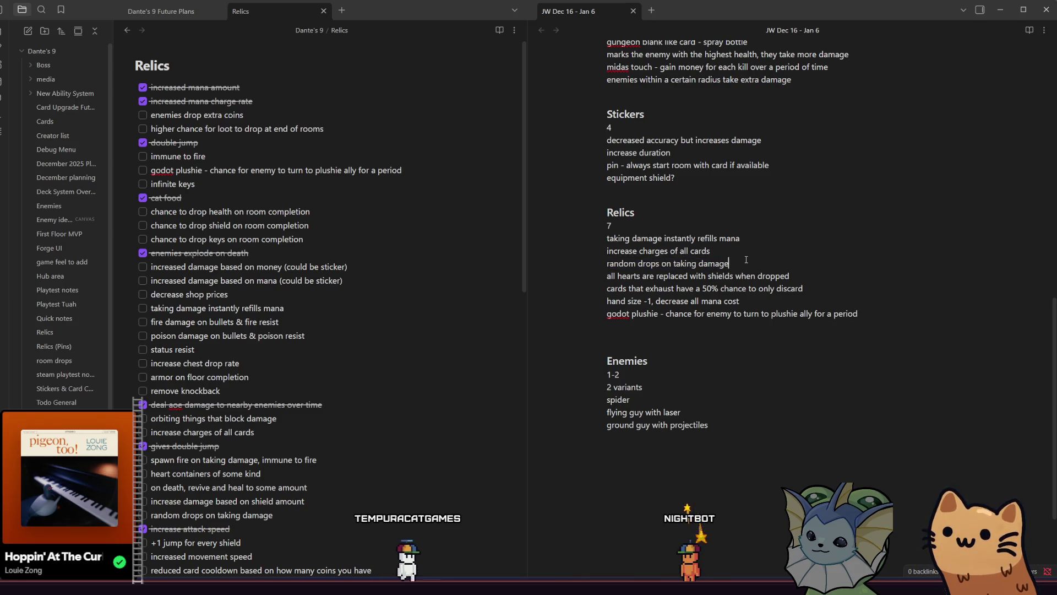
left_click_drag(746, 259, 593, 261)
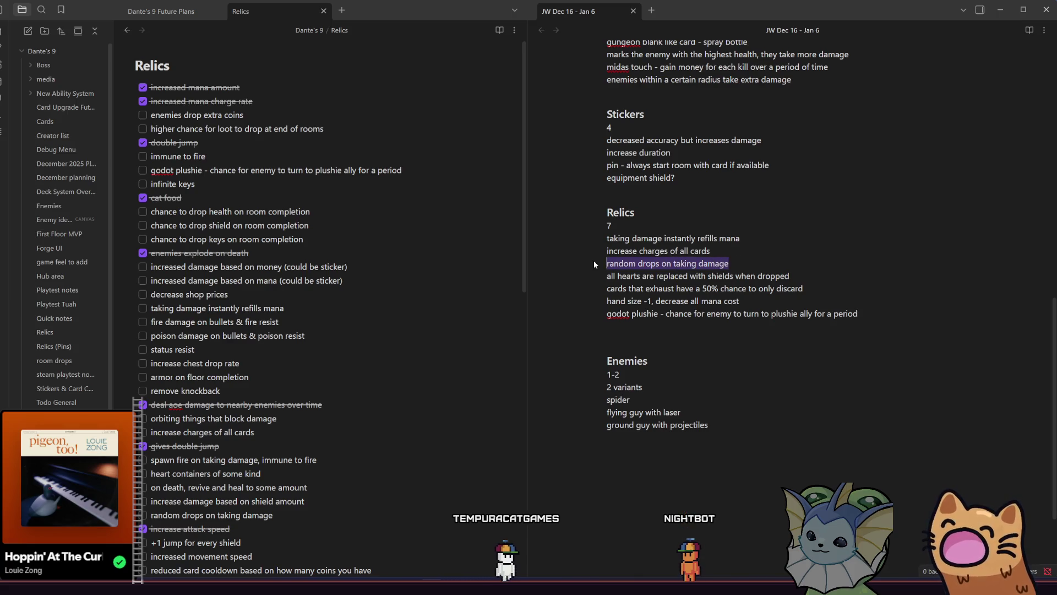
left_click(627, 275)
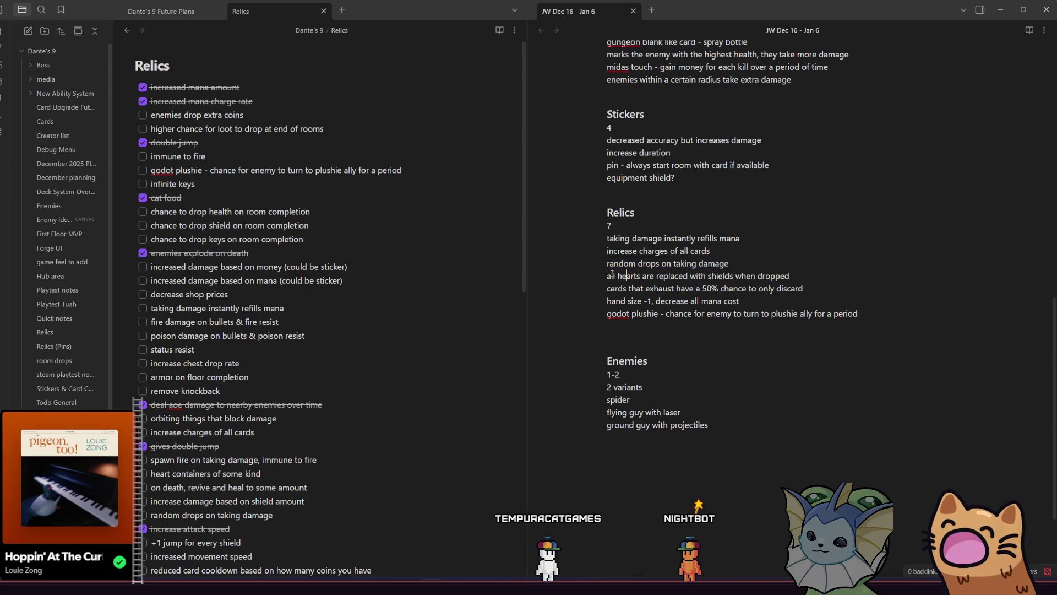
mouse_move(692, 281)
left_mouse_down()
mouse_move(804, 290)
mouse_move(838, 277)
left_mouse_up()
left_click(838, 277)
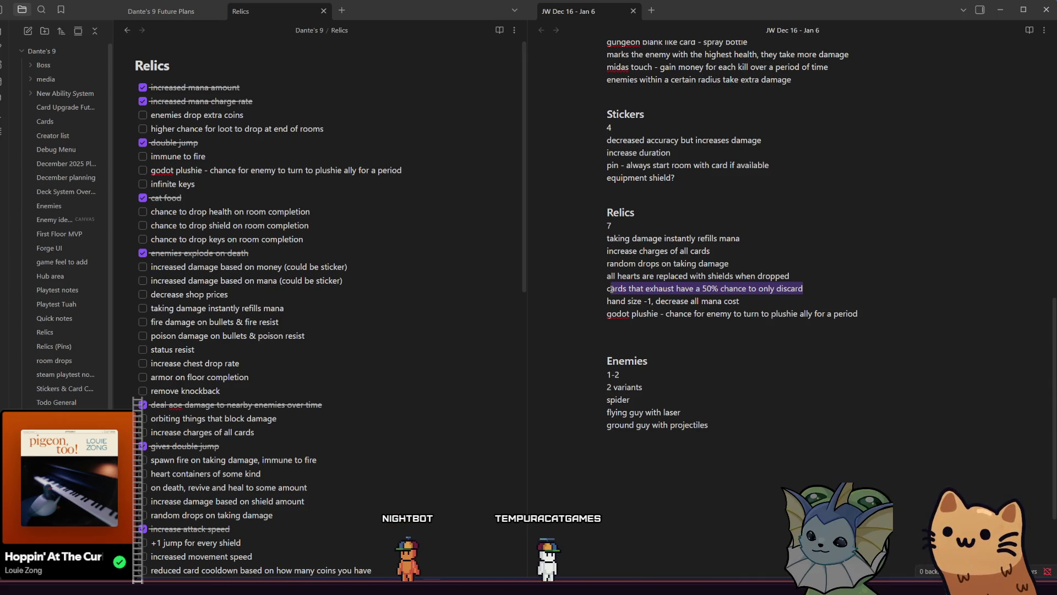
left_click_drag(612, 301, 804, 303)
left_click(803, 303)
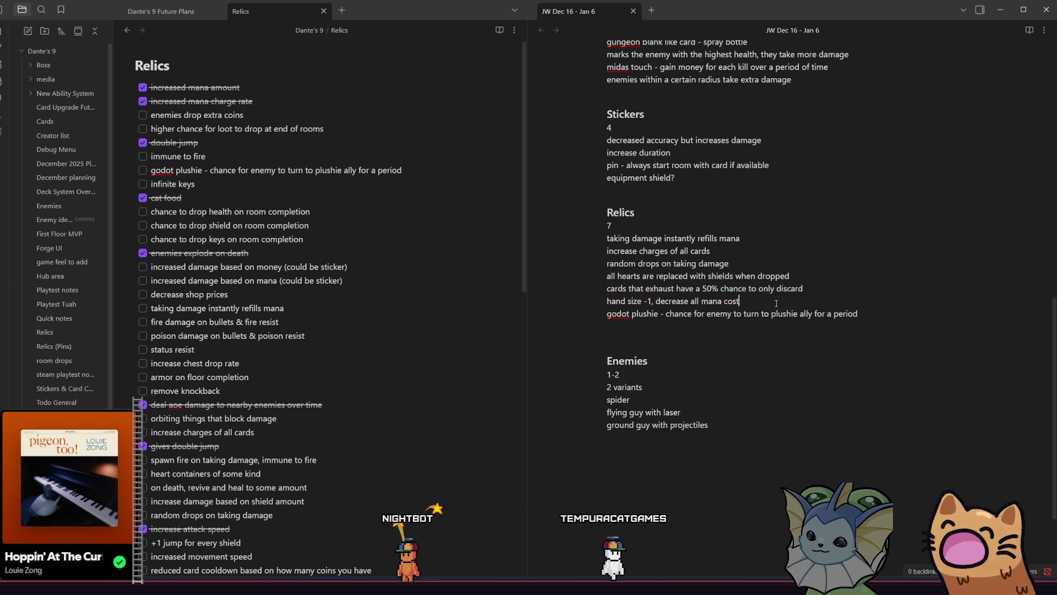
left_click(608, 302, "shift")
left_click(607, 306)
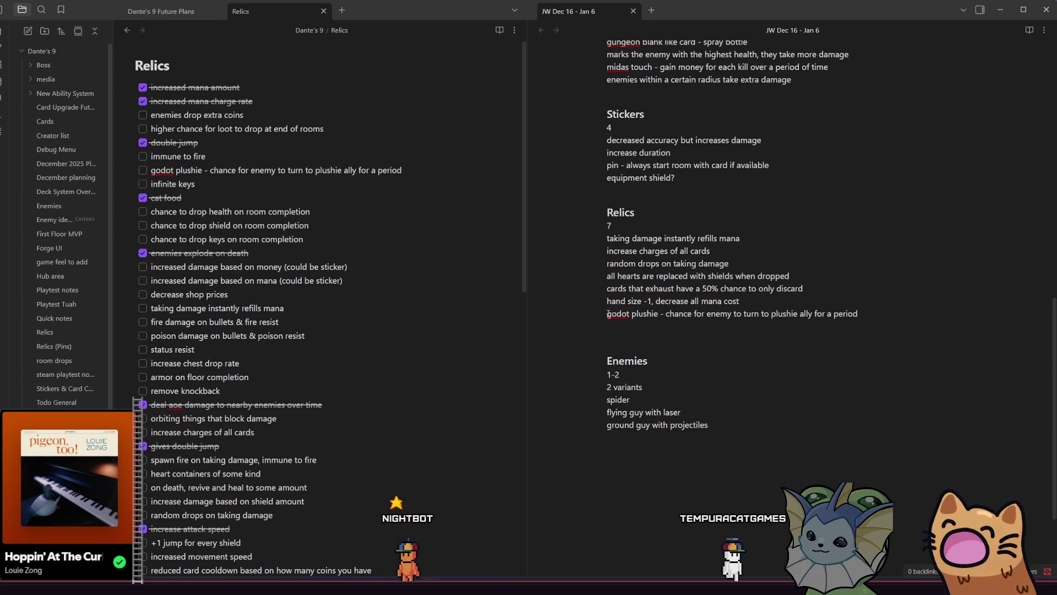
left_click_drag(918, 306, 607, 313)
left_click(881, 313)
left_click(617, 317, "shift")
key("shift+Home")
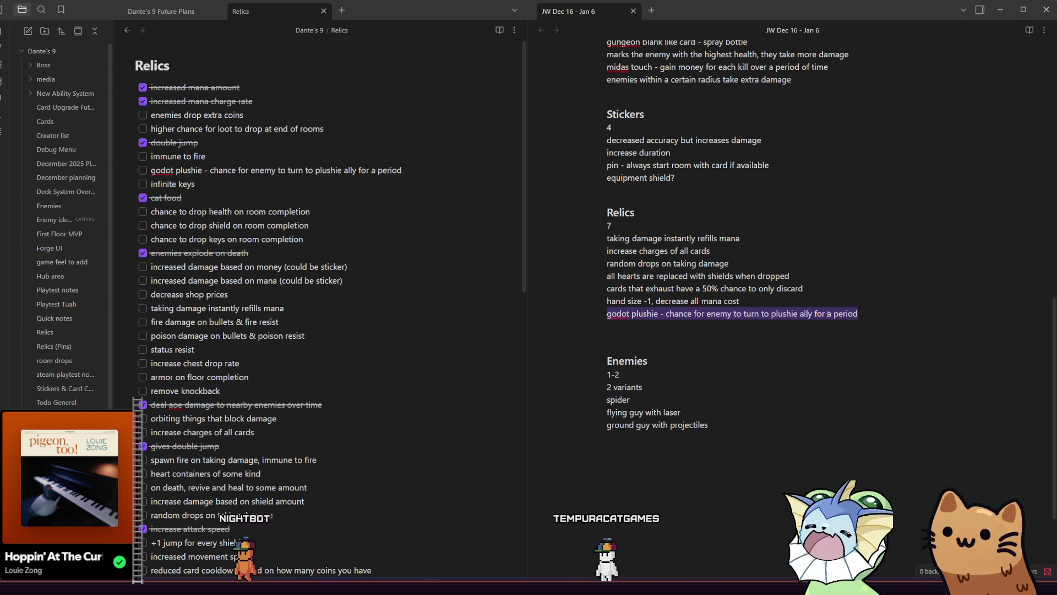
left_click(665, 314)
mouse_move(666, 314)
left_mouse_down()
mouse_move(886, 315)
mouse_move(663, 313)
mouse_move(874, 312)
left_mouse_up()
left_click(891, 317)
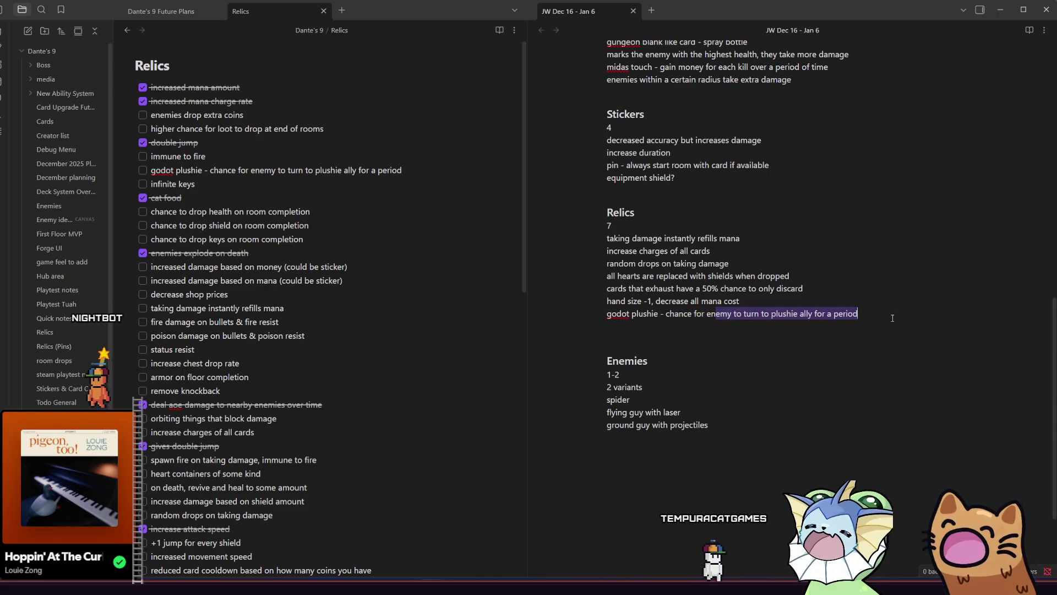
left_click(889, 317)
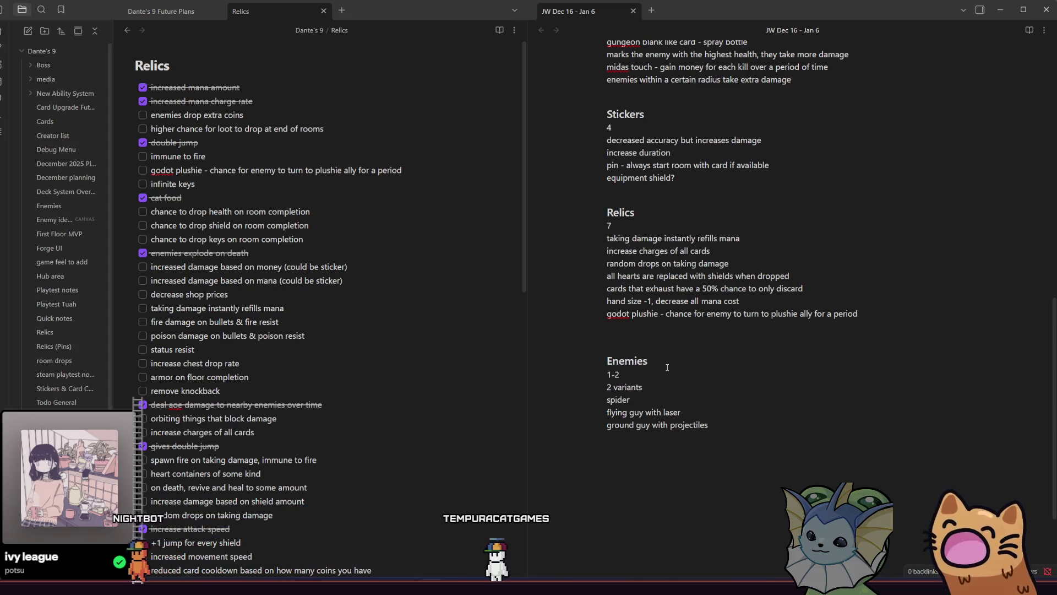
double_click(618, 398)
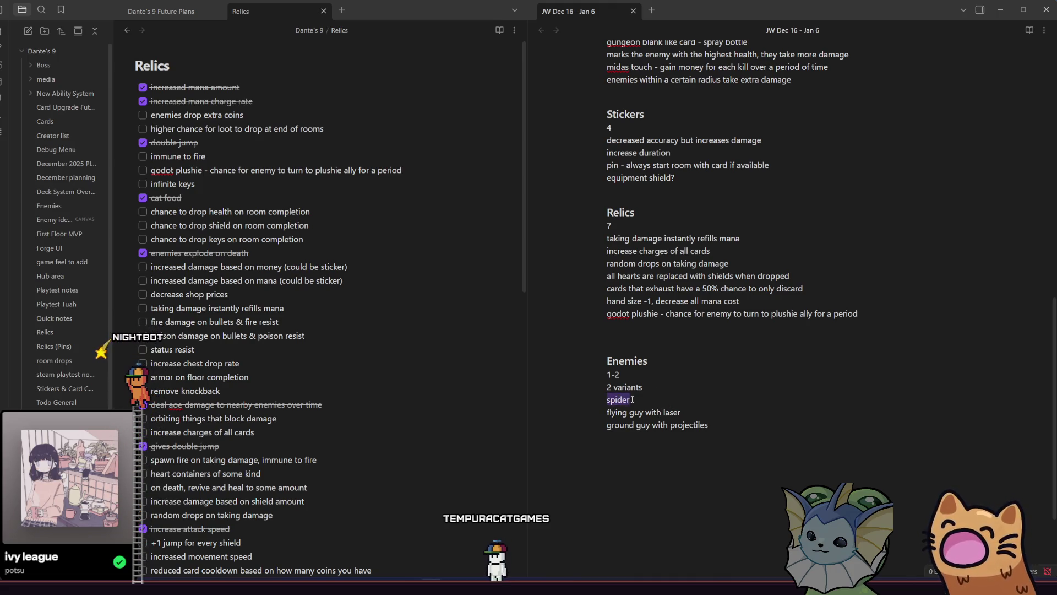
mouse_move(606, 412)
left_mouse_down()
mouse_move(682, 412)
mouse_move(606, 425)
mouse_move(710, 426)
mouse_move(578, 421)
mouse_move(586, 407)
left_mouse_up()
left_click(733, 419)
left_click(631, 427)
left_click(684, 426)
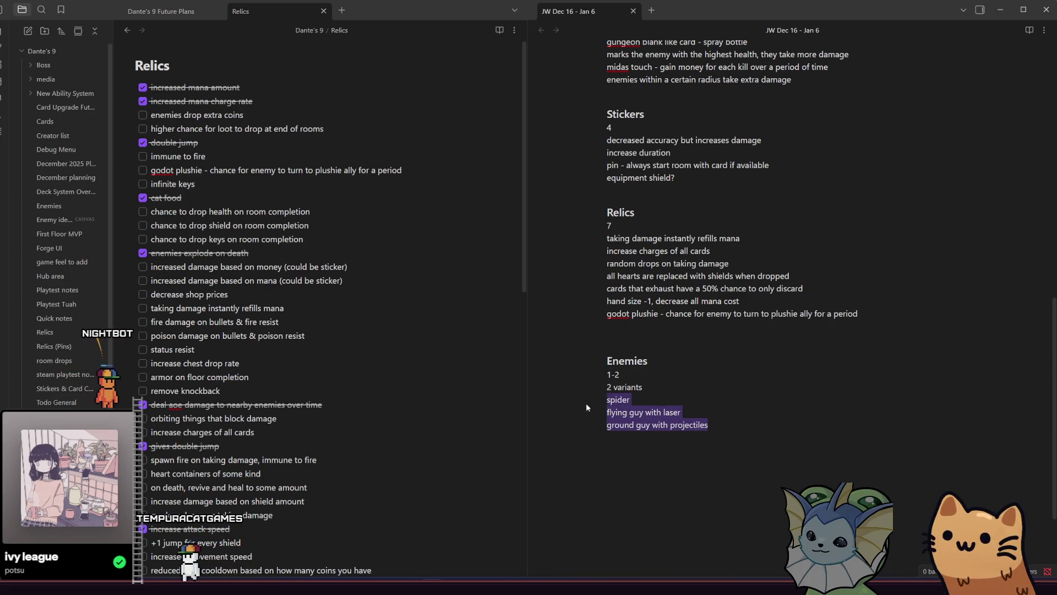
left_click(640, 389)
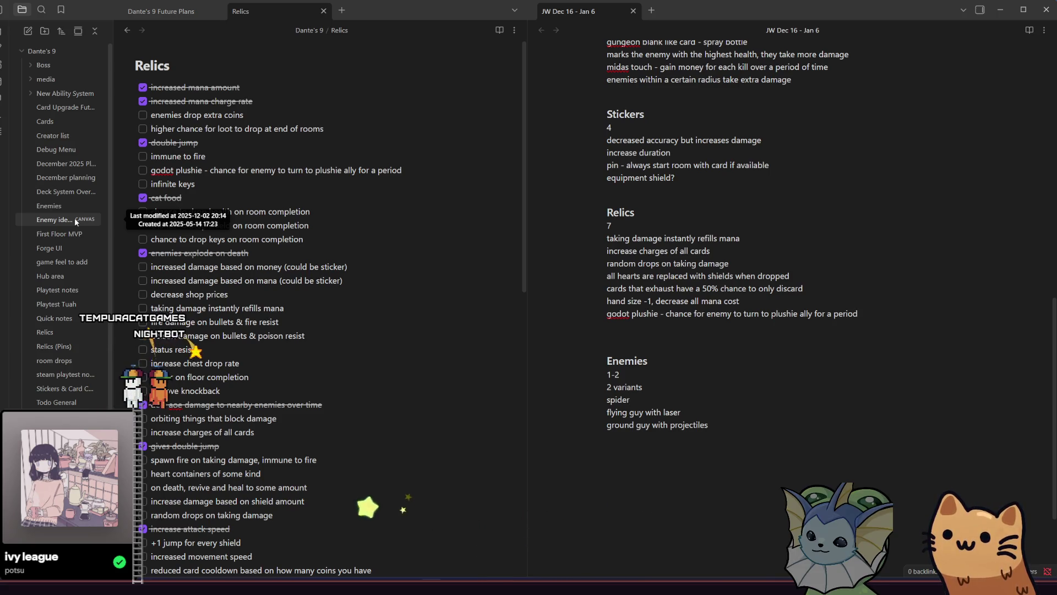
Review the Cards, Stickers and Relics ideas in the side-by-side notes, then return to Aseprite
scroll(686, 292, "up", 1)
scroll(685, 292, "up", 5)
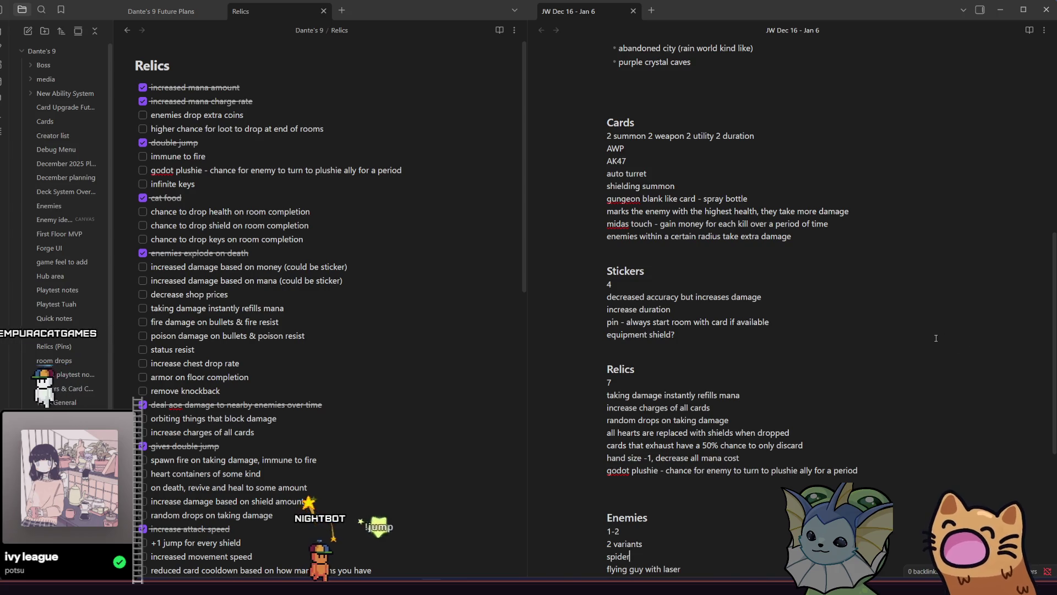
scroll(936, 341, "up", 5)
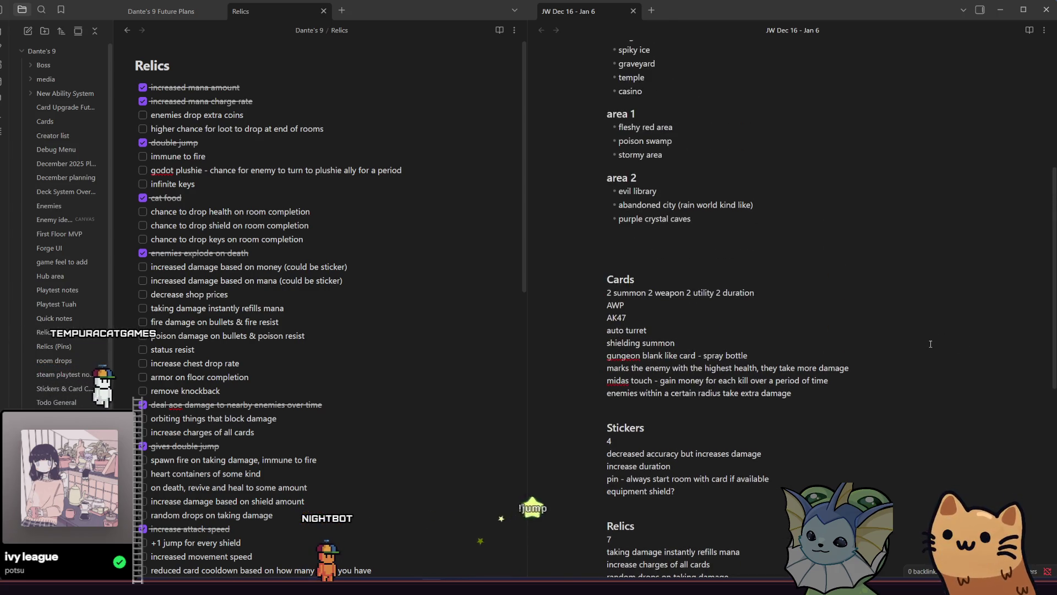
scroll(930, 347, "down", 3)
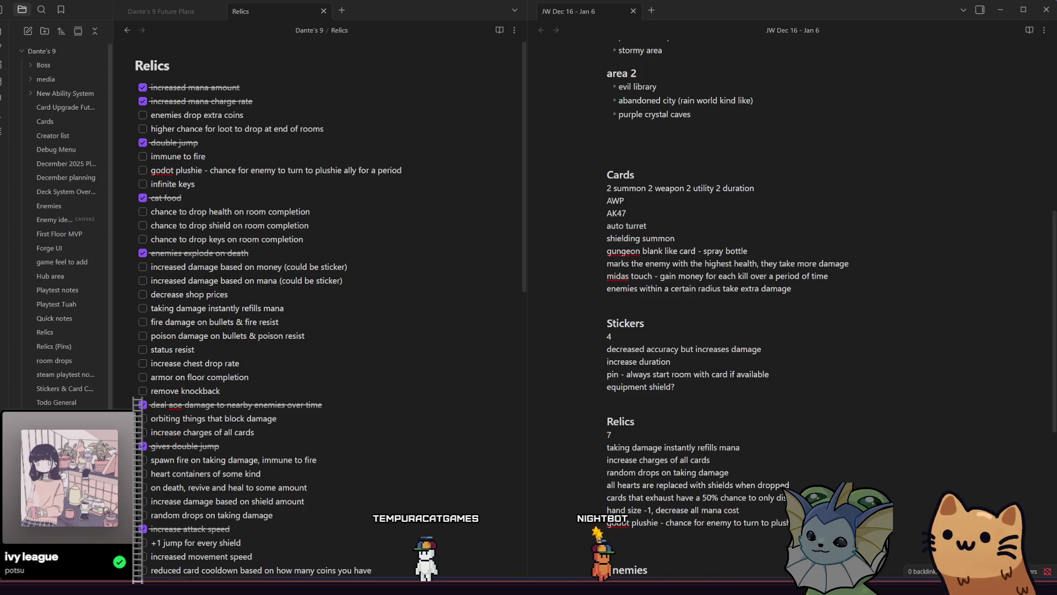
left_click(824, 301)
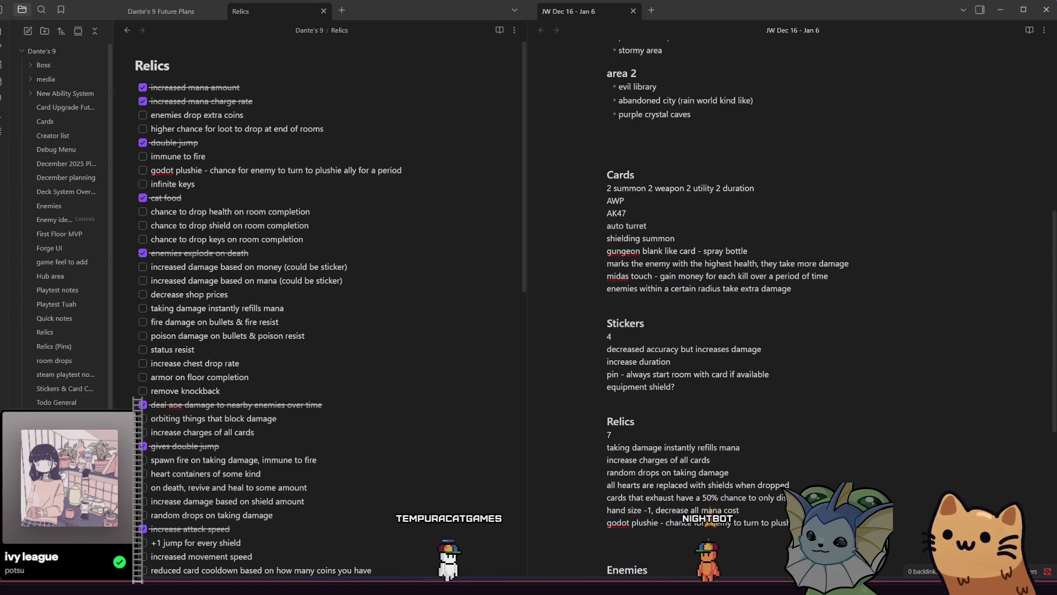
key("alt+Tab")
scroll(321, 313, "down", 1)
Select the AK47 on the gatos.aseprite sheet and add a new frame in cards 64x
left_click(235, 325)
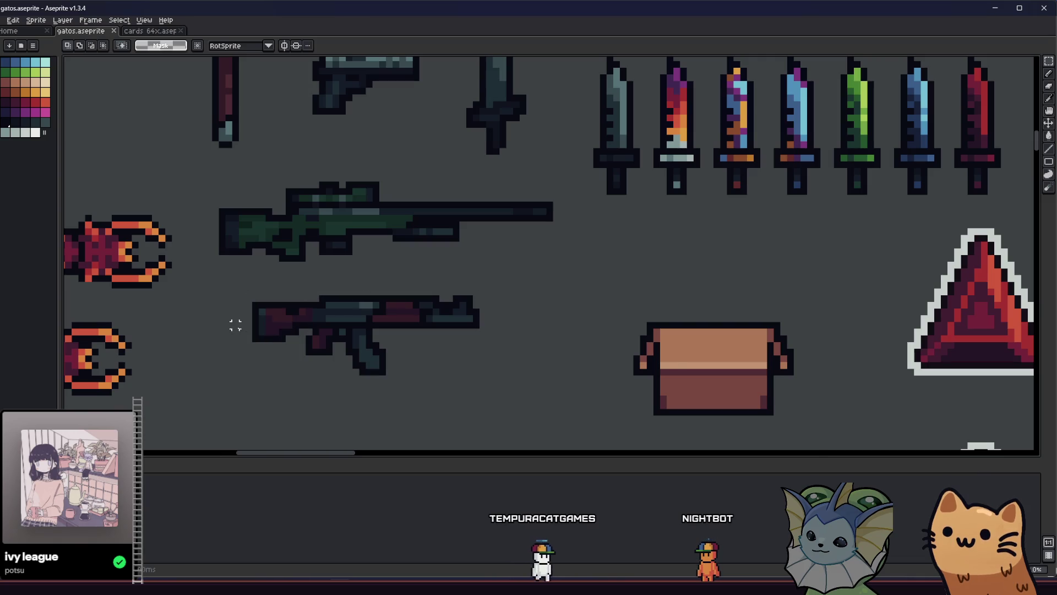
left_click_drag(255, 298, 479, 374)
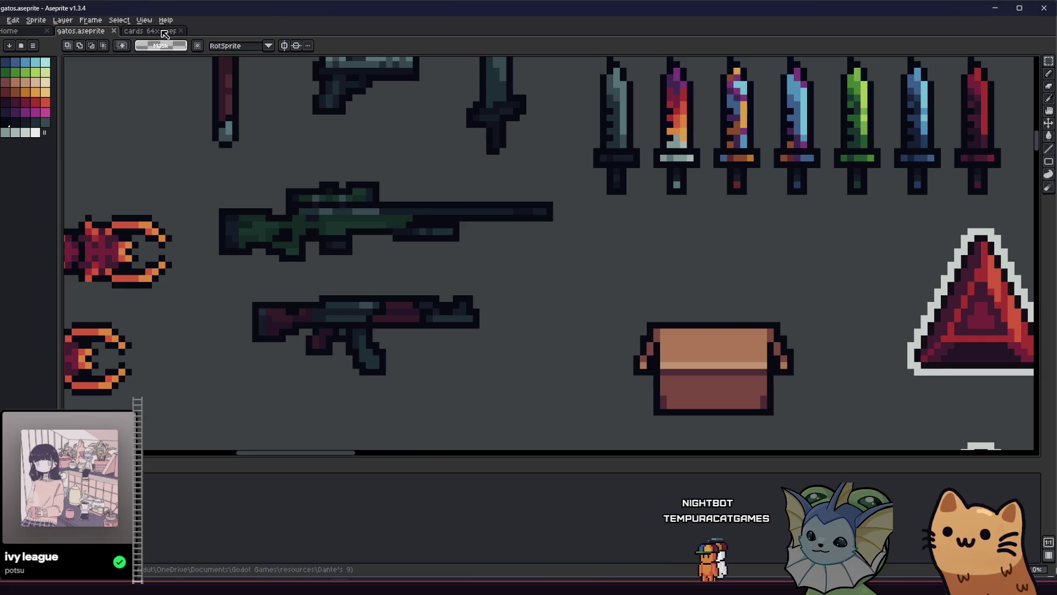
left_click(156, 31)
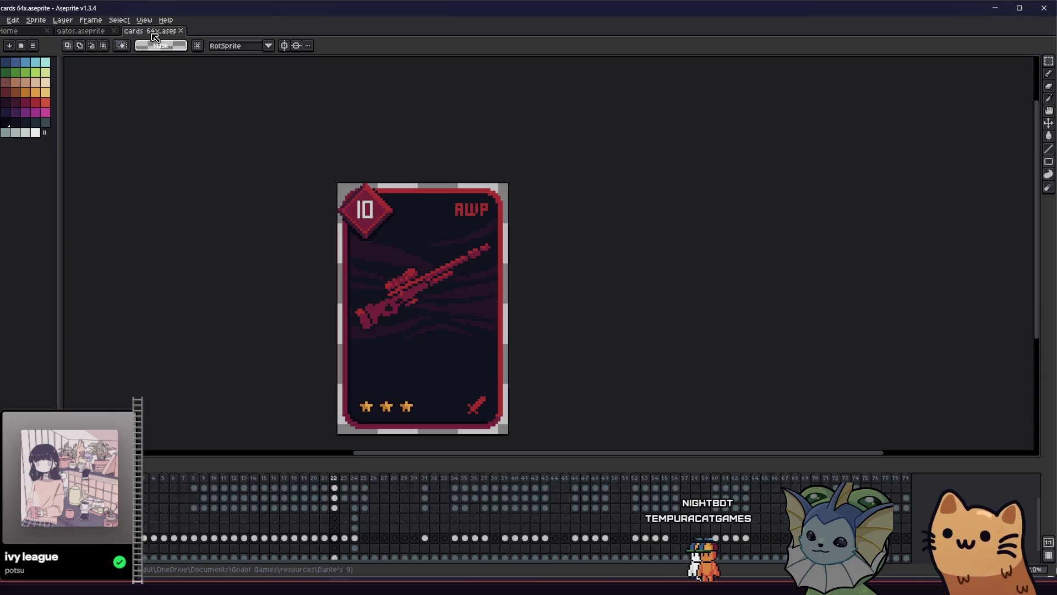
right_click(336, 477)
left_click(351, 493)
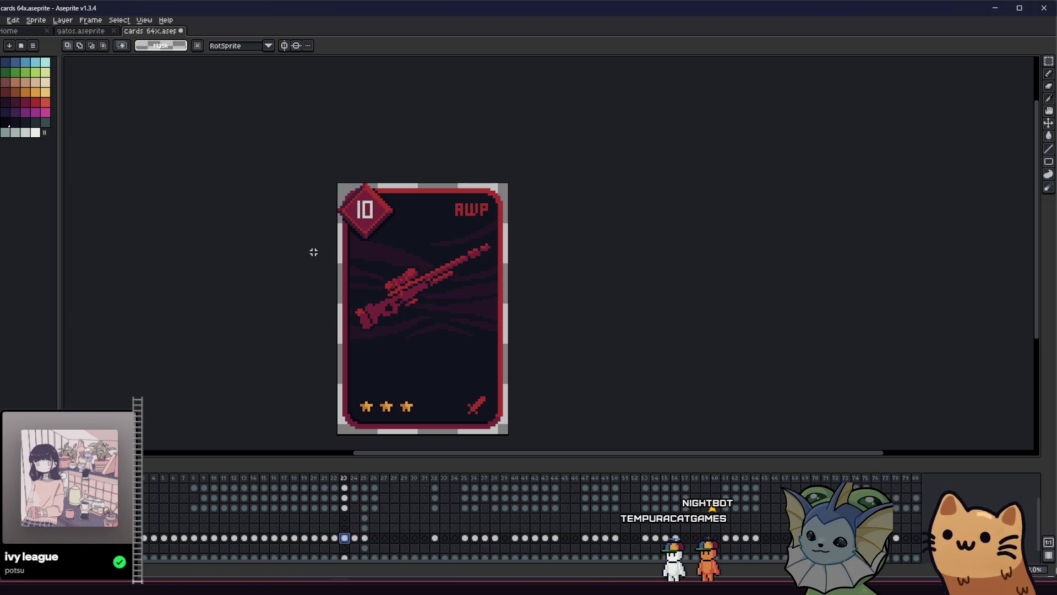
Delete the sniper rifle from the new frame and paste the AK47 on the card's left side
key("Delete")
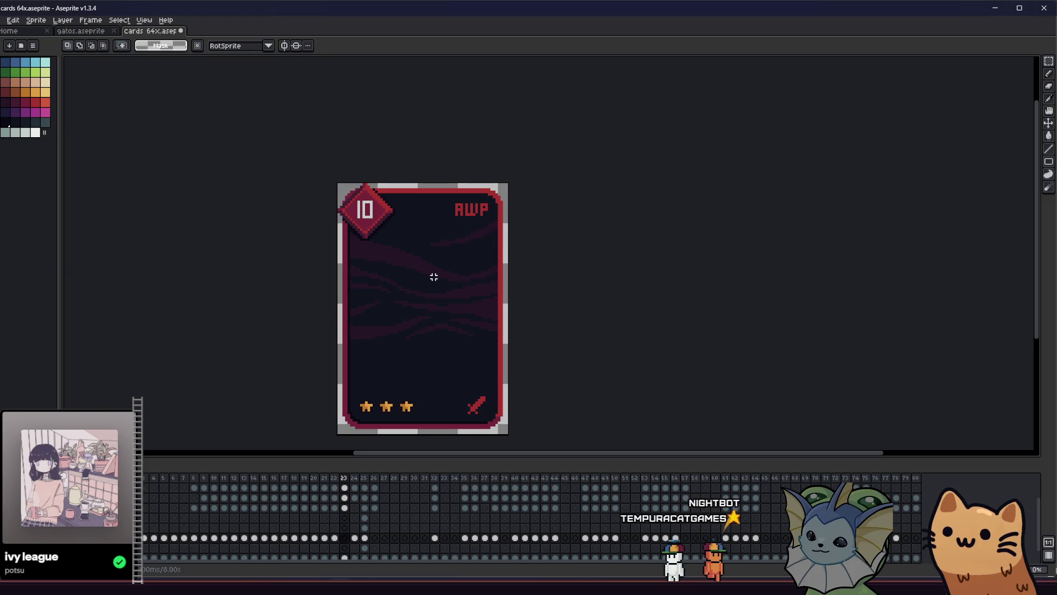
key("ctrl+v")
scroll(420, 290, "up", 2)
mouse_move(483, 277)
left_mouse_down()
mouse_move(420, 290)
mouse_move(353, 281)
mouse_move(445, 319)
left_mouse_up()
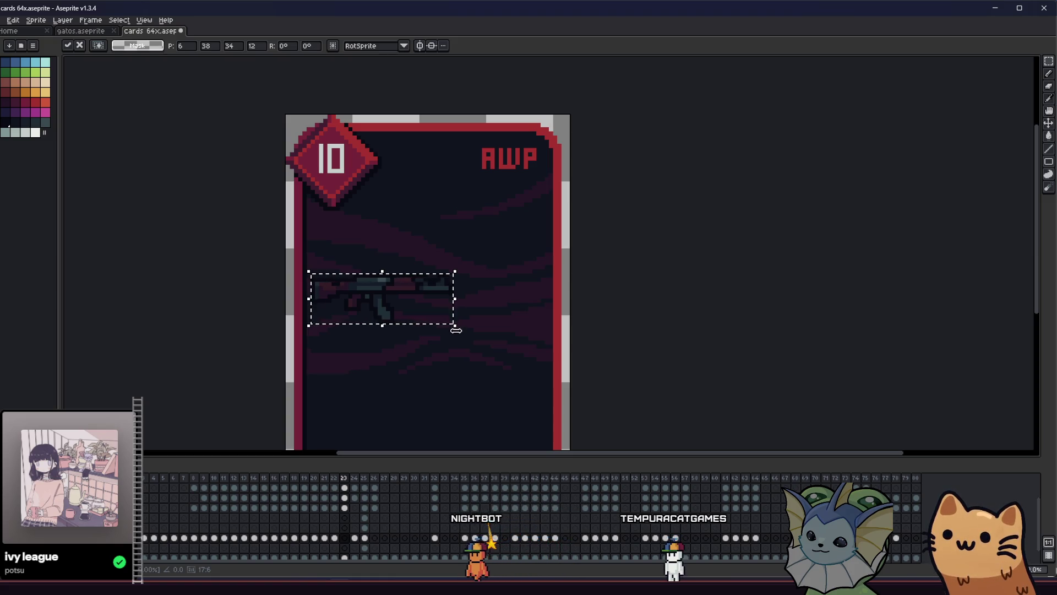
Enlarge the pasted AK47 across the middle of the card and commit it
mouse_move(455, 329)
left_mouse_down()
mouse_move(556, 382)
mouse_move(542, 410)
left_mouse_up()
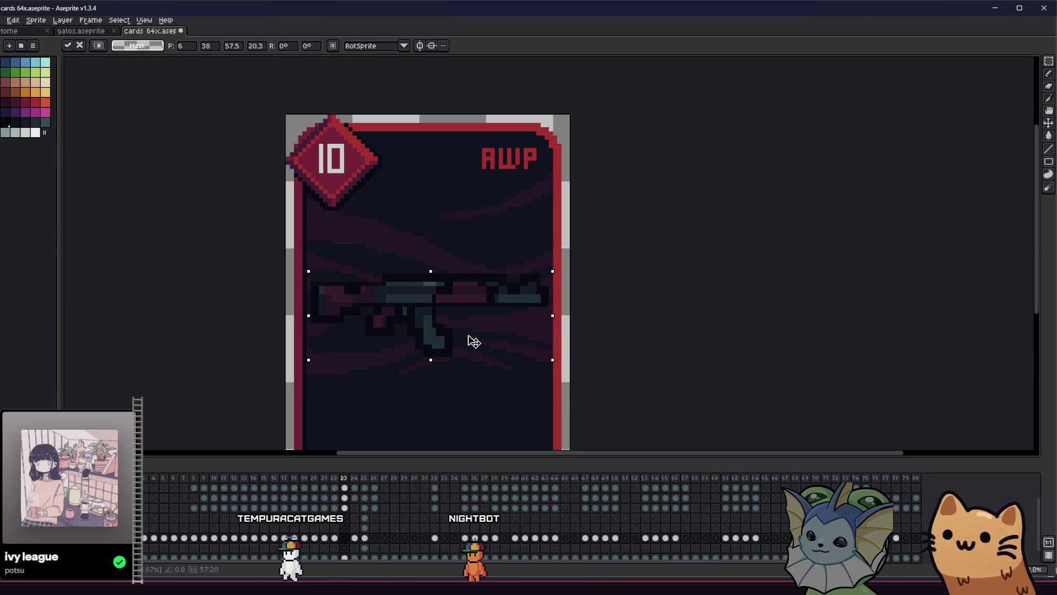
scroll(470, 342, "down", 1)
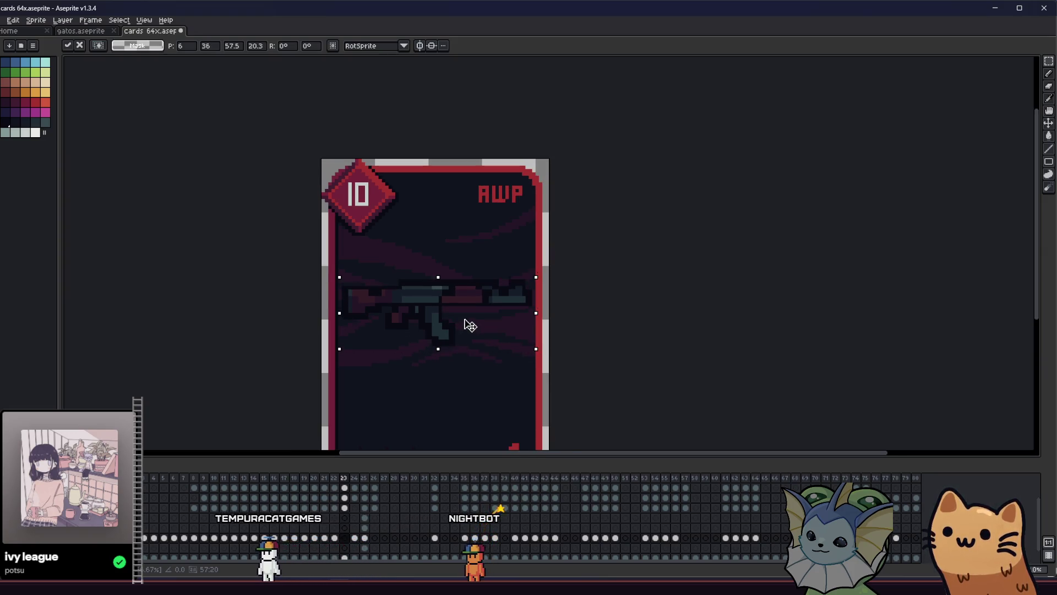
left_click(453, 358)
scroll(449, 363, "down", 1)
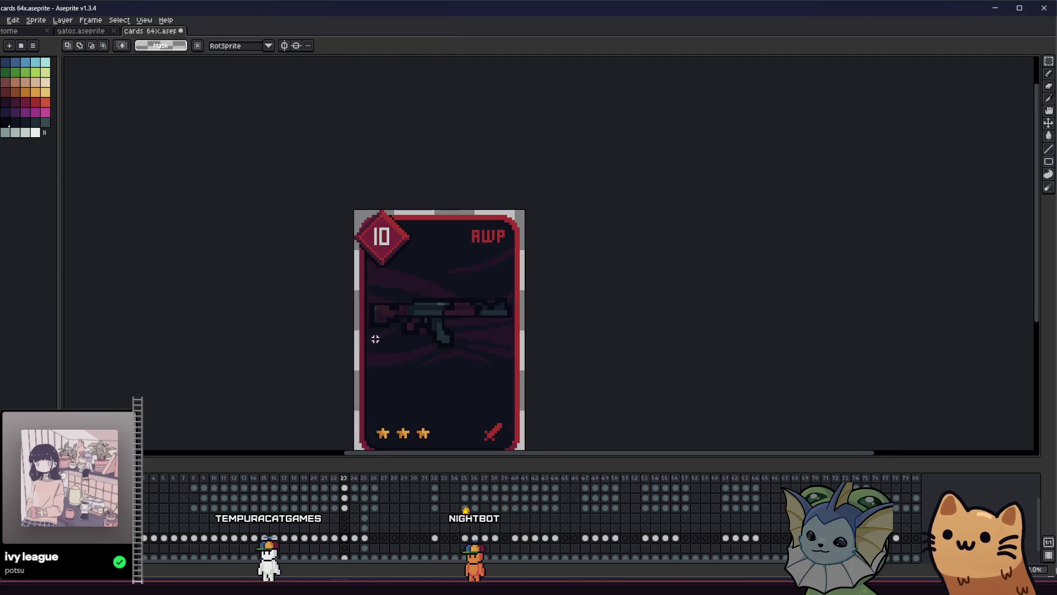
scroll(371, 336, "down", 2)
scroll(392, 330, "up", 6)
Sample the background maroon and paint over part of the rifle's dark outline
key("i")
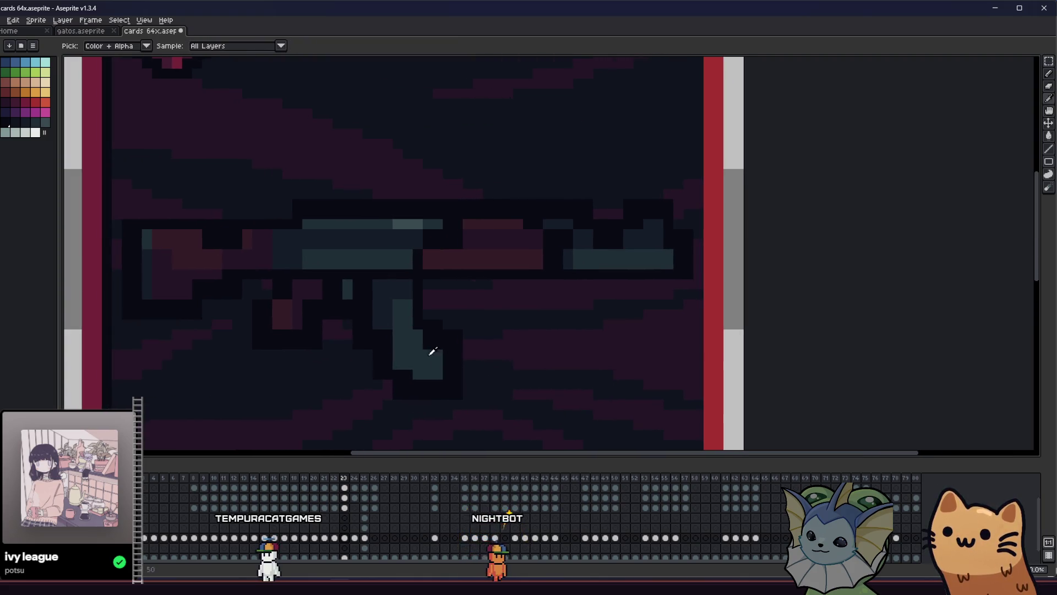
key("b")
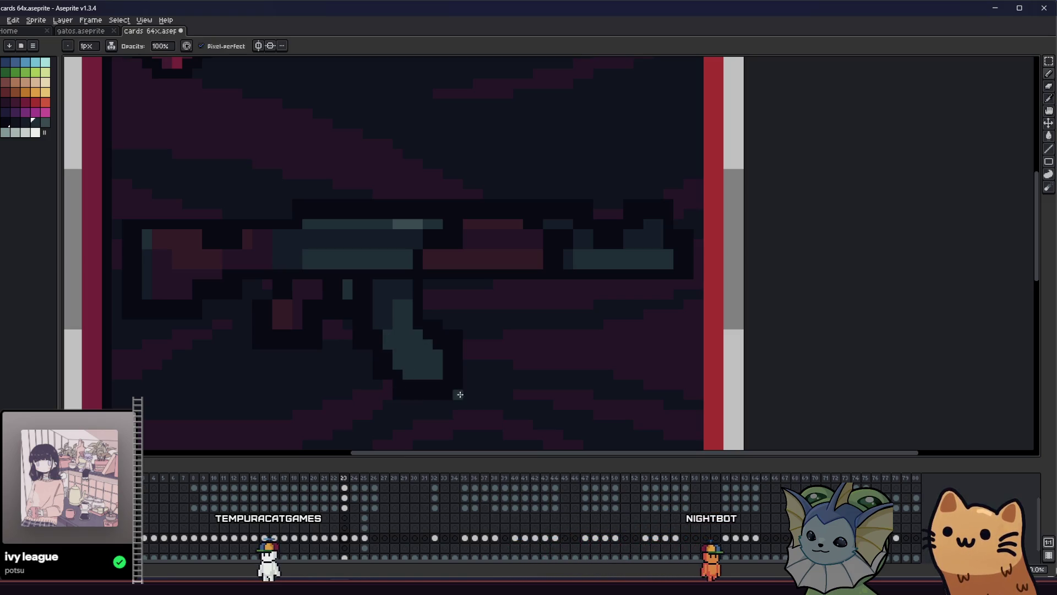
left_click_drag(455, 333, 457, 396)
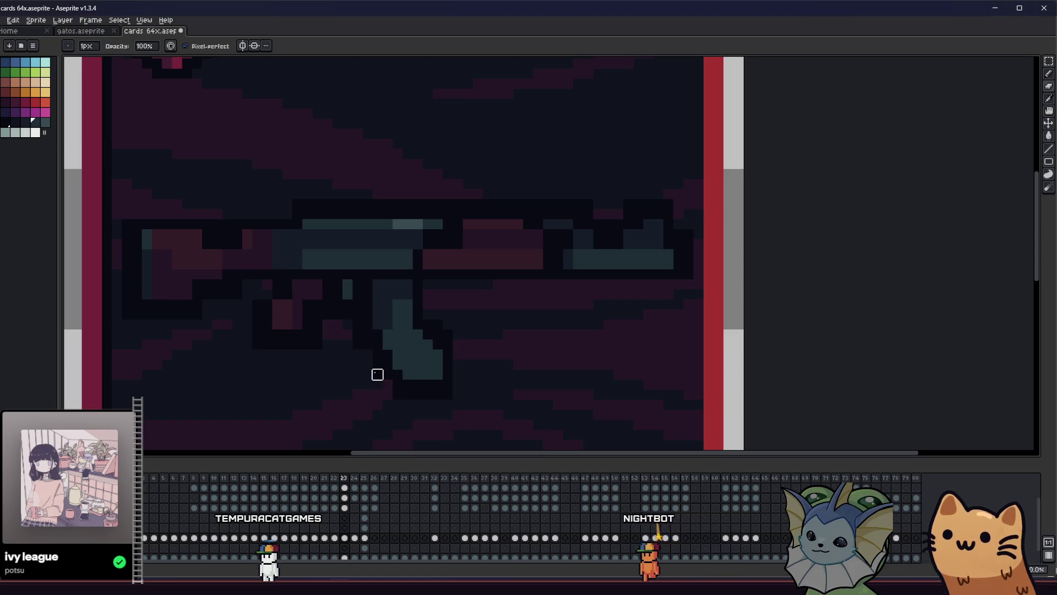
scroll(369, 357, "down", 1)
scroll(358, 358, "down", 1)
Bucket-fill the rifle's outline and teal interior red, with Contiguous off
key("g")
left_click(413, 286)
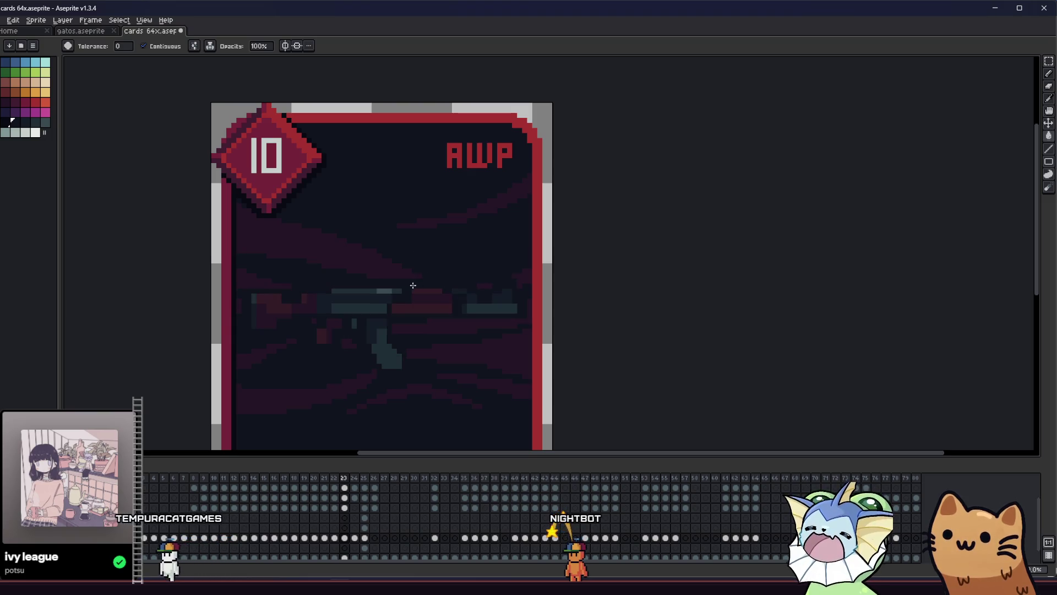
scroll(403, 336, "up", 1)
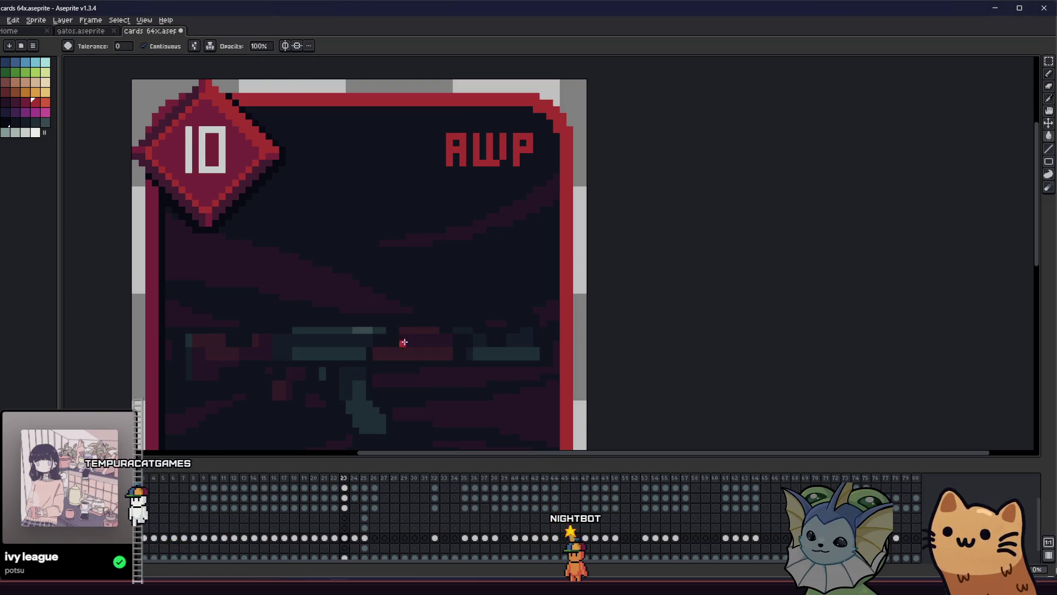
left_click(403, 336)
left_click(143, 46)
left_click(377, 300)
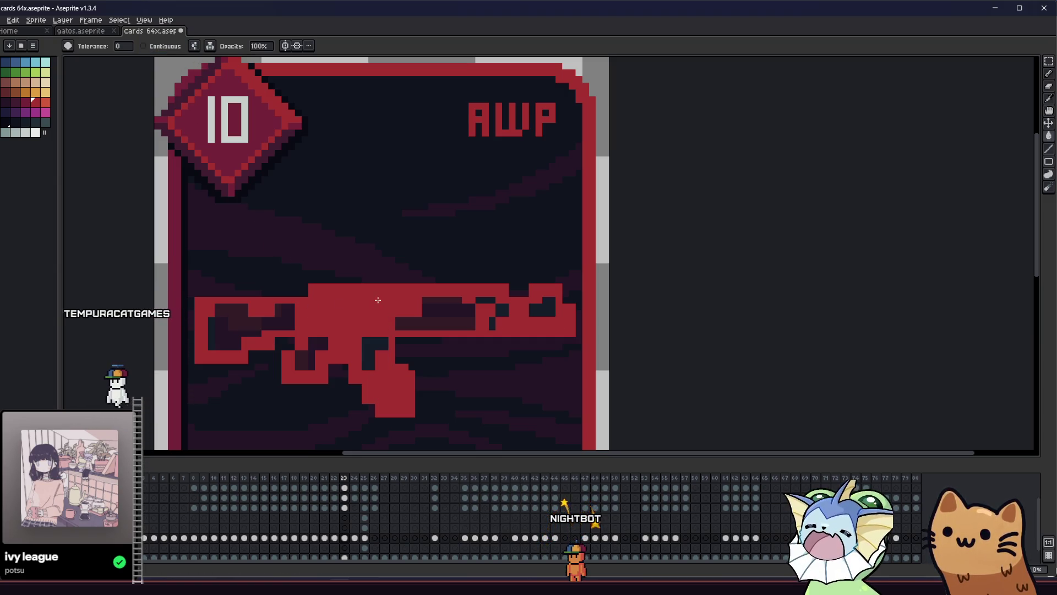
left_click(231, 331)
left_click(432, 320)
scroll(408, 330, "down", 4)
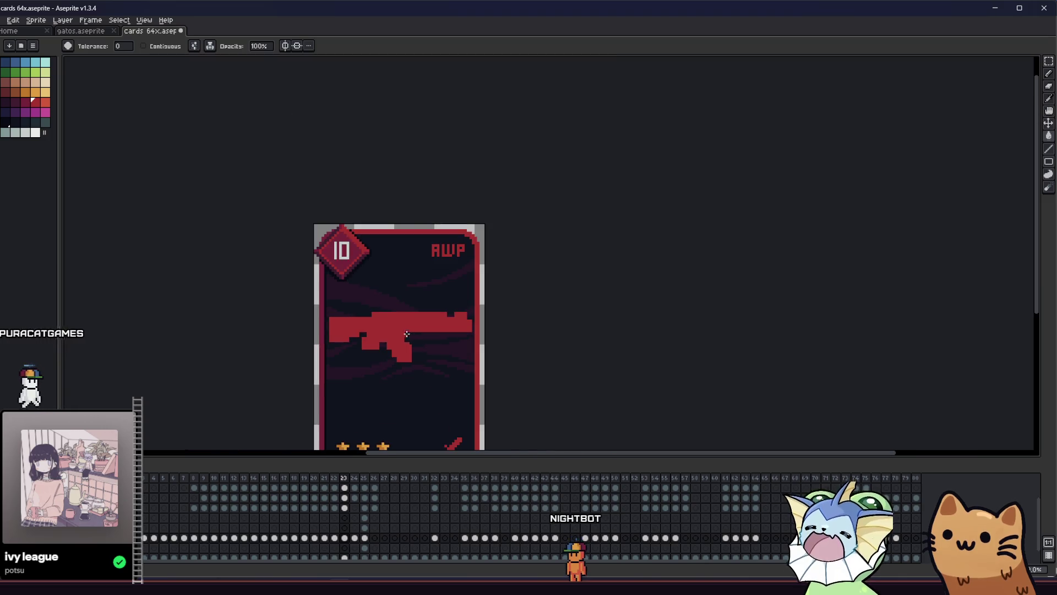
Touch up pixels near the rifle's grip with the pencil and save cards 64x
key("b")
scroll(385, 325, "up", 4)
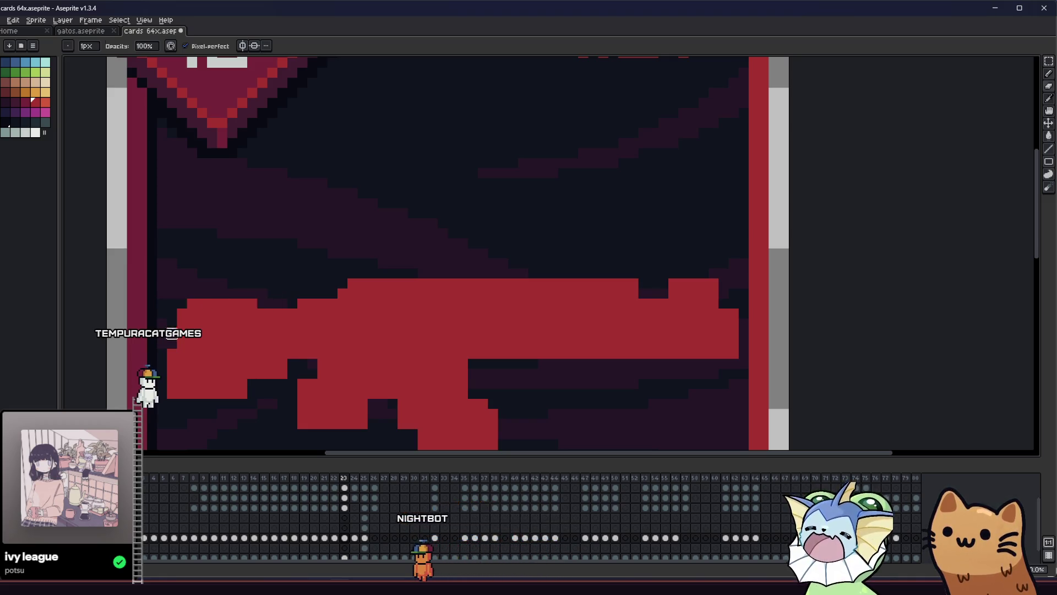
scroll(176, 338, "down", 4)
scroll(219, 307, "up", 4)
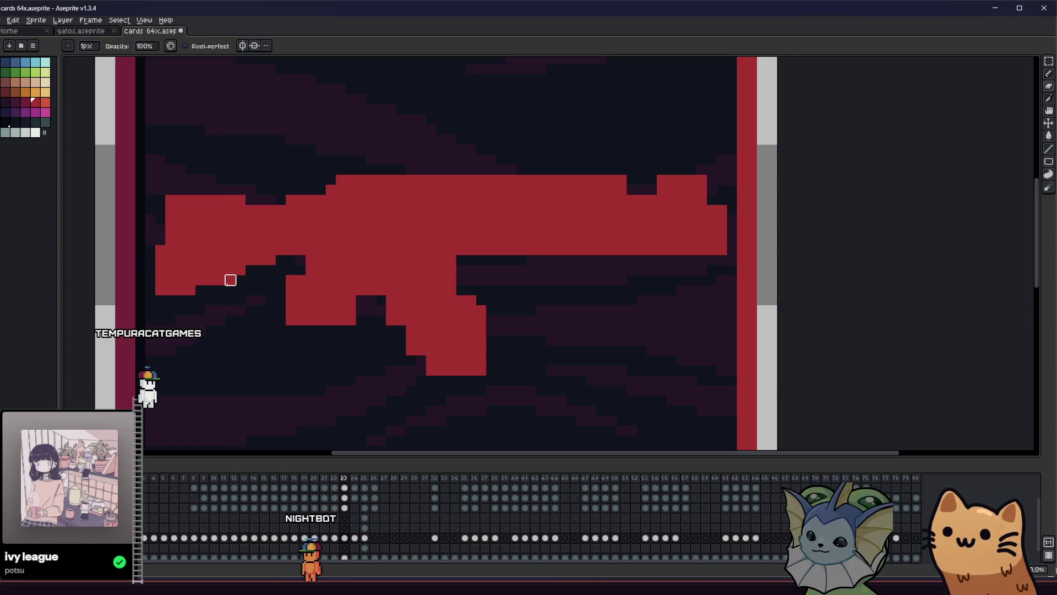
left_click_drag(221, 279, 216, 285)
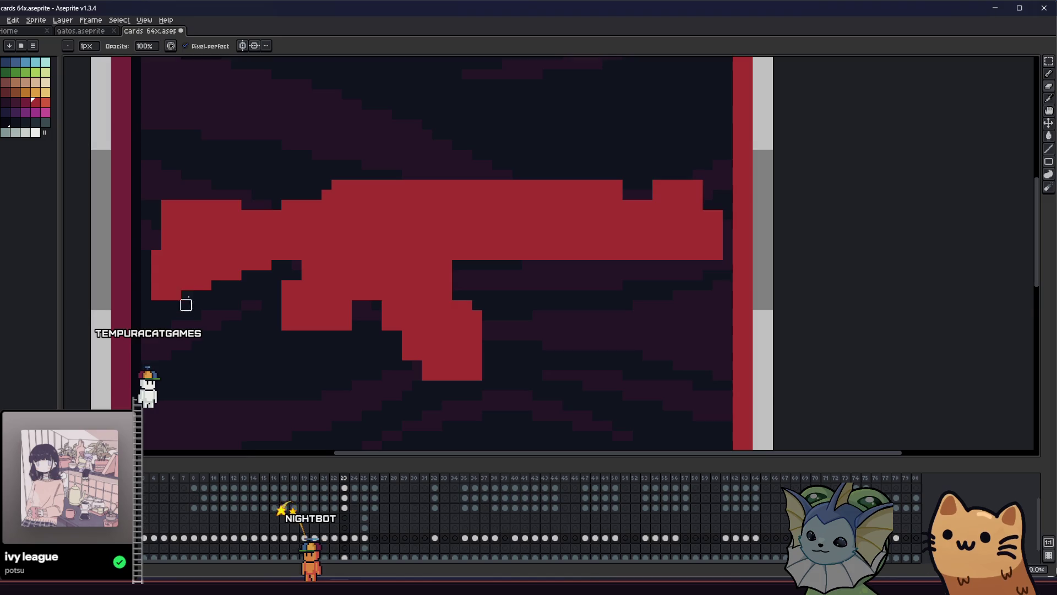
scroll(186, 295, "down", 4)
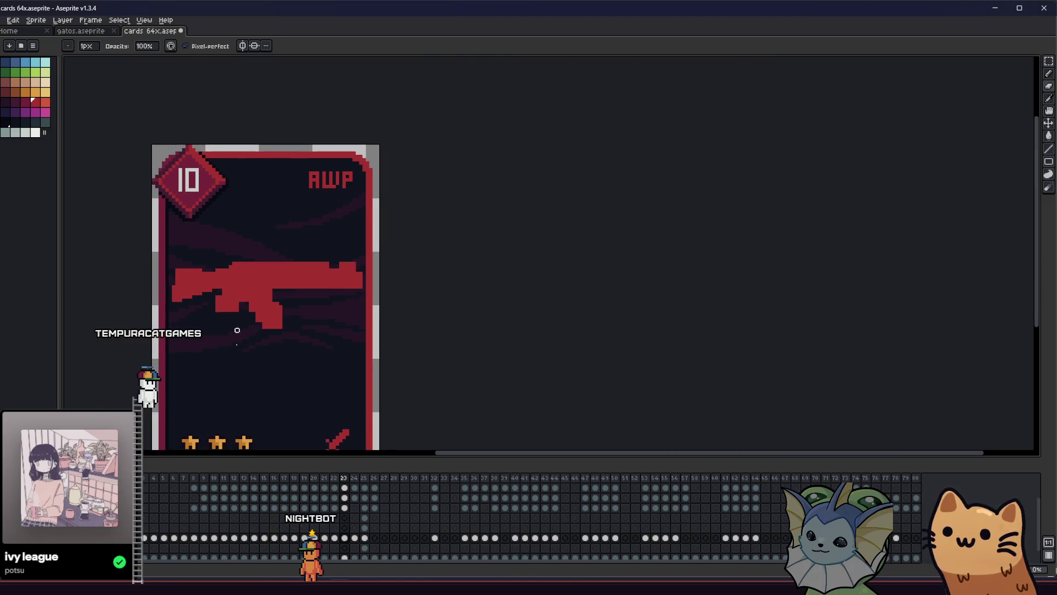
scroll(208, 290, "up", 4)
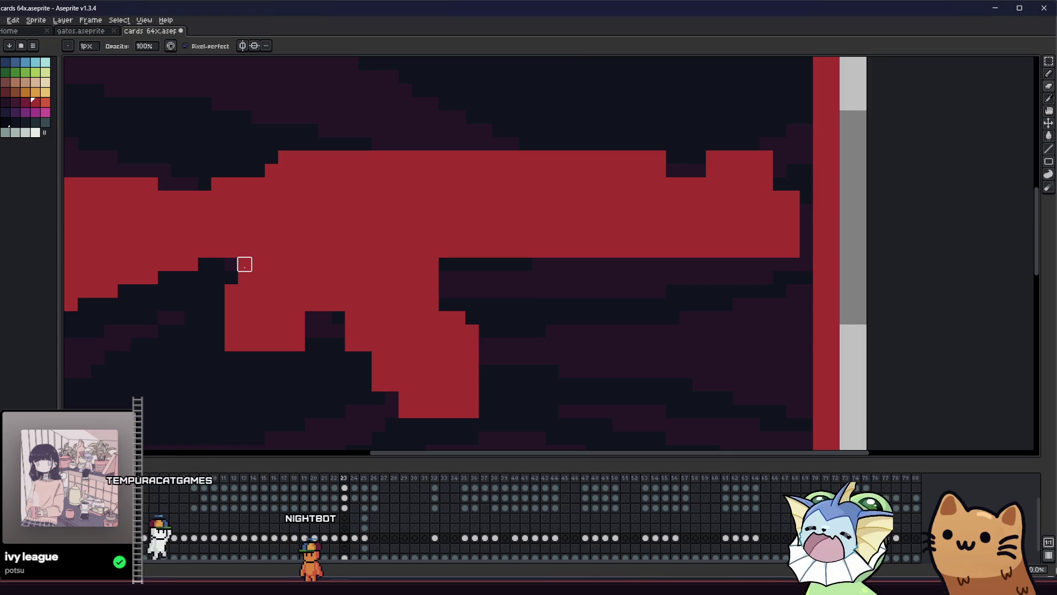
scroll(181, 343, "down", 2)
scroll(182, 343, "up", 2)
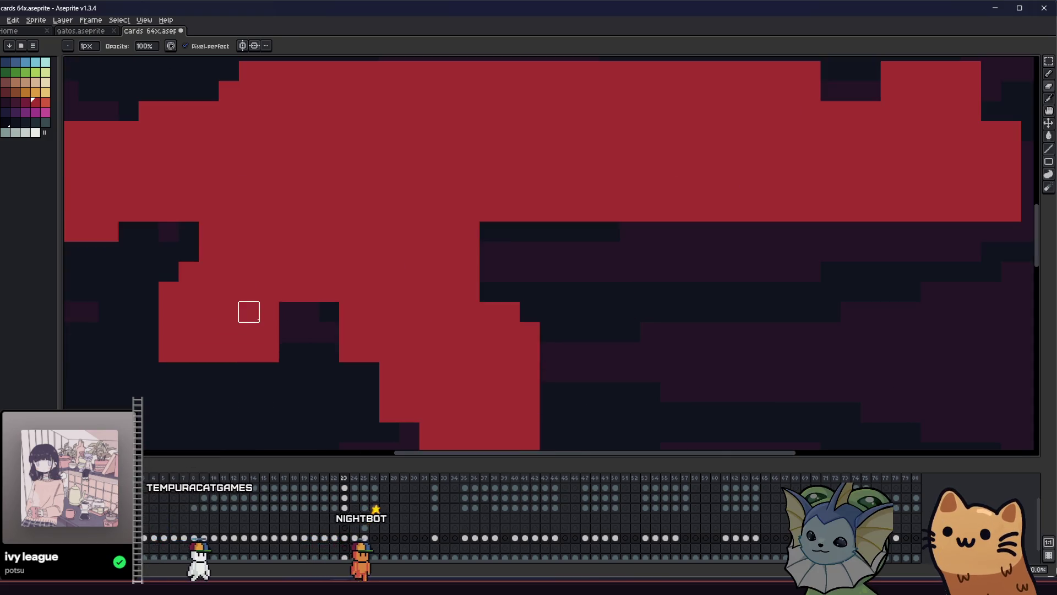
scroll(248, 332, "down", 2)
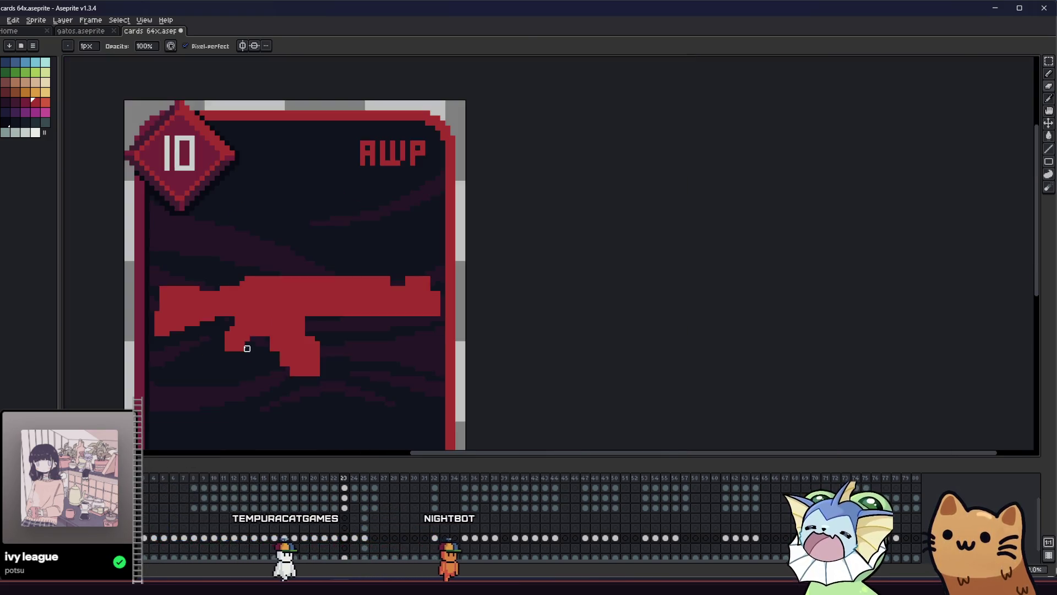
scroll(252, 317, "up", 3)
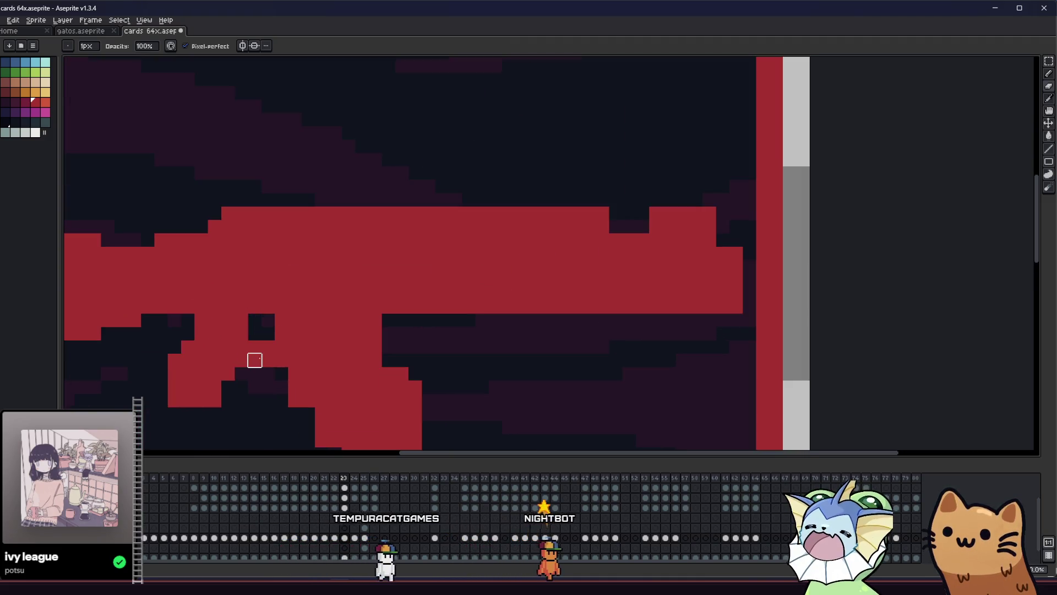
scroll(255, 358, "down", 1)
scroll(267, 358, "up", 2)
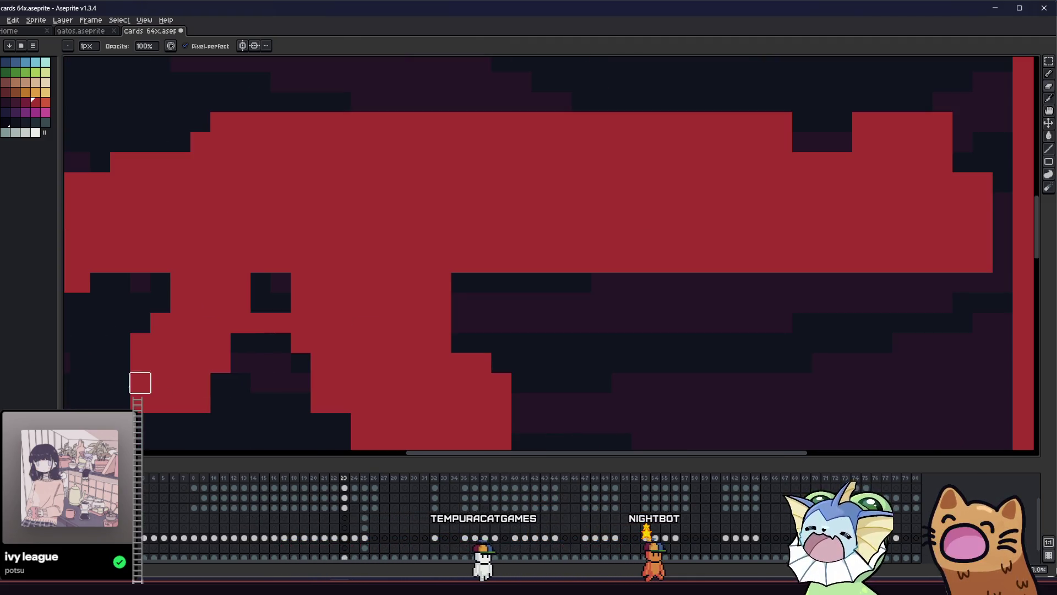
key("ctrl+s")
scroll(220, 361, "down", 5)
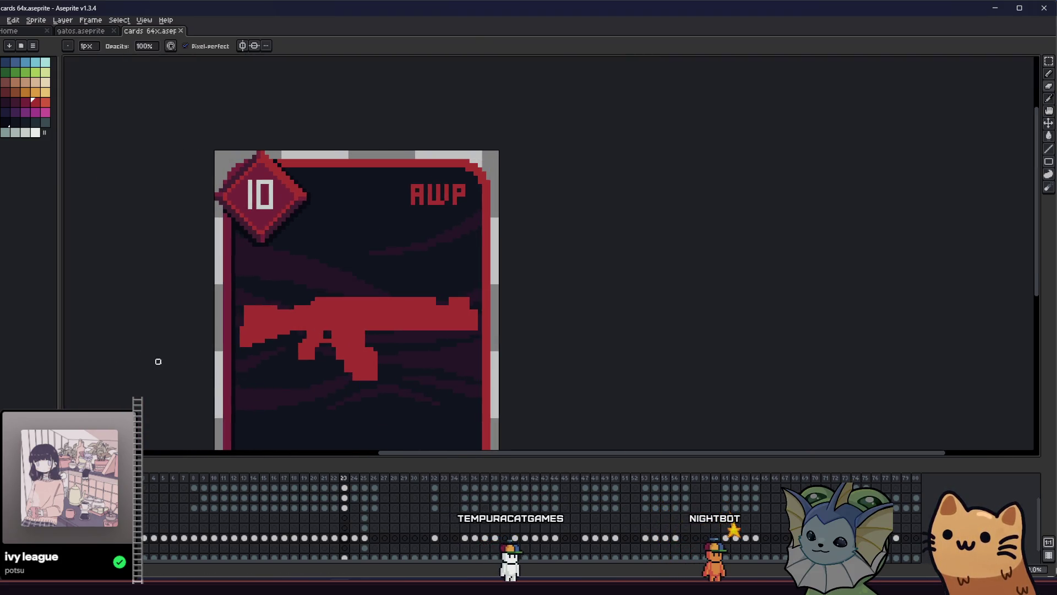
scroll(295, 358, "up", 4)
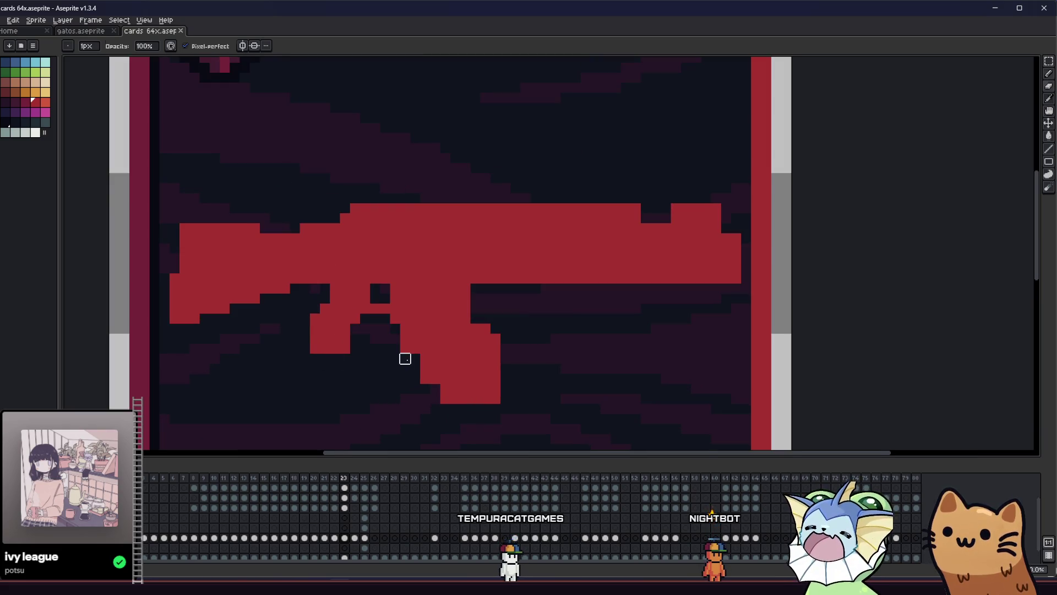
scroll(405, 358, "up", 1)
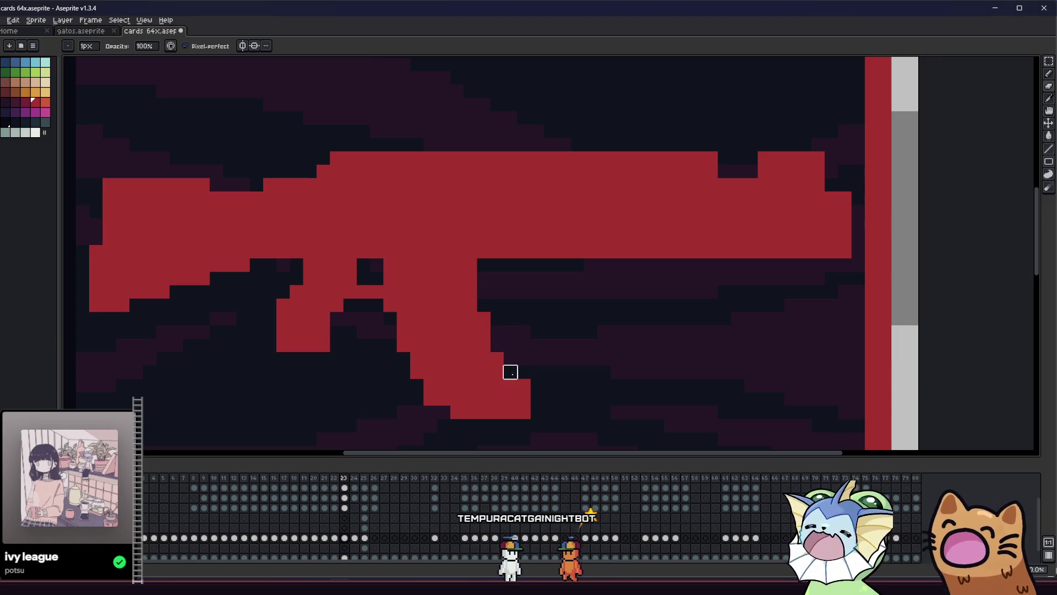
Trim the gun's lower-right pixels and erase the stray red pixel beside the grip
mouse_move(511, 412)
left_mouse_down()
mouse_move(495, 411)
mouse_move(510, 397)
mouse_move(484, 412)
left_mouse_up()
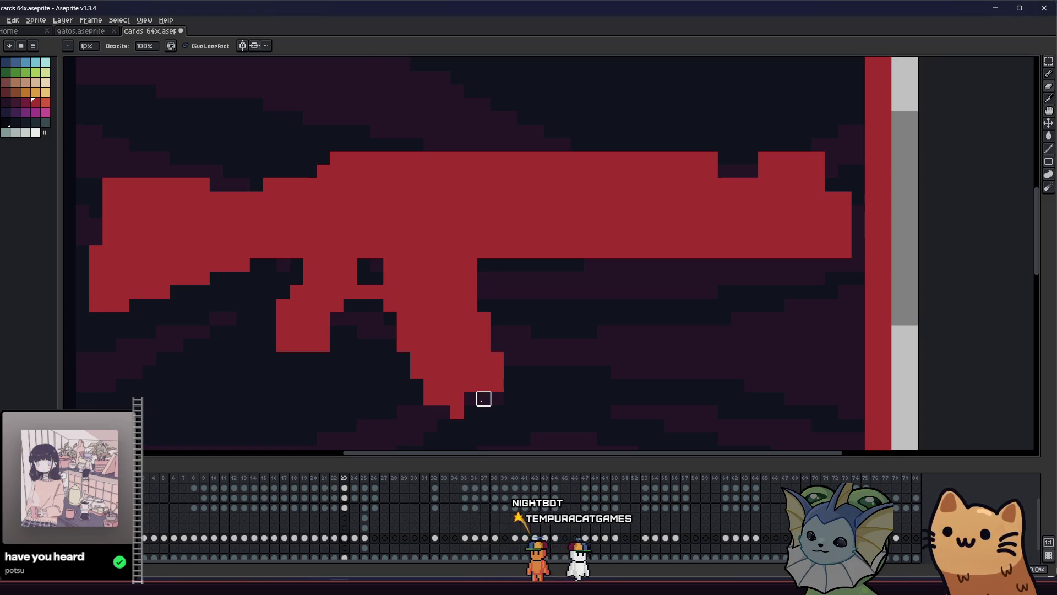
scroll(479, 399, "down", 1)
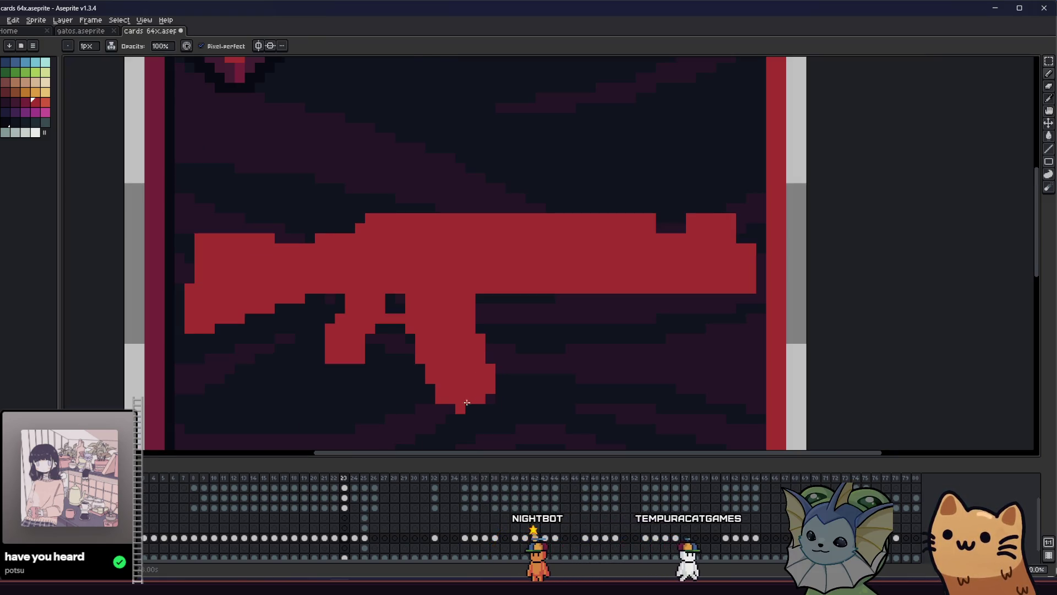
scroll(471, 400, "down", 2)
scroll(390, 389, "up", 4)
key("e")
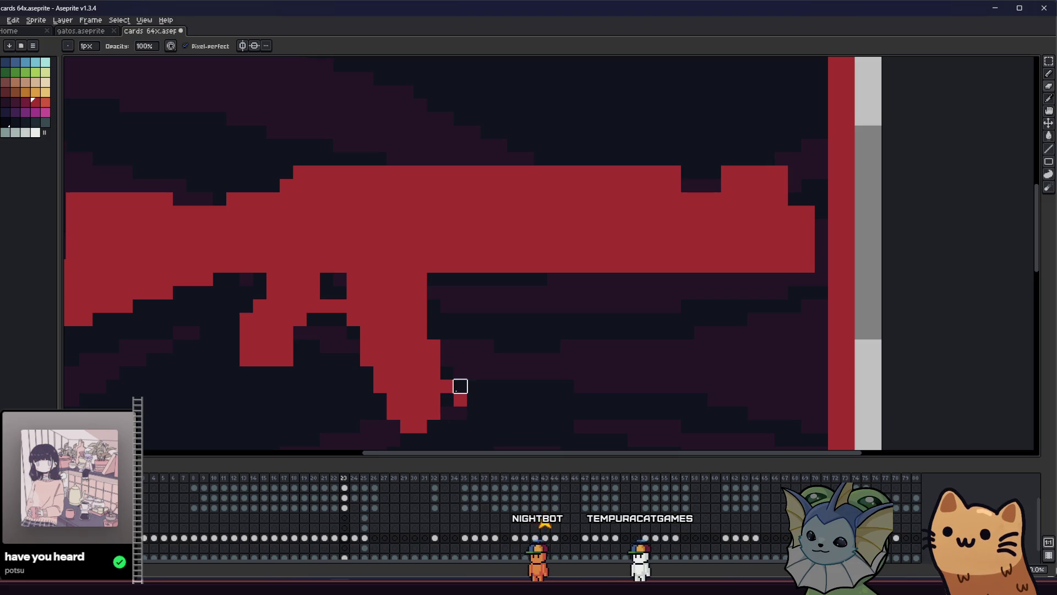
key("b")
scroll(393, 366, "down", 2)
scroll(393, 366, "up", 3)
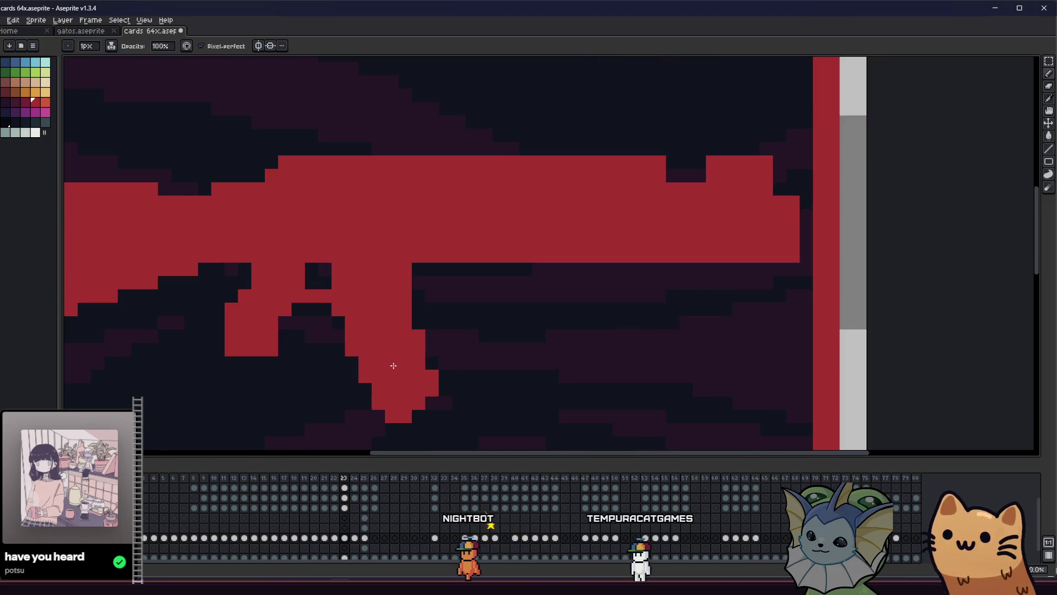
scroll(394, 366, "up", 2)
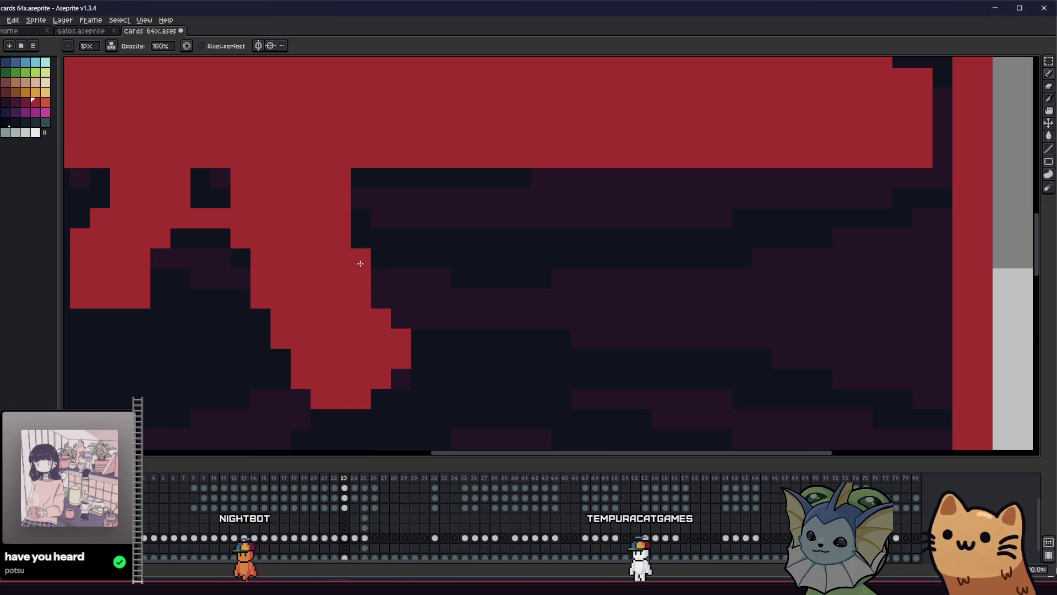
scroll(378, 302, "down", 5)
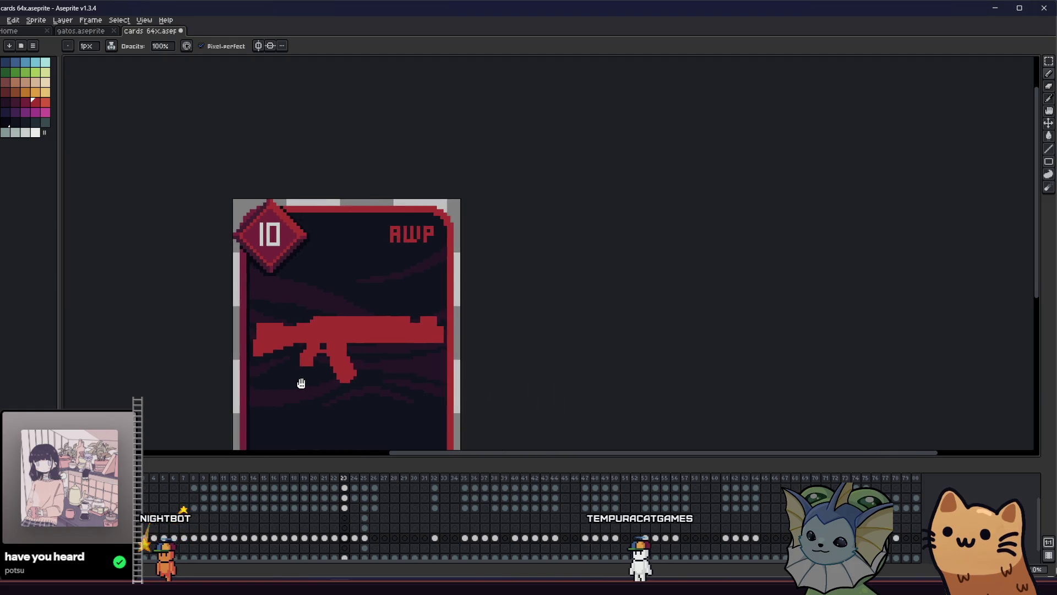
scroll(302, 383, "up", 8)
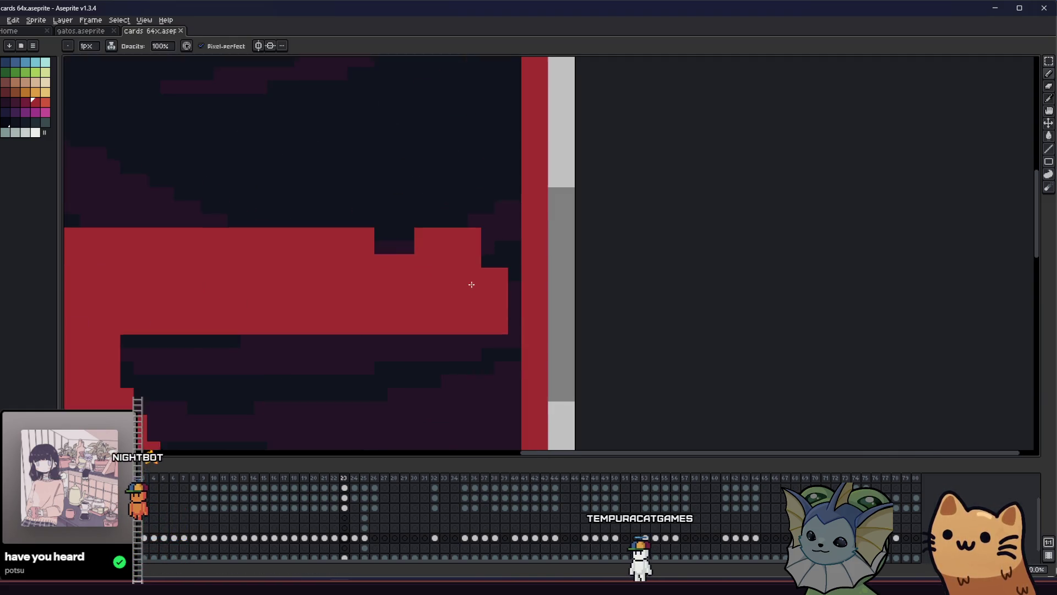
left_click_drag(436, 294, 450, 250)
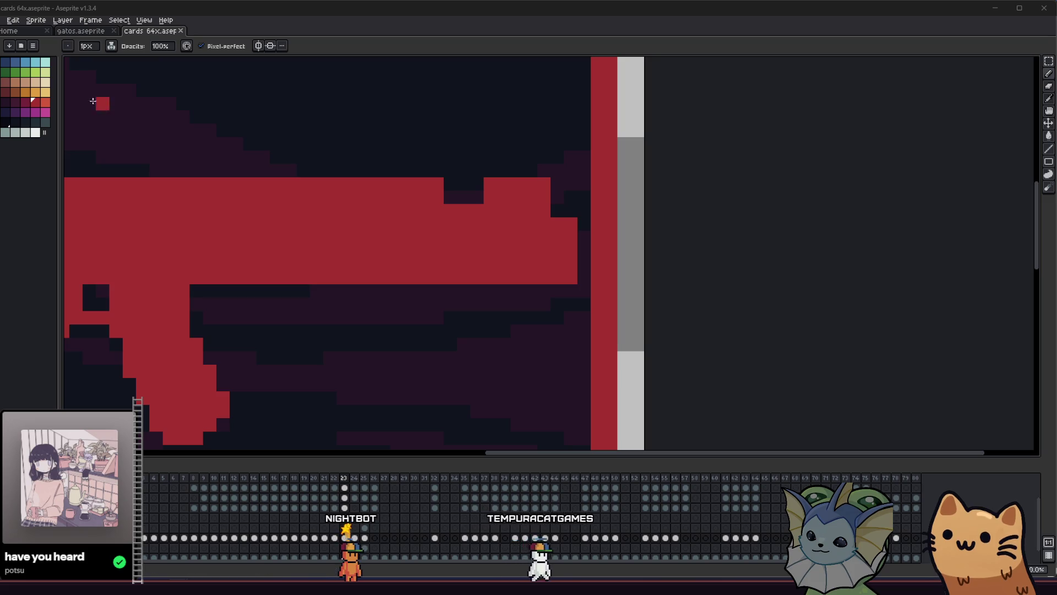
Erase pixels above the barrel to form a slot near the muzzle, then add one red pixel
scroll(481, 199, "up", 2)
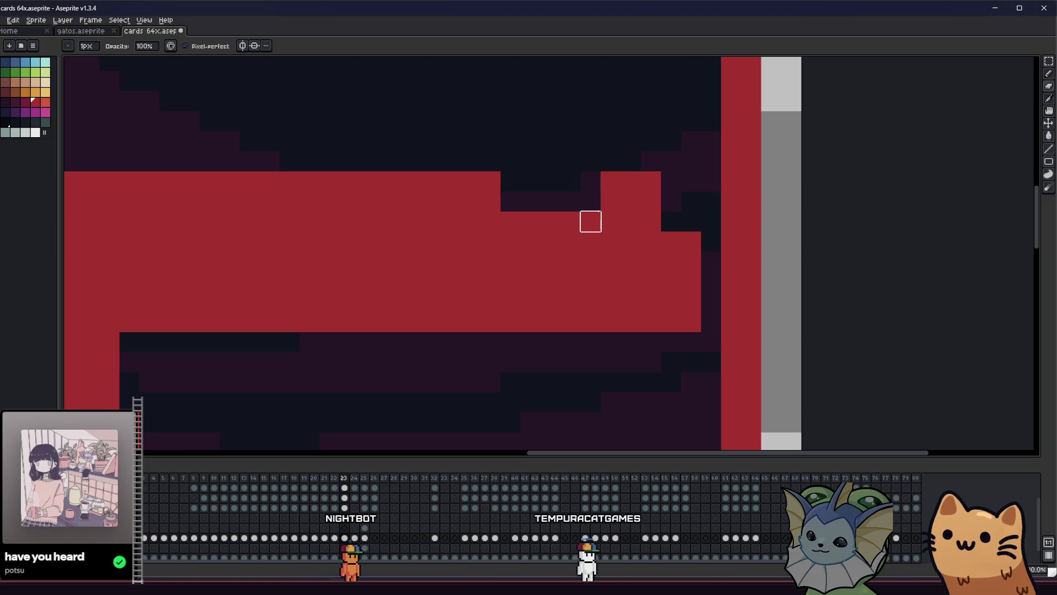
scroll(510, 215, "down", 3)
scroll(533, 281, "up", 3)
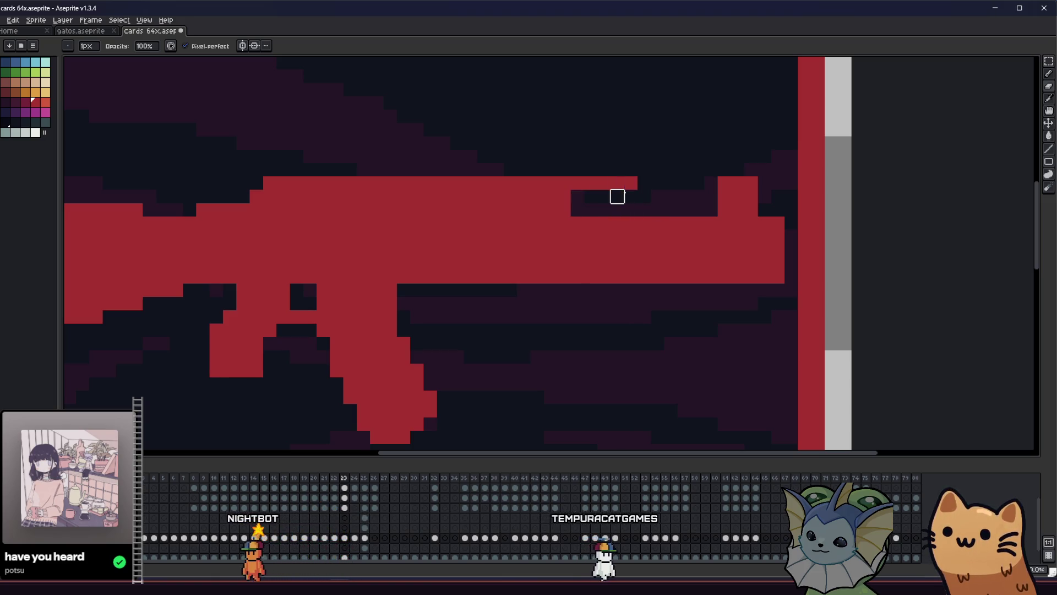
scroll(564, 235, "up", 2)
mouse_move(836, 236)
left_mouse_down()
mouse_move(824, 246)
mouse_move(650, 233)
mouse_move(634, 248)
mouse_move(769, 250)
left_mouse_up()
key("b")
left_click(640, 214)
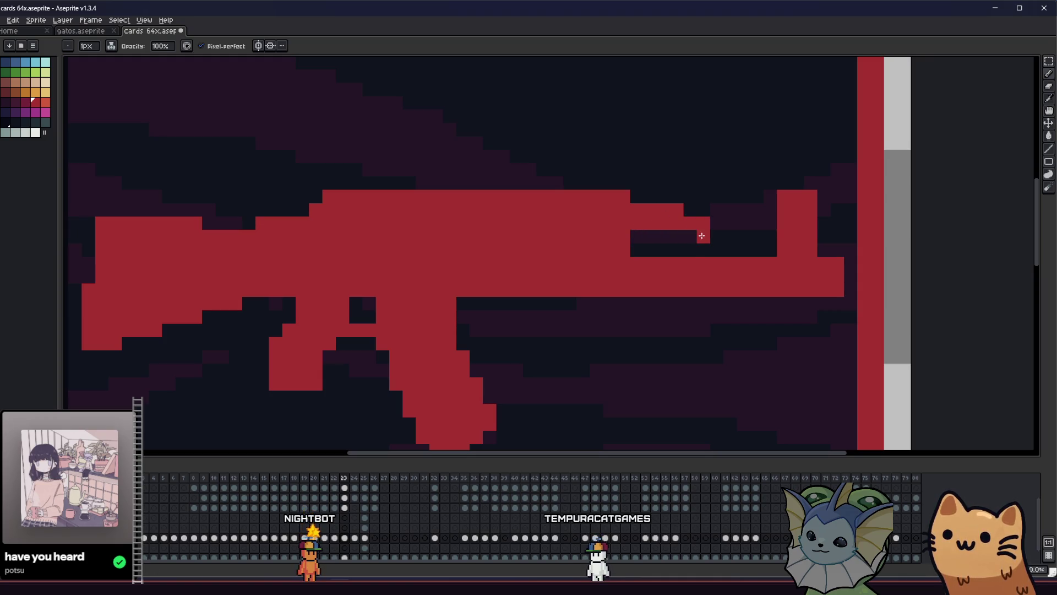
scroll(637, 266, "left", 1)
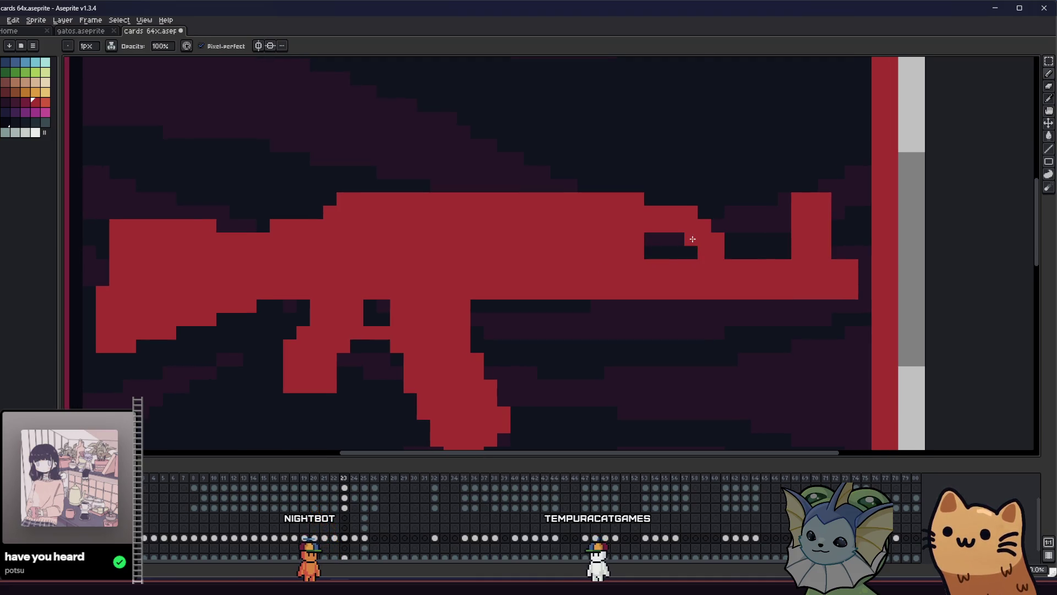
scroll(692, 239, "down", 6)
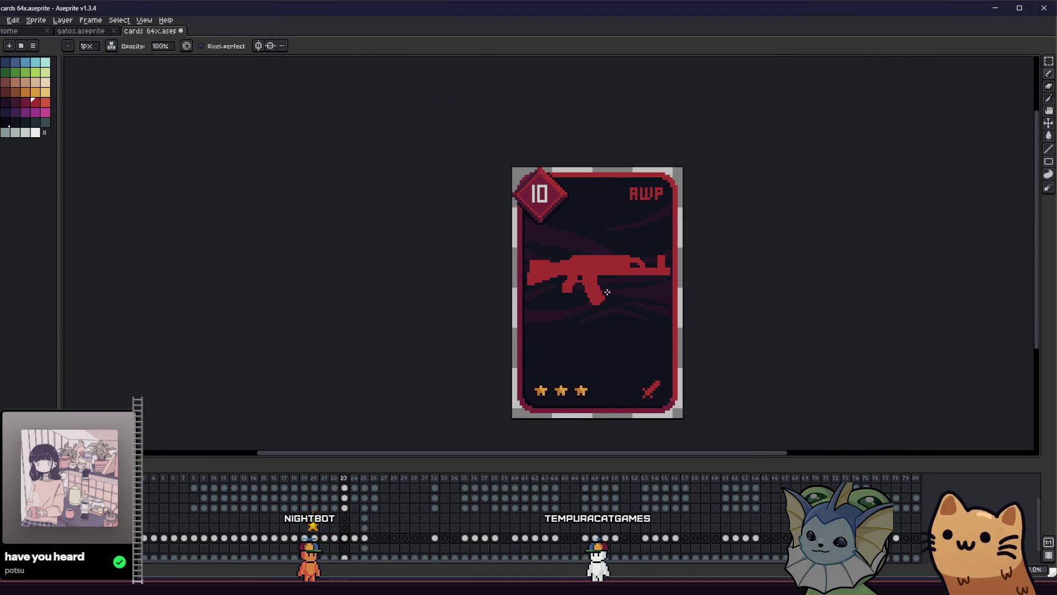
scroll(607, 292, "down", 1)
scroll(581, 307, "up", 1)
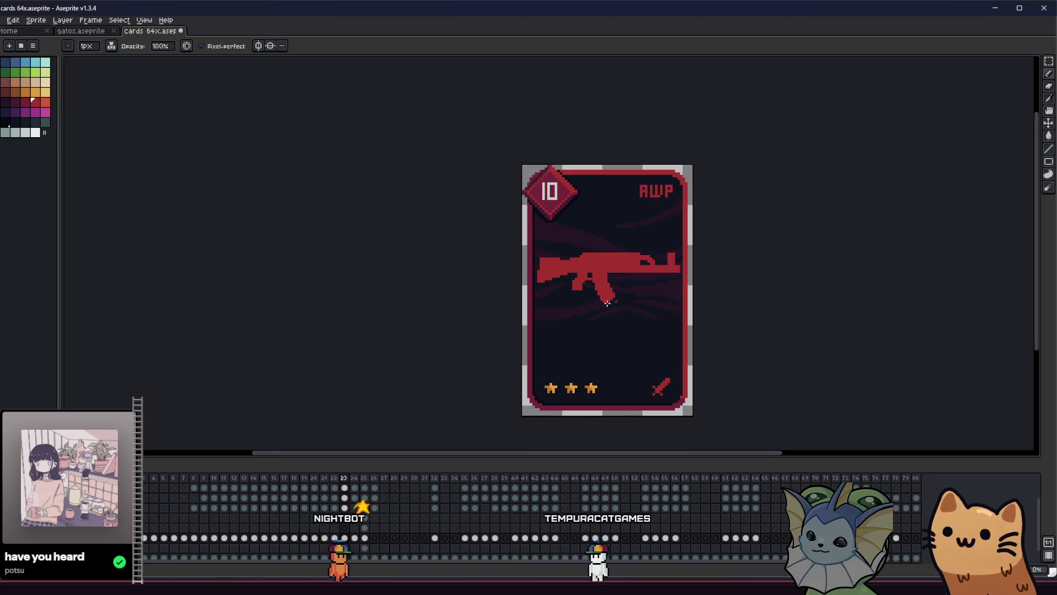
Erase strips along the top row of the rifle's barrel section
scroll(663, 281, "up", 5)
left_click_drag(700, 240, 527, 240)
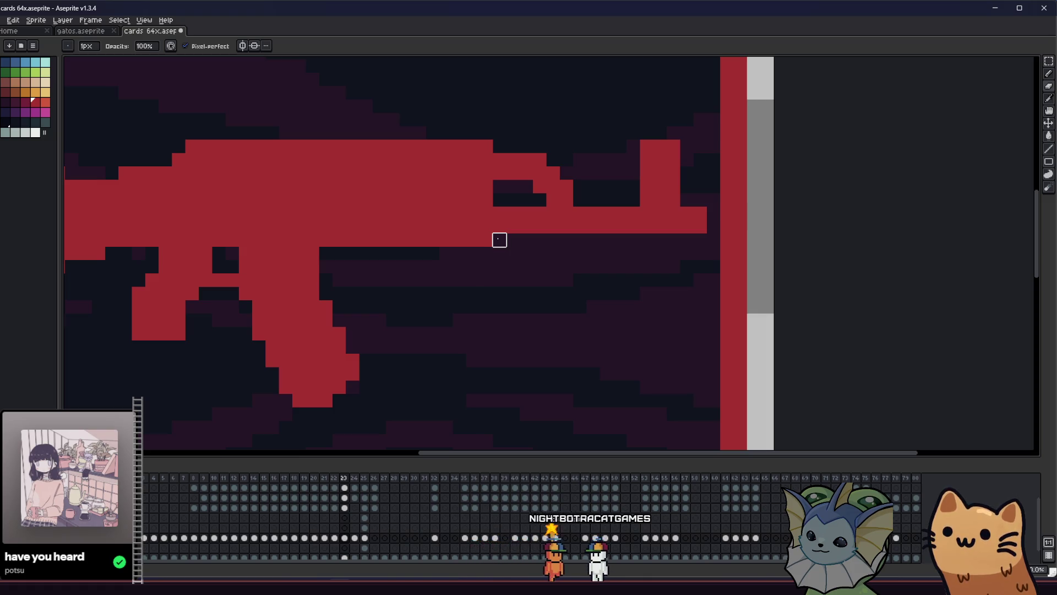
scroll(372, 264, "down", 1)
scroll(465, 288, "up", 1)
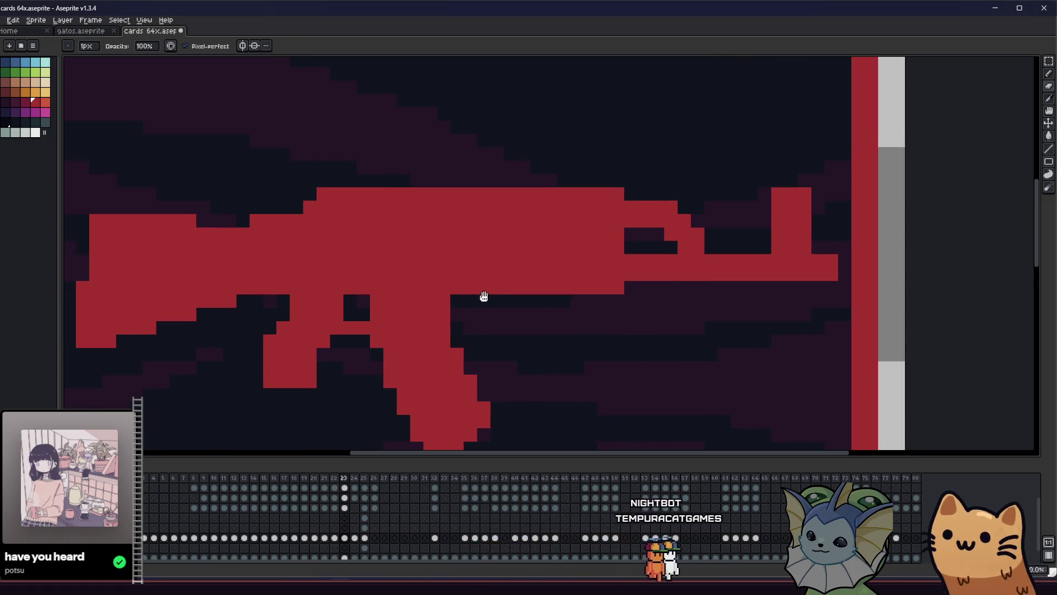
scroll(523, 297, "down", 2)
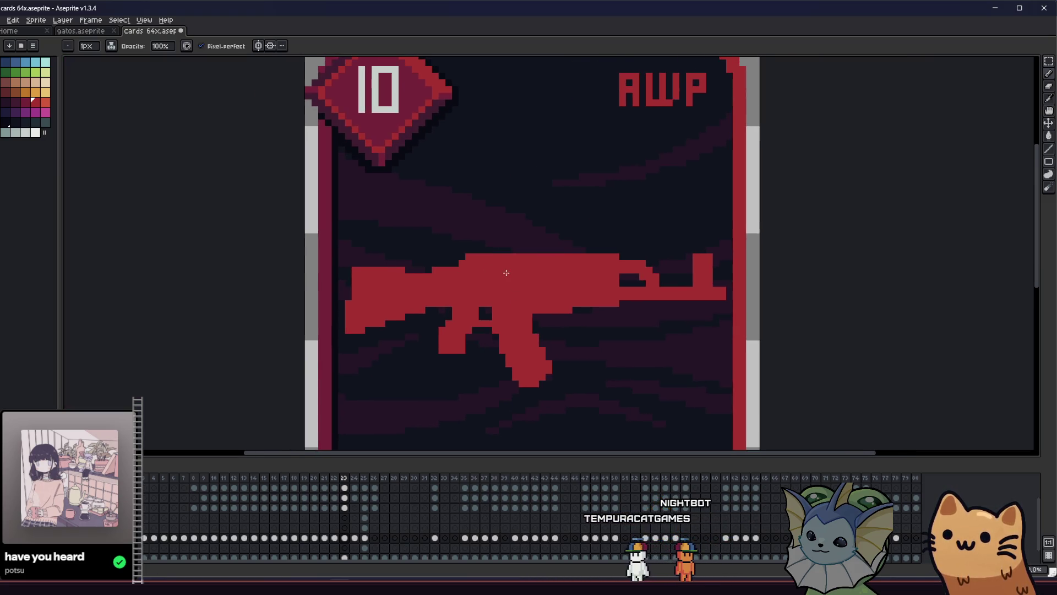
scroll(506, 273, "up", 1)
mouse_move(512, 270)
left_mouse_down()
mouse_move(478, 267)
mouse_move(500, 271)
left_mouse_up()
key("e")
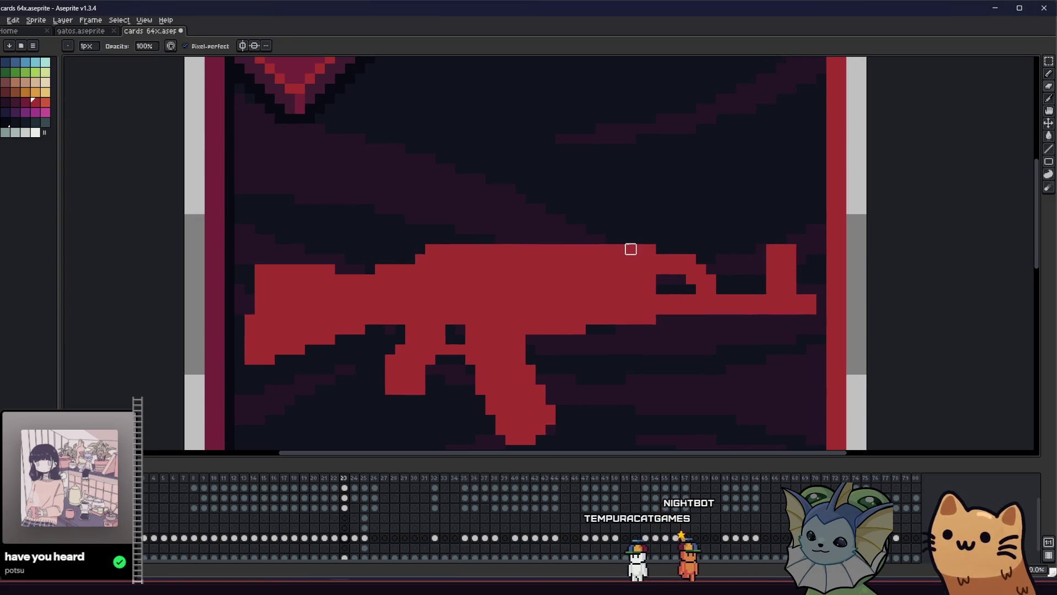
left_click_drag(651, 249, 470, 249)
scroll(314, 292, "down", 2)
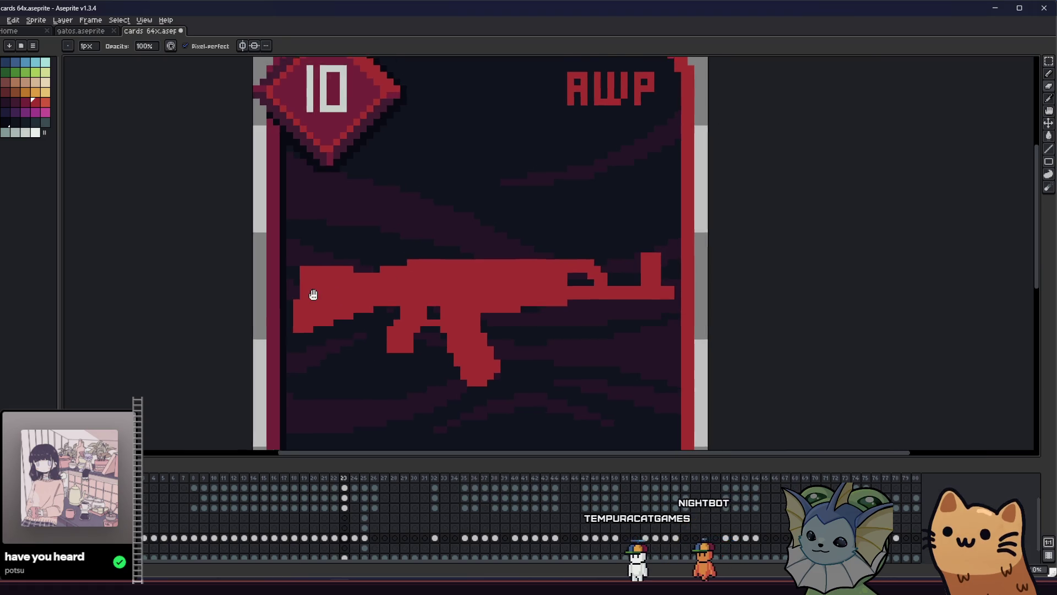
scroll(227, 298, "up", 1)
scroll(443, 298, "up", 3)
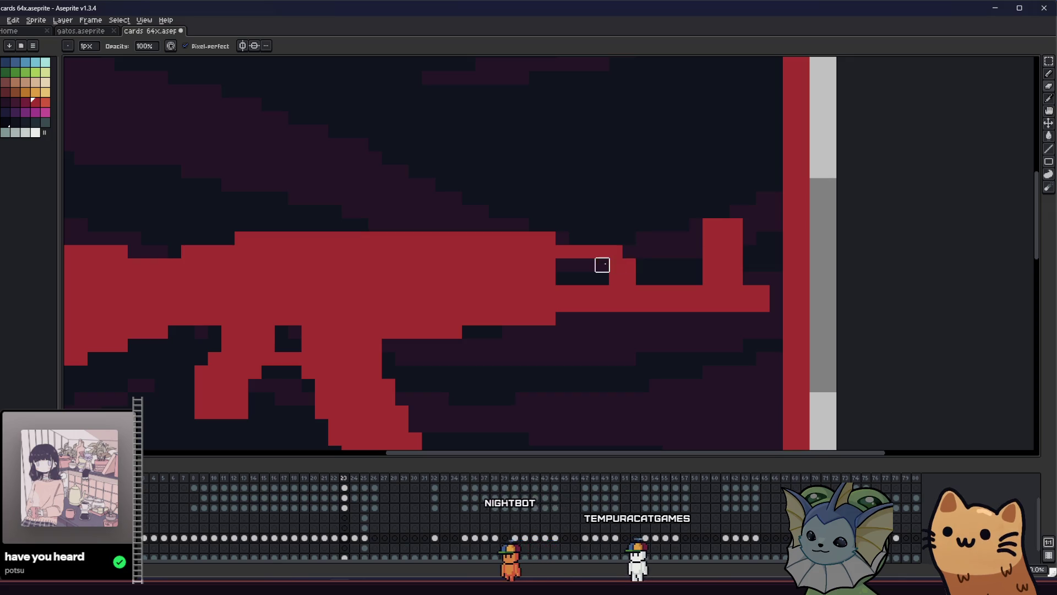
scroll(595, 283, "down", 2)
scroll(503, 305, "up", 3)
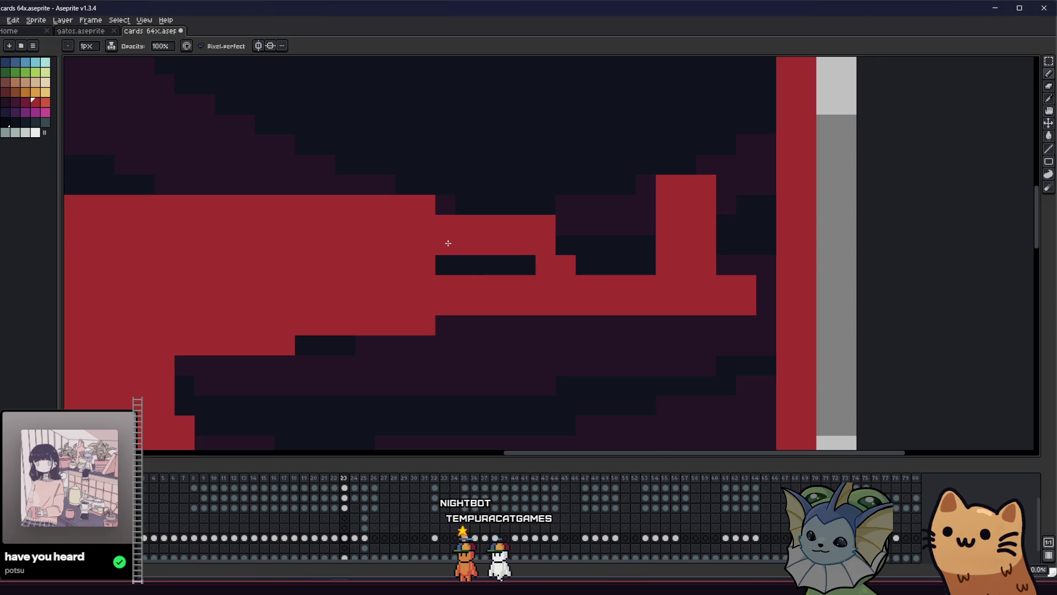
scroll(505, 266, "down", 1)
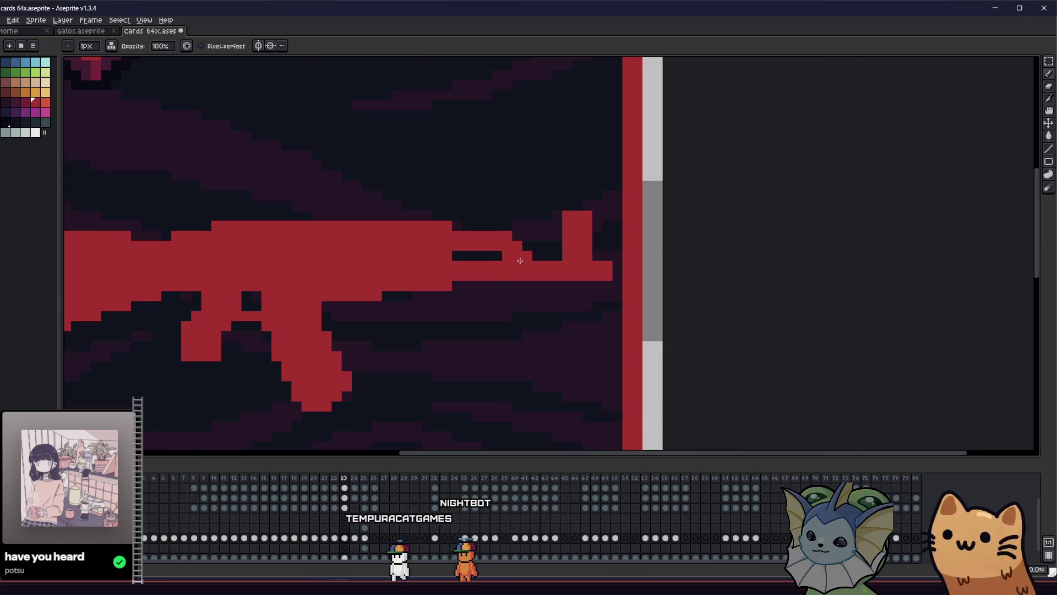
scroll(557, 267, "up", 2)
scroll(619, 252, "up", 1)
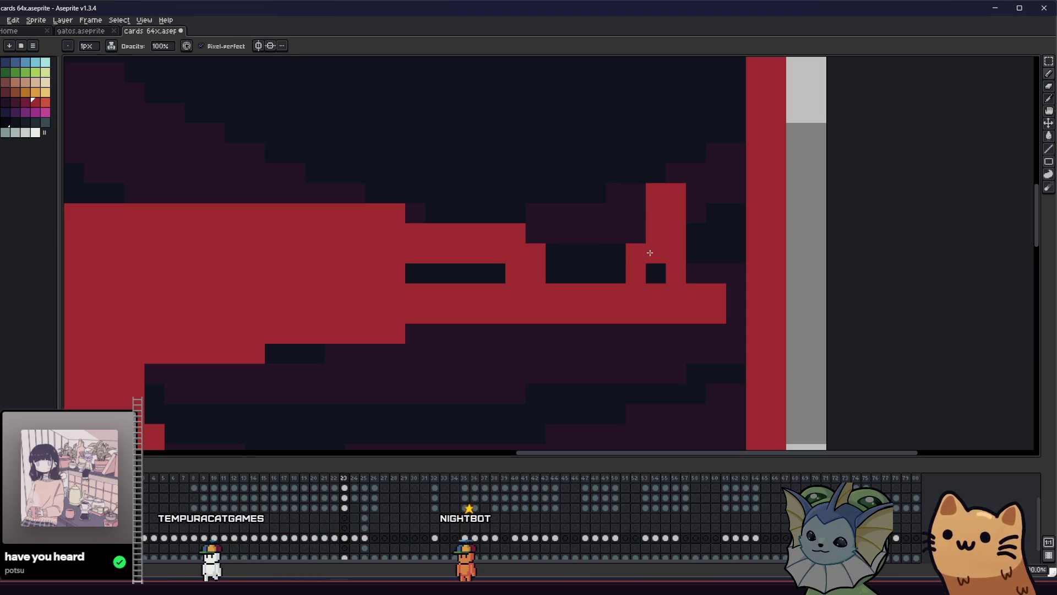
scroll(578, 283, "up", 1)
scroll(491, 316, "down", 10)
scroll(340, 321, "right", 2)
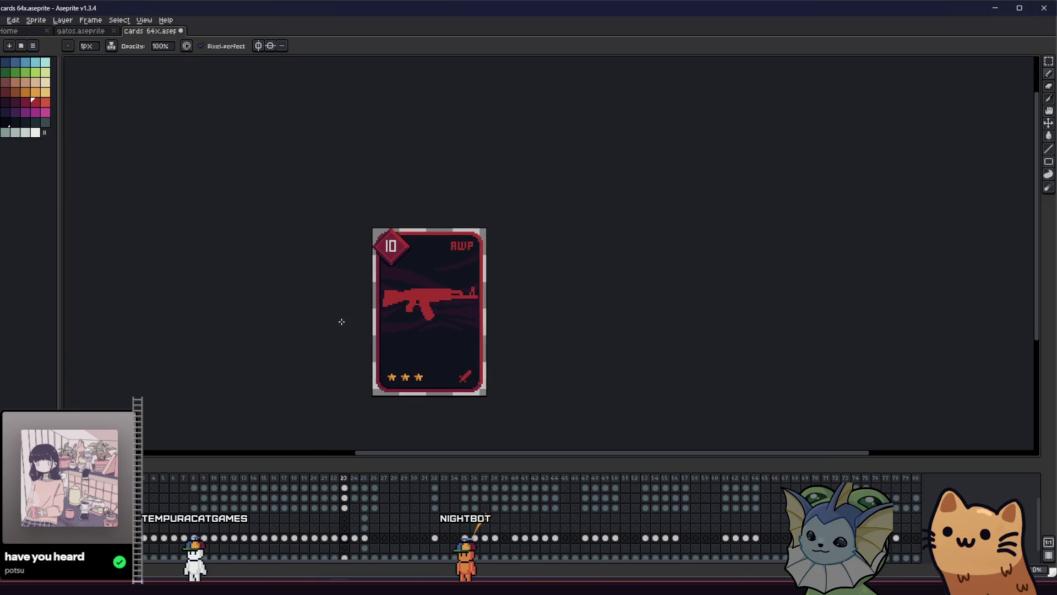
scroll(388, 313, "down", 1)
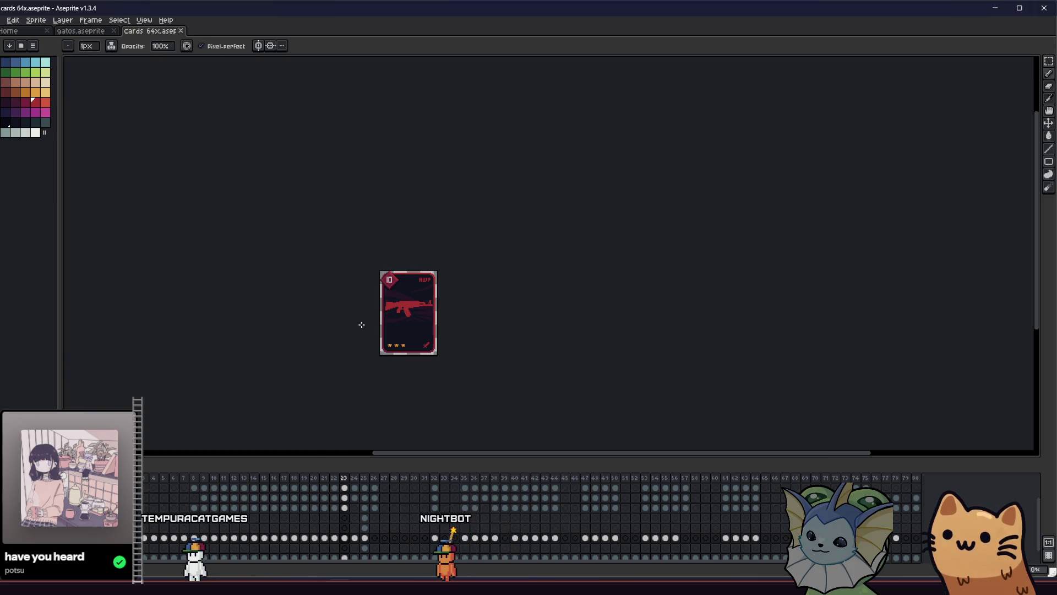
scroll(402, 303, "up", 5)
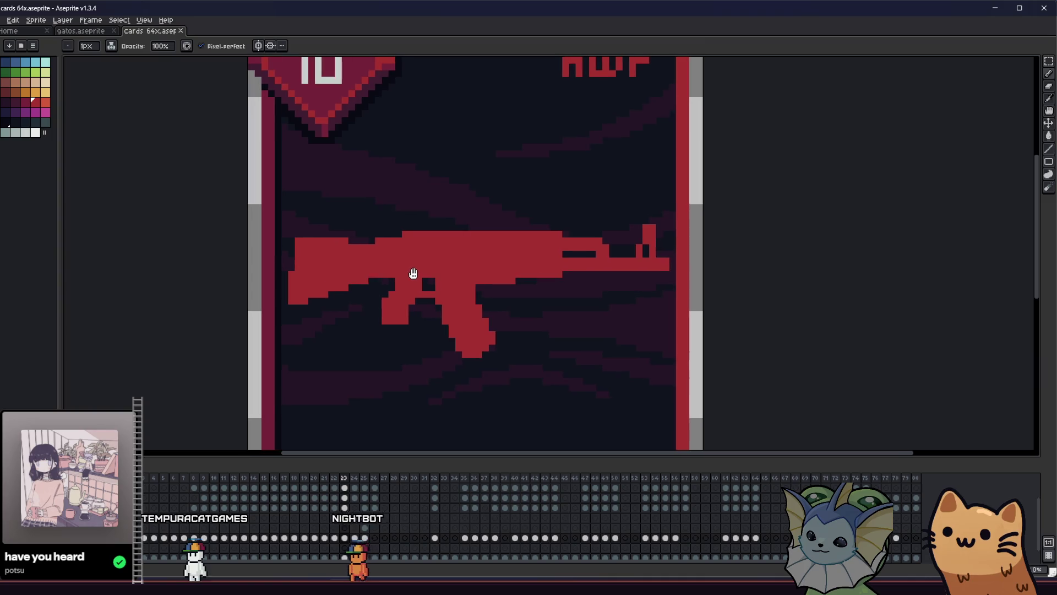
scroll(429, 275, "left", 3)
scroll(682, 250, "up", 3)
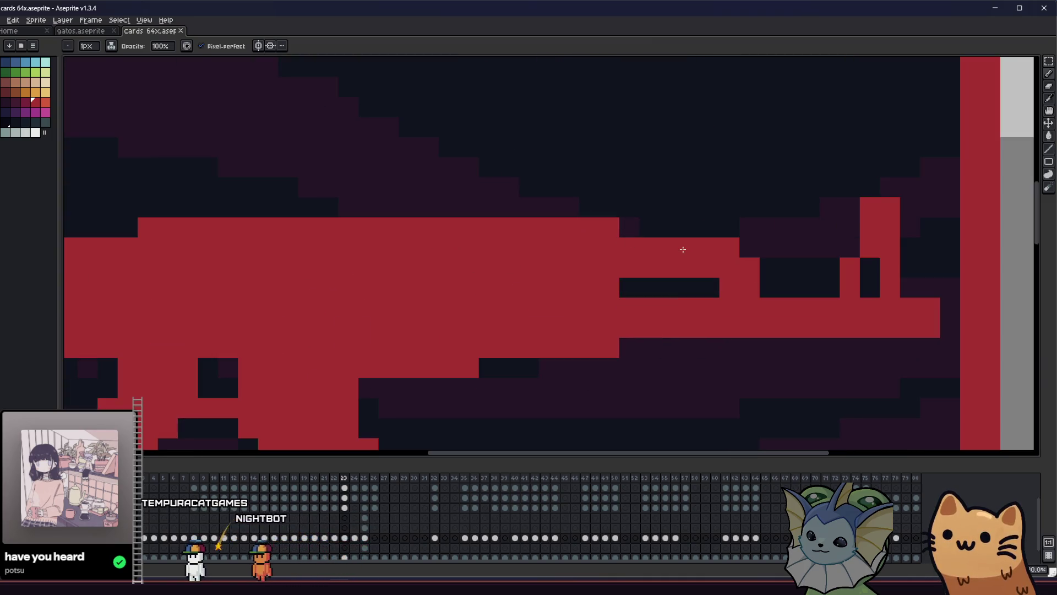
Rework the barrel-end notch, restoring it in red and adding one more red pixel
mouse_move(729, 264)
left_mouse_down()
mouse_move(749, 286)
mouse_move(709, 287)
left_mouse_up()
left_click(709, 267)
scroll(545, 334, "down", 2)
left_click_drag(545, 335, 530, 307)
left_click_drag(487, 358, 441, 342)
left_click(542, 292)
Build a four-pixel raised red sight block along the rifle's top edge
key("e")
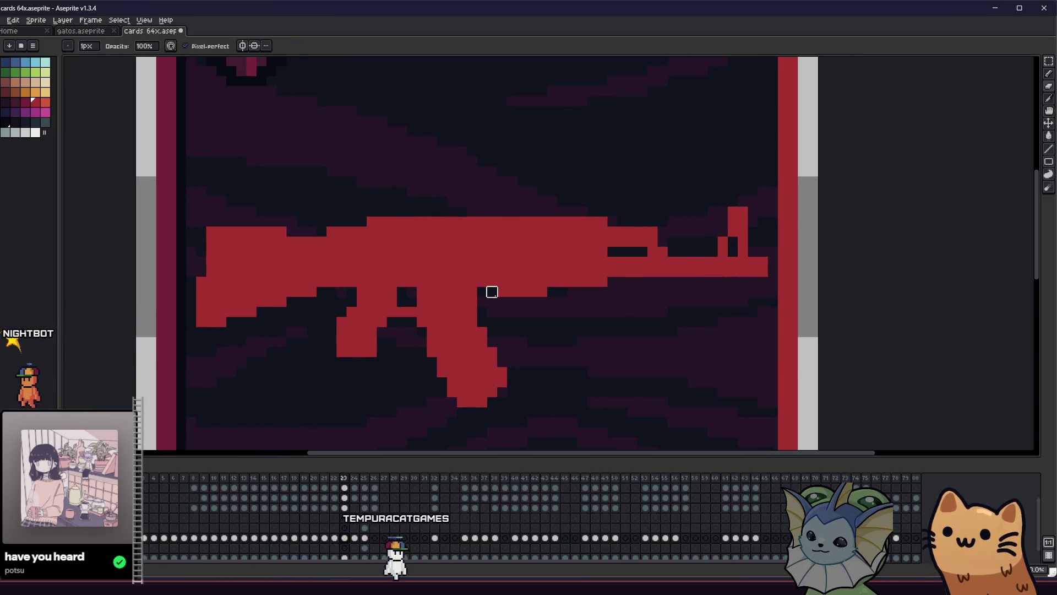
scroll(354, 333, "down", 2)
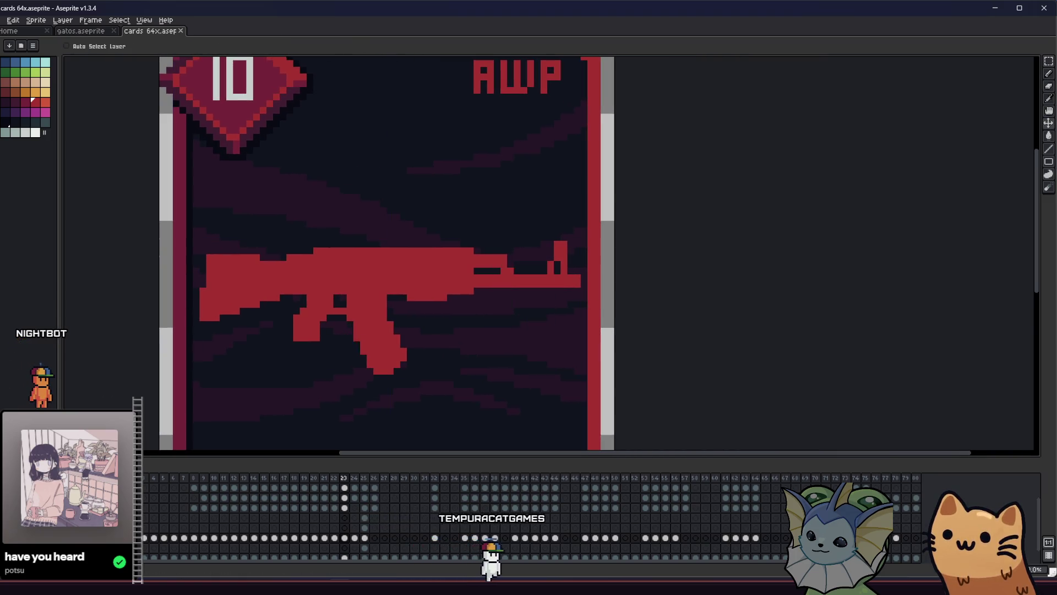
scroll(347, 364, "down", 1)
mouse_move(347, 364)
left_mouse_down()
mouse_move(191, 364)
mouse_move(150, 339)
mouse_move(147, 305)
mouse_move(397, 310)
mouse_move(690, 343)
mouse_move(751, 314)
mouse_move(562, 305)
mouse_move(567, 277)
mouse_move(538, 275)
left_mouse_up()
scroll(656, 272, "up", 2)
scroll(659, 239, "up", 3)
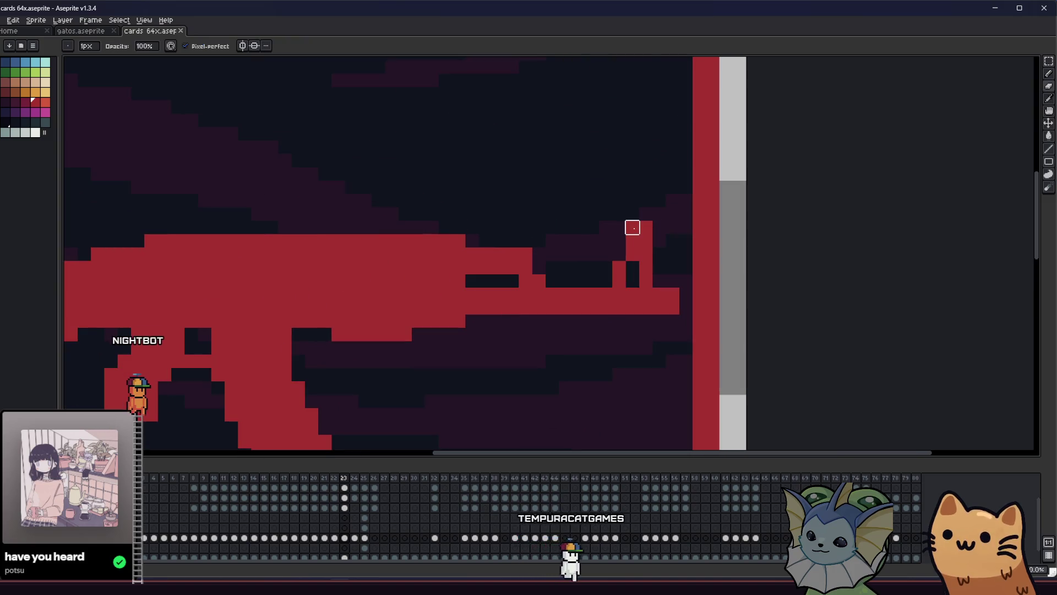
left_click_drag(452, 278, 672, 286)
left_click(504, 234)
left_click(491, 234)
left_click(518, 234)
left_click(531, 234)
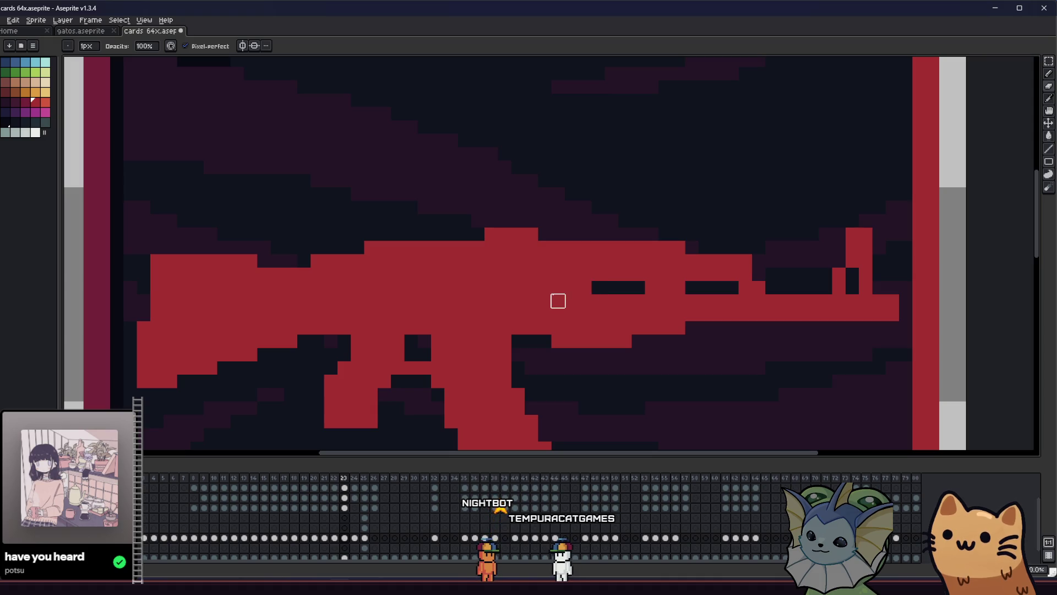
Save the card file and centre the rifle in the view
scroll(545, 286, "down", 10)
left_click_drag(437, 337, 413, 338)
key("ctrl+s")
scroll(431, 314, "up", 5)
left_click_drag(533, 292, 237, 298)
scroll(324, 245, "up", 3)
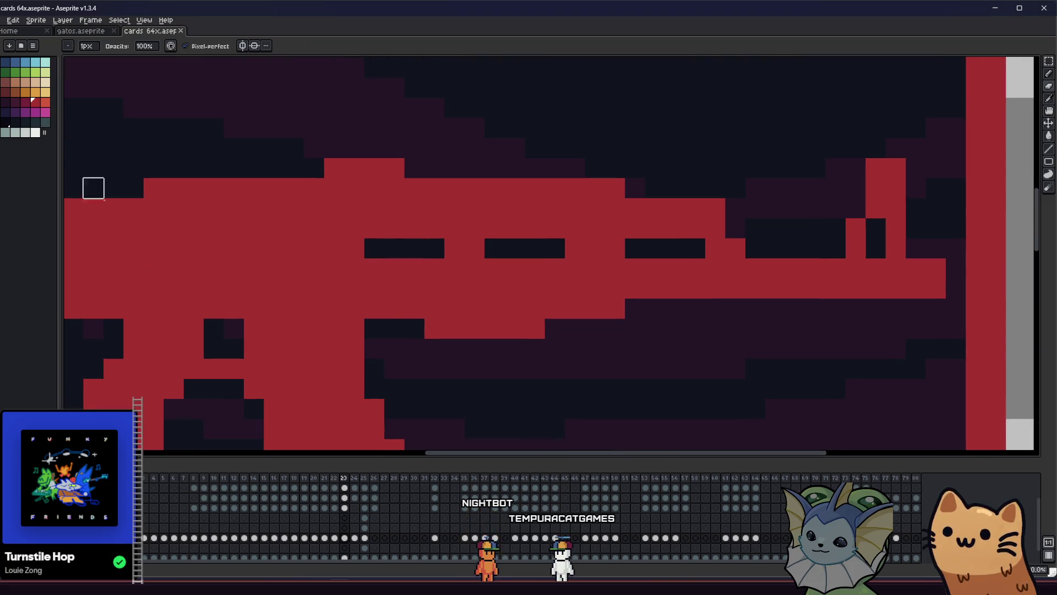
scroll(334, 248, "down", 1)
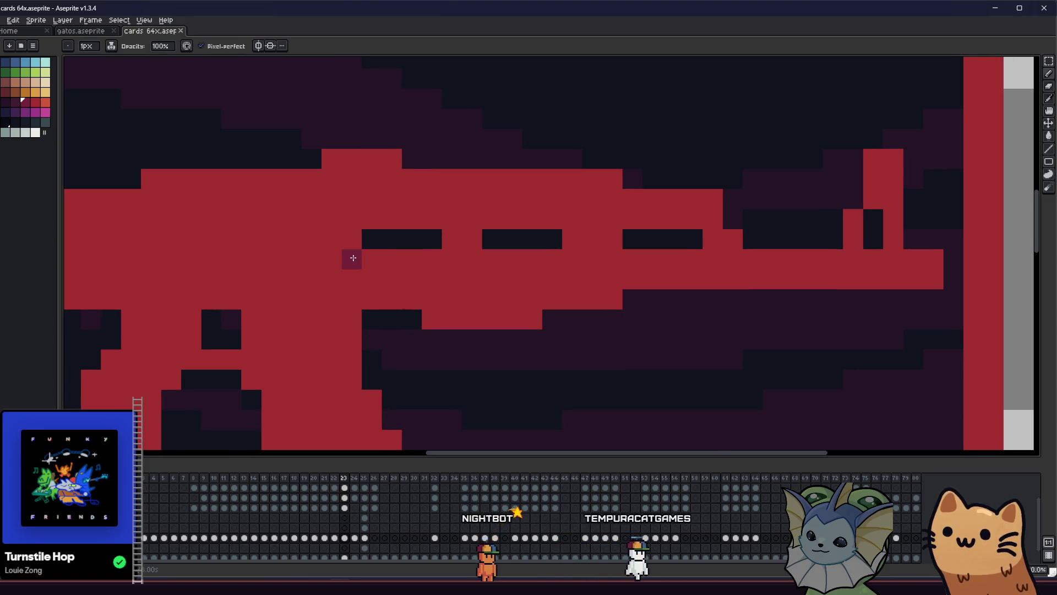
Paint the left and middle dark slots red and pick a dark maroon palette swatch
key("alt")
mouse_move(511, 240)
left_mouse_down()
mouse_move(395, 241)
mouse_move(632, 240)
mouse_move(431, 239)
left_mouse_up()
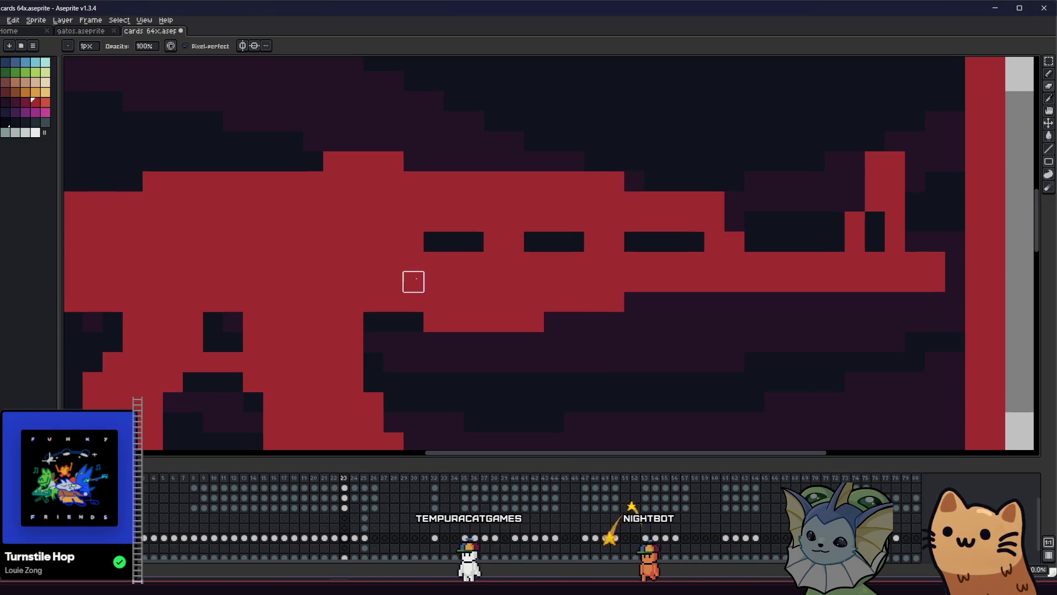
left_click(47, 111)
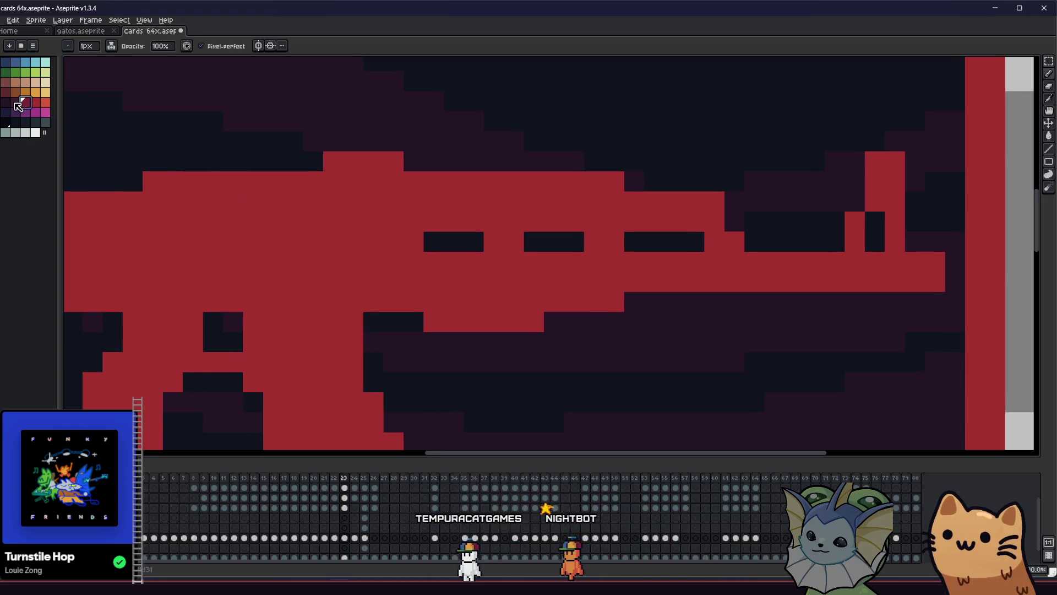
scroll(394, 296, "down", 3)
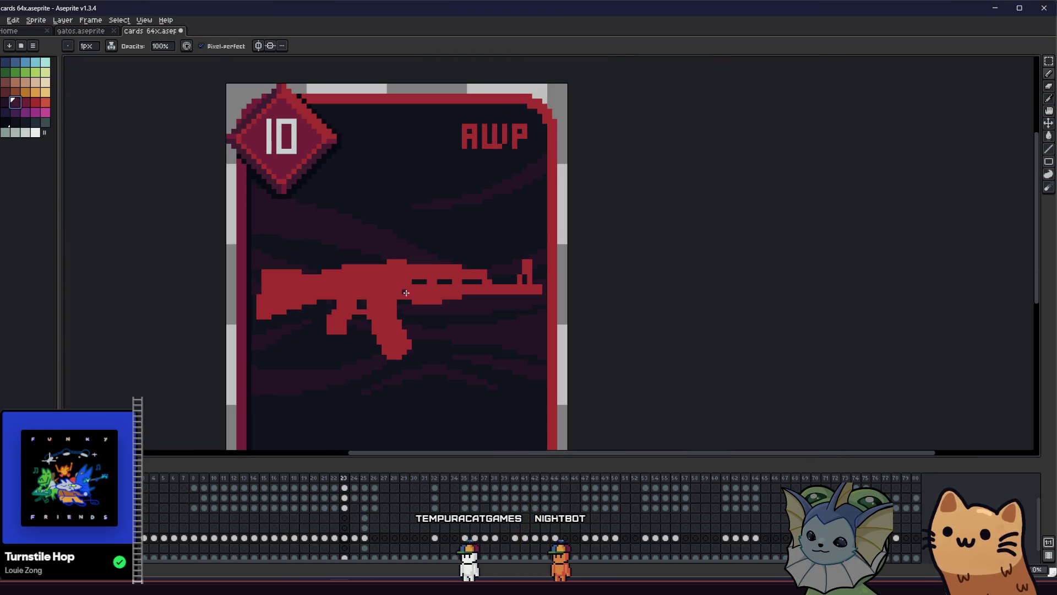
Sample dark maroon and pencil two vertical shading lines down the rifle's front section
key("i")
scroll(408, 276, "up", 3)
key("b")
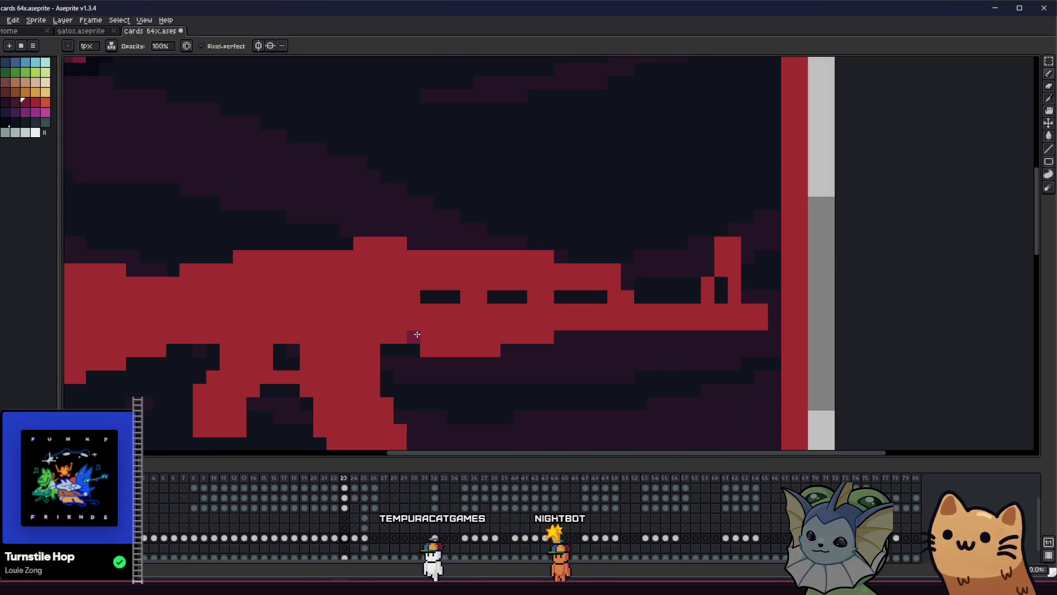
left_click_drag(402, 326, 400, 269)
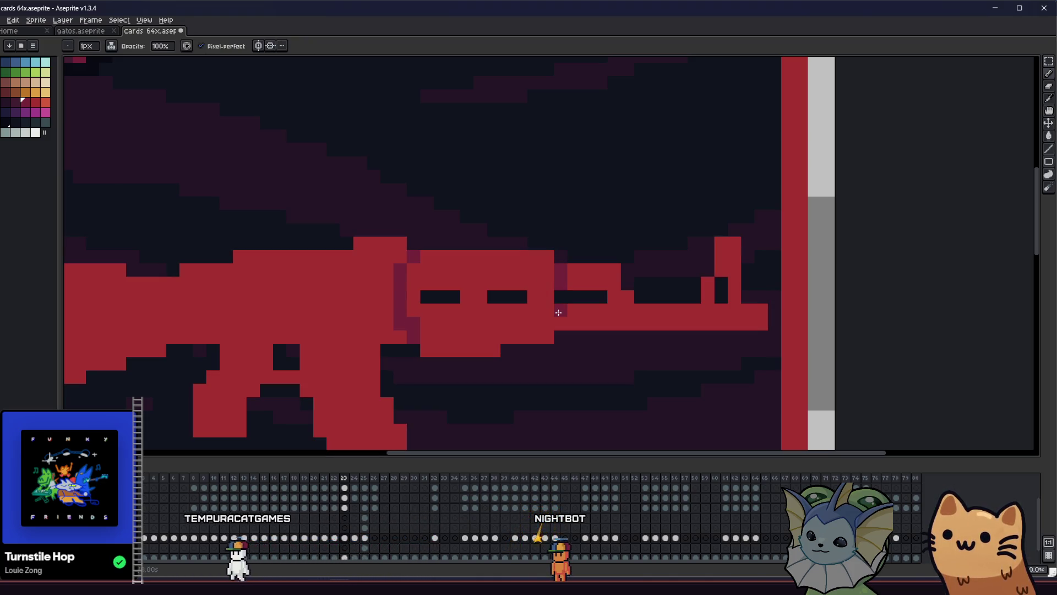
left_click_drag(548, 336, 548, 257)
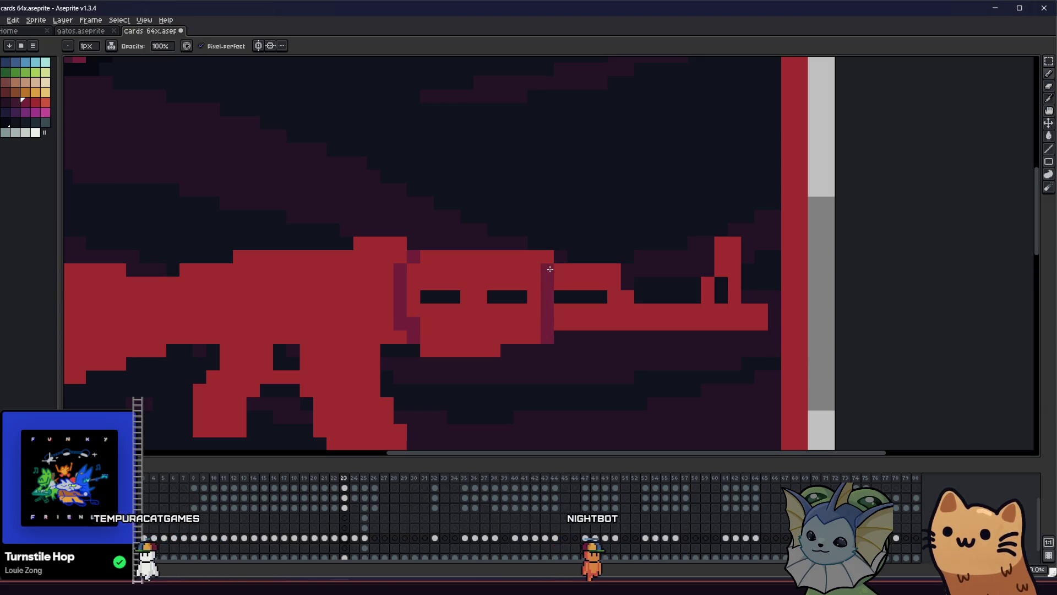
Switch to the Paint Bucket with Contiguous fill enabled
key("g")
scroll(523, 268, "down", 2)
scroll(523, 268, "up", 3)
left_click(145, 46)
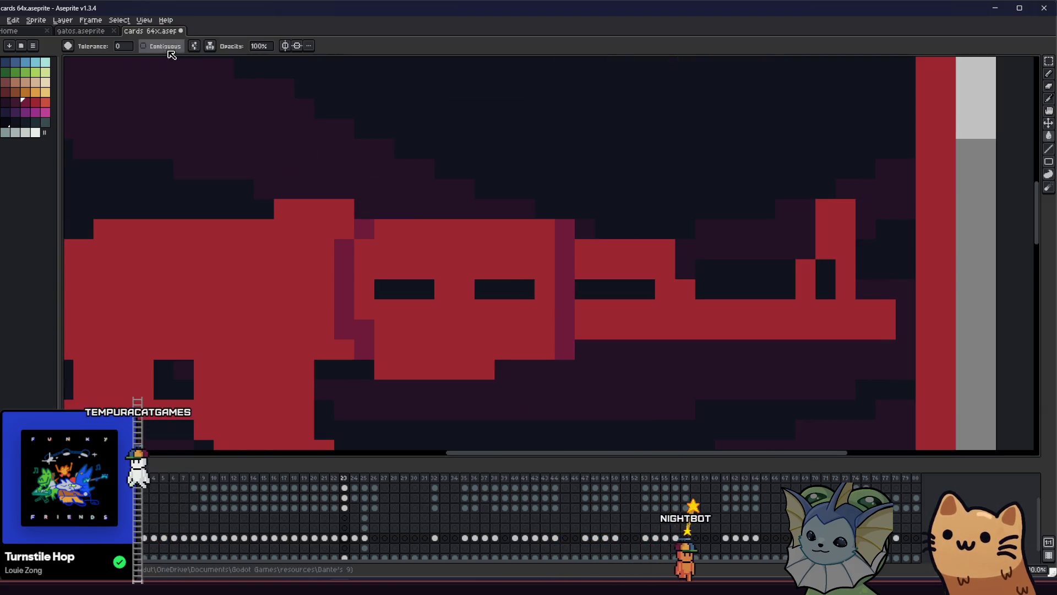
scroll(444, 268, "down", 5)
Repaint the dark pixels along the gun's top edge red with the pencil
mouse_move(264, 355)
left_mouse_down()
mouse_move(156, 347)
mouse_move(130, 329)
left_mouse_up()
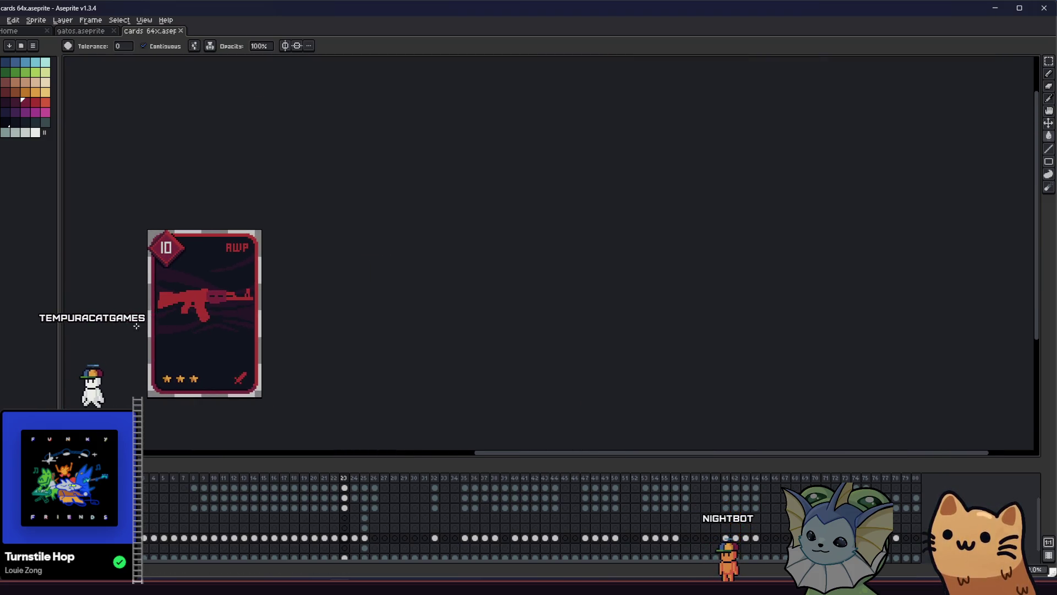
scroll(140, 324, "down", 1)
scroll(166, 314, "up", 4)
left_click_drag(283, 307, 395, 325)
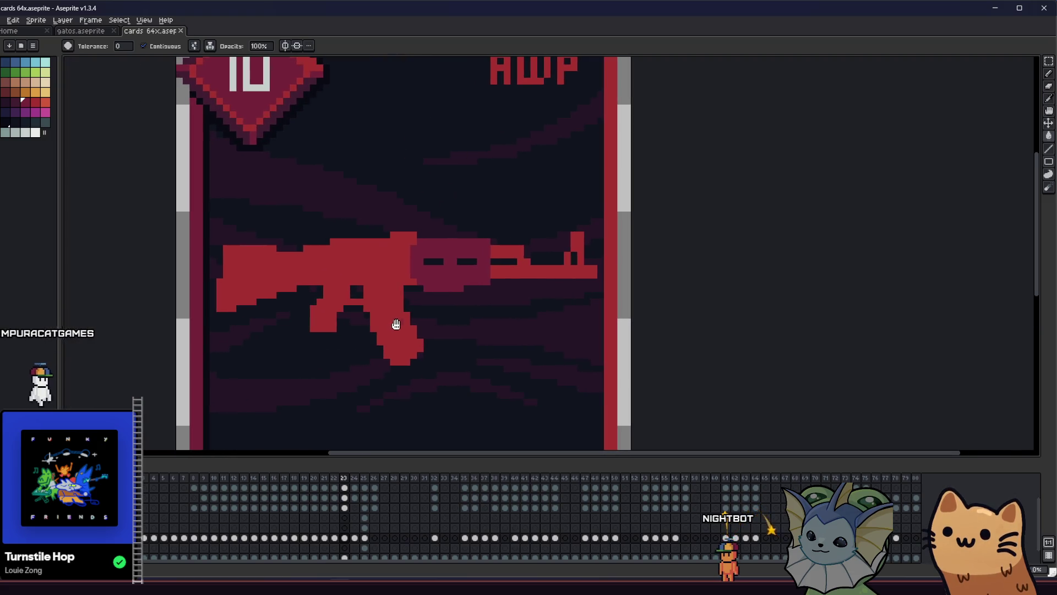
scroll(469, 303, "up", 1)
left_click_drag(511, 250, 553, 273)
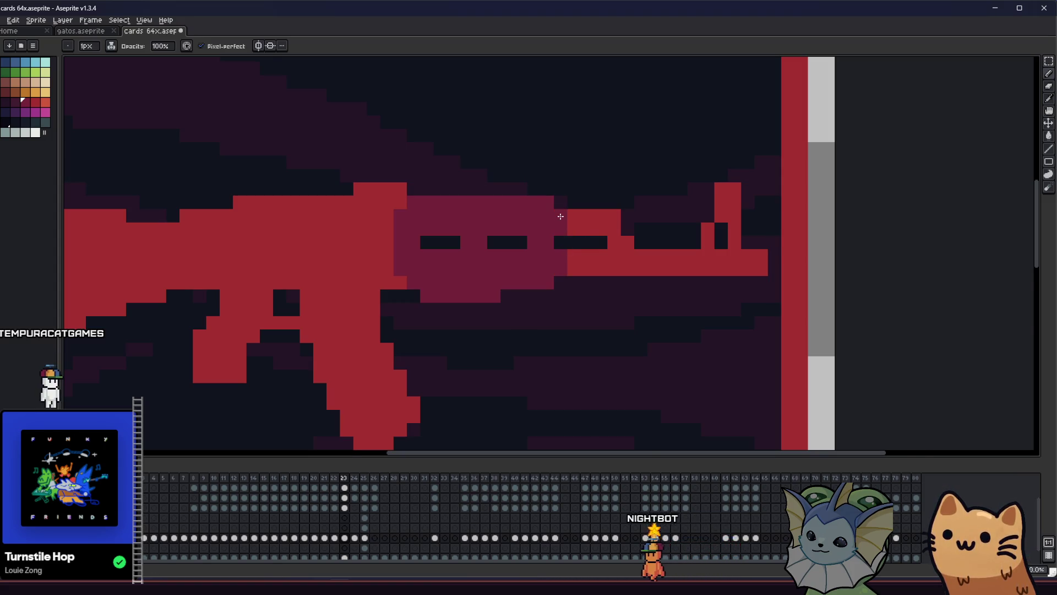
scroll(560, 216, "down", 2)
mouse_move(503, 300)
left_mouse_down()
mouse_move(494, 307)
mouse_move(620, 338)
mouse_move(414, 304)
left_mouse_up()
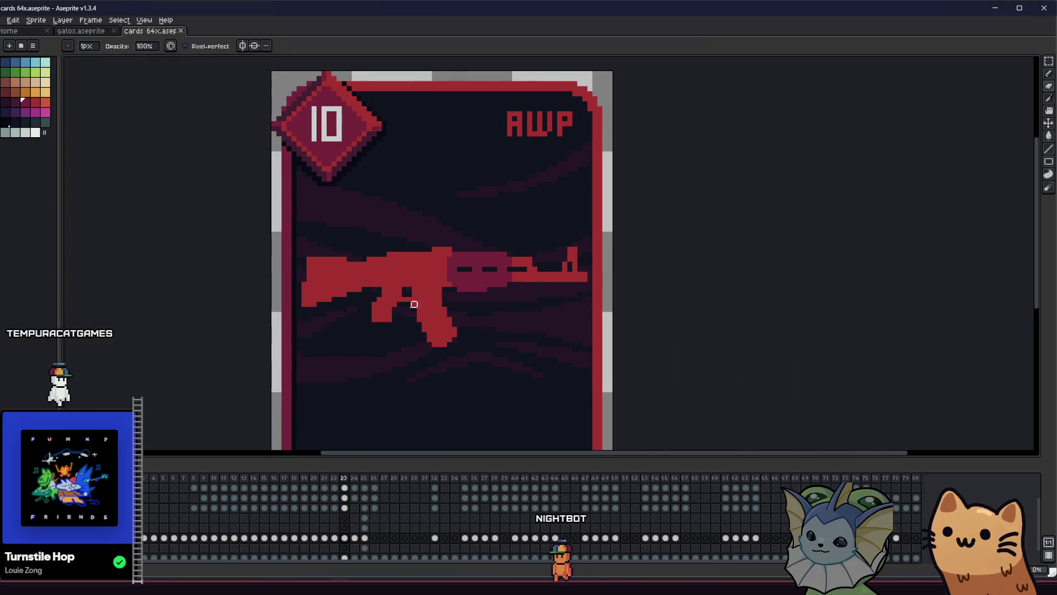
scroll(462, 286, "up", 3)
scroll(420, 307, "up", 1)
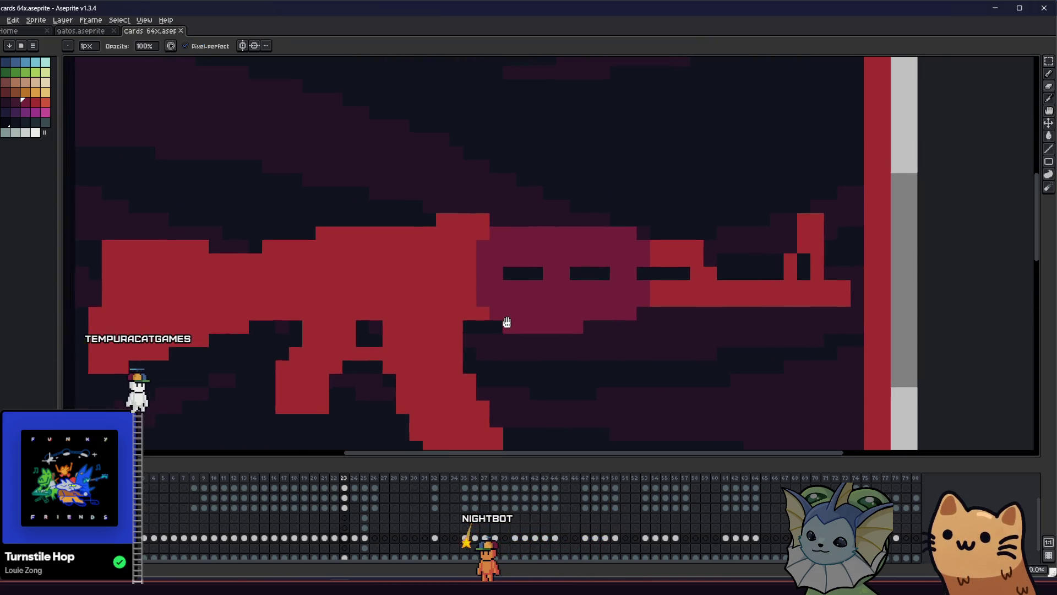
left_click_drag(507, 322, 536, 323)
left_click_drag(353, 291, 398, 286)
key("b")
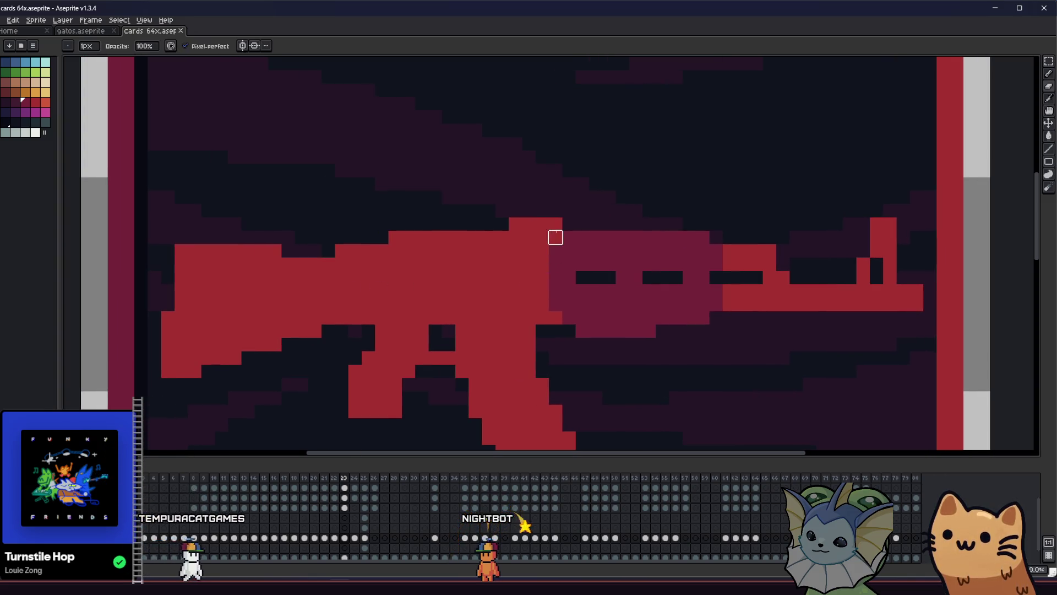
left_click_drag(530, 295, 542, 251)
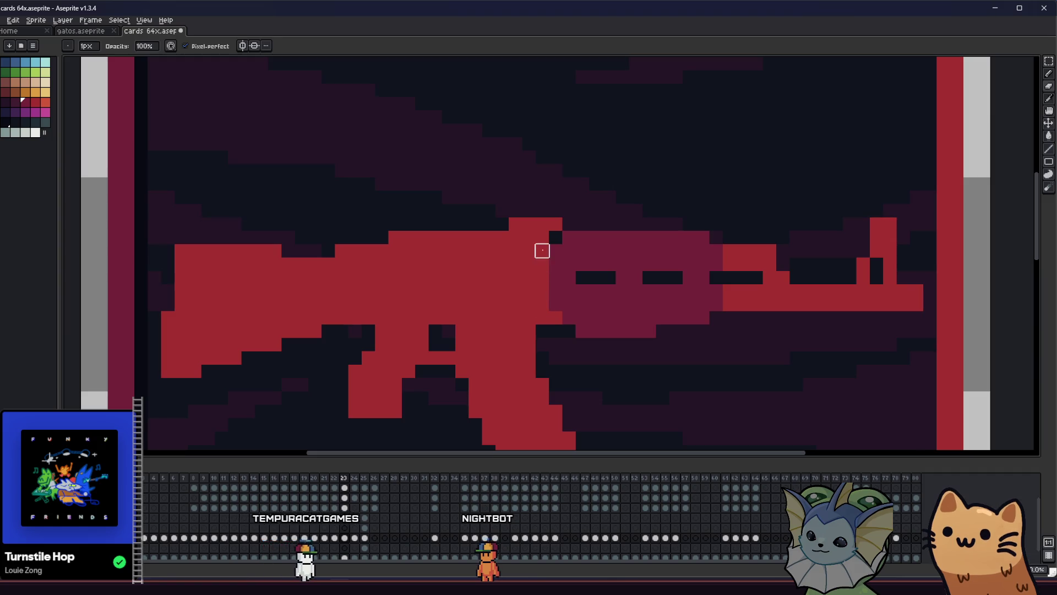
scroll(539, 316, "right", 3)
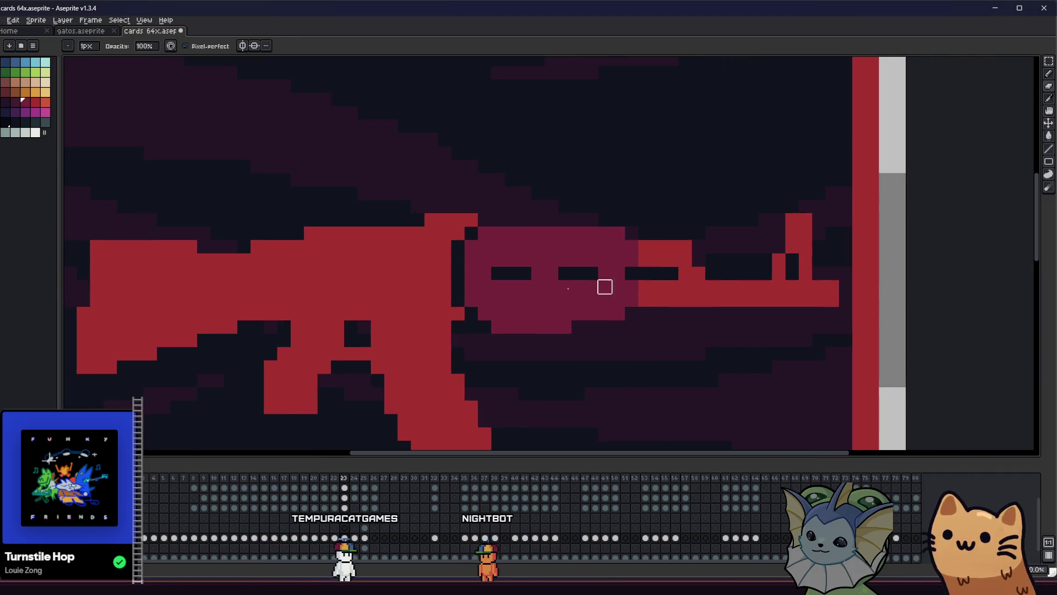
scroll(644, 286, "down", 3)
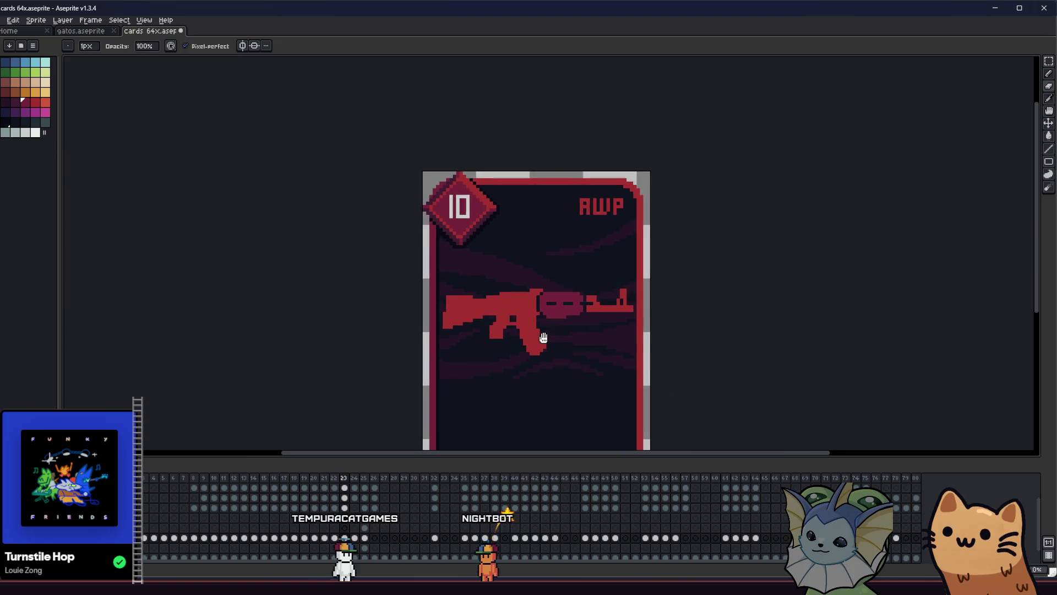
Save the card file with Ctrl+S
key("ctrl+s")
scroll(532, 338, "up", 2)
scroll(477, 297, "down", 1)
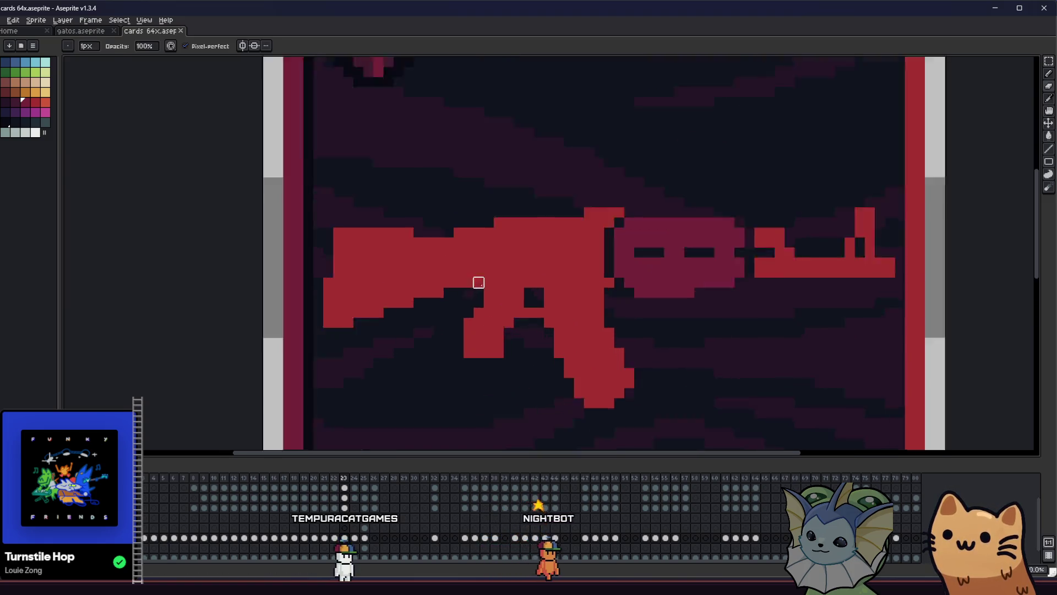
scroll(480, 283, "up", 3)
scroll(556, 300, "down", 5)
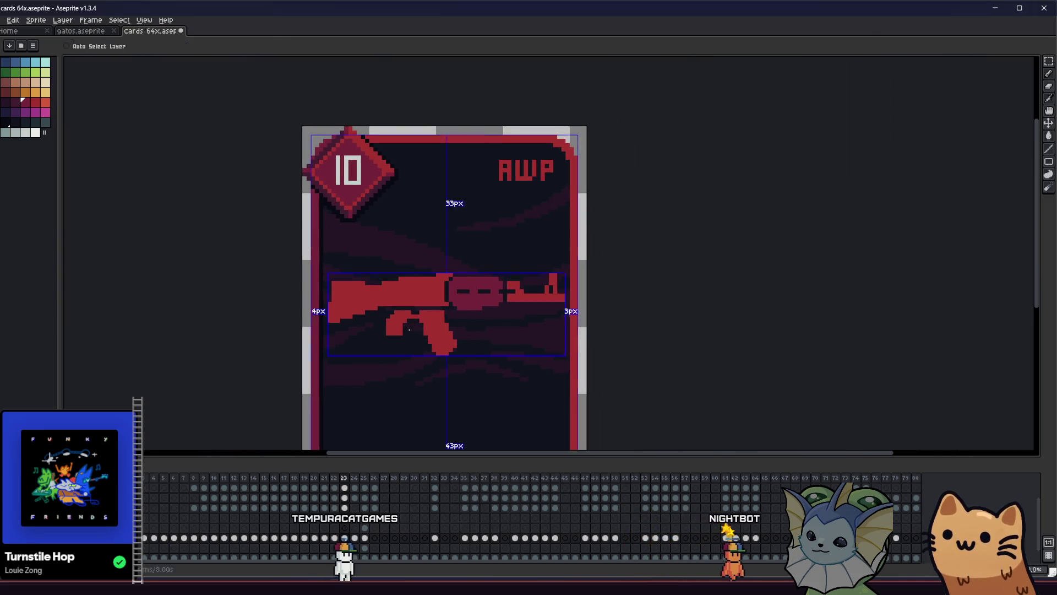
Darken pixels along the rifle's lower-left edge and underside
scroll(373, 332, "up", 3)
scroll(336, 341, "down", 3)
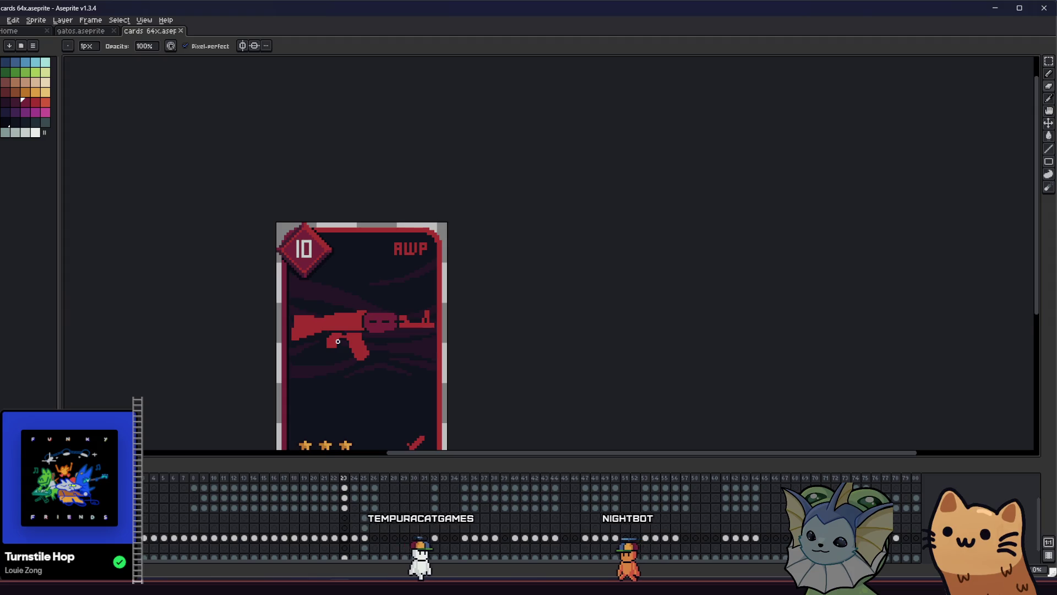
scroll(330, 327, "up", 3)
scroll(334, 324, "up", 1)
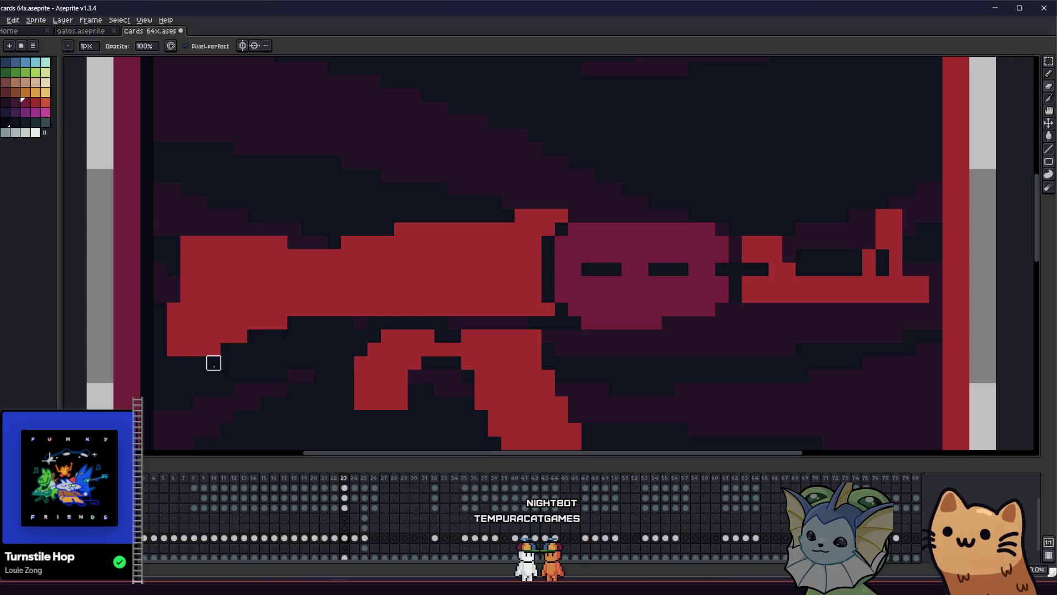
left_click_drag(213, 349, 242, 349)
left_click(307, 309)
left_click_drag(307, 309, 336, 309)
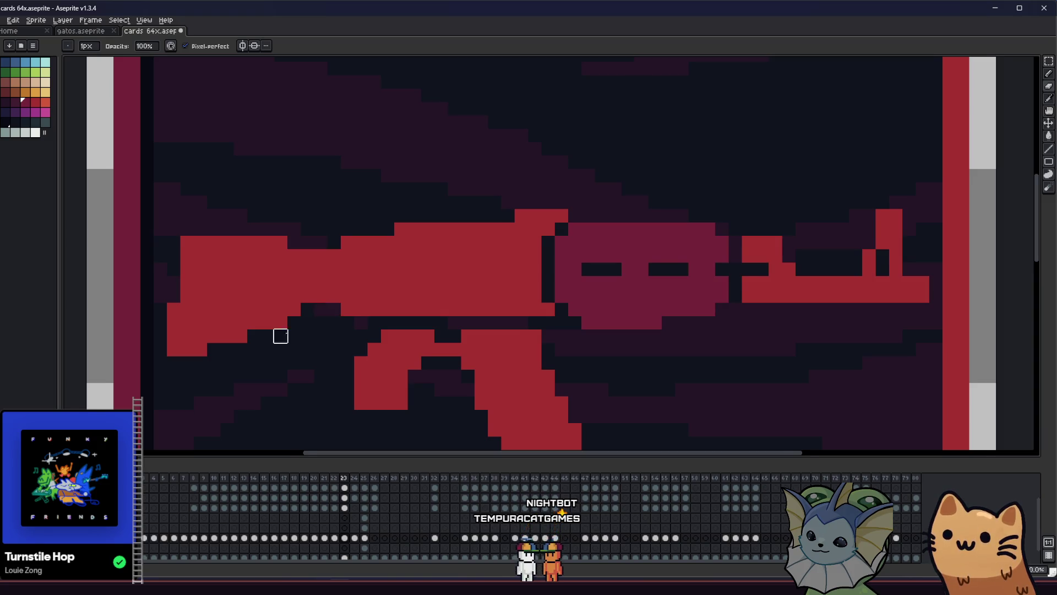
Marquee-select the rifle's rear section and nudge it down one pixel, then deselect
key("m")
left_click_drag(163, 209, 343, 336)
key("Down")
key("ctrl+d")
key("b")
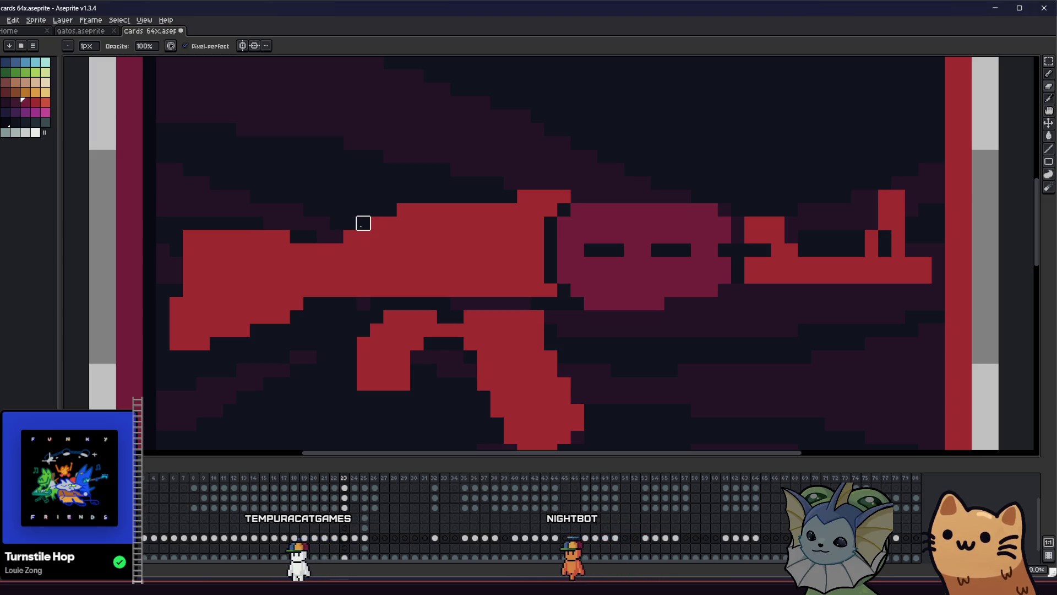
scroll(376, 223, "down", 4)
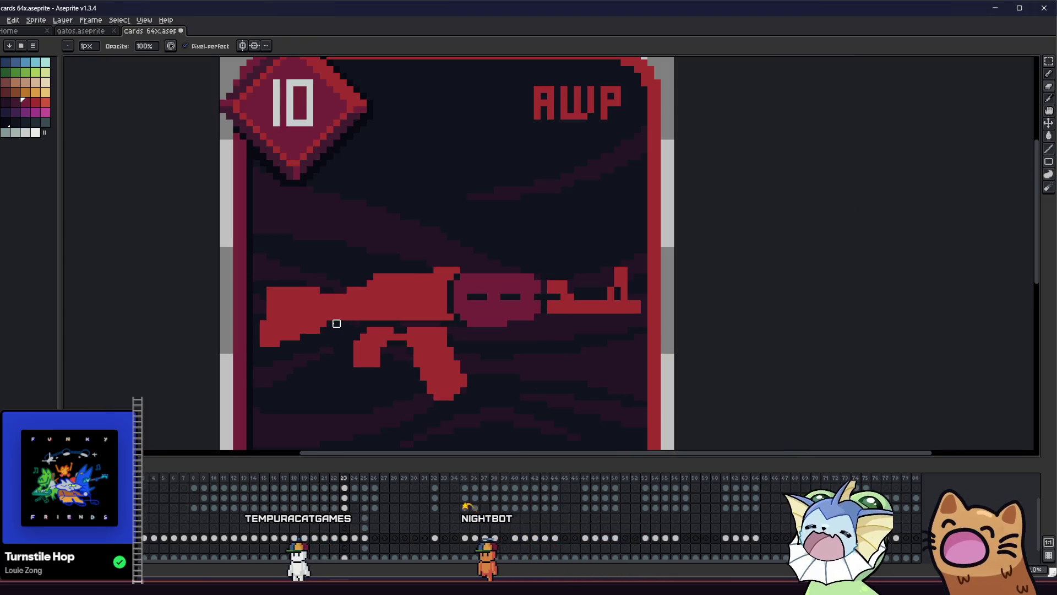
Sample the rifle's darker shade and draw a shading column at the stock's end
scroll(279, 349, "right", 4)
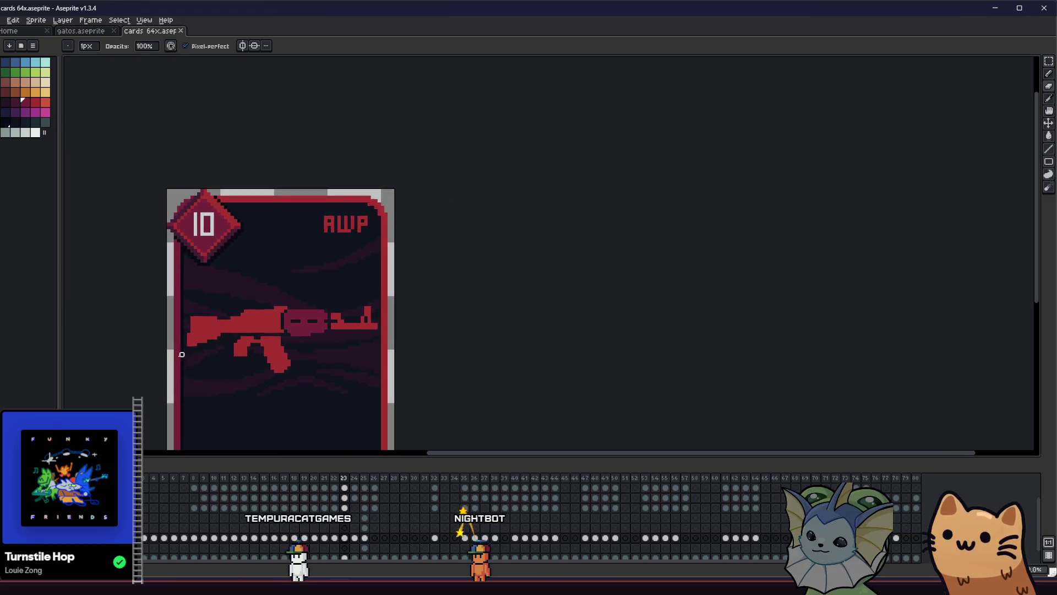
scroll(181, 352, "down", 2)
scroll(192, 359, "down", 1)
scroll(169, 374, "up", 3)
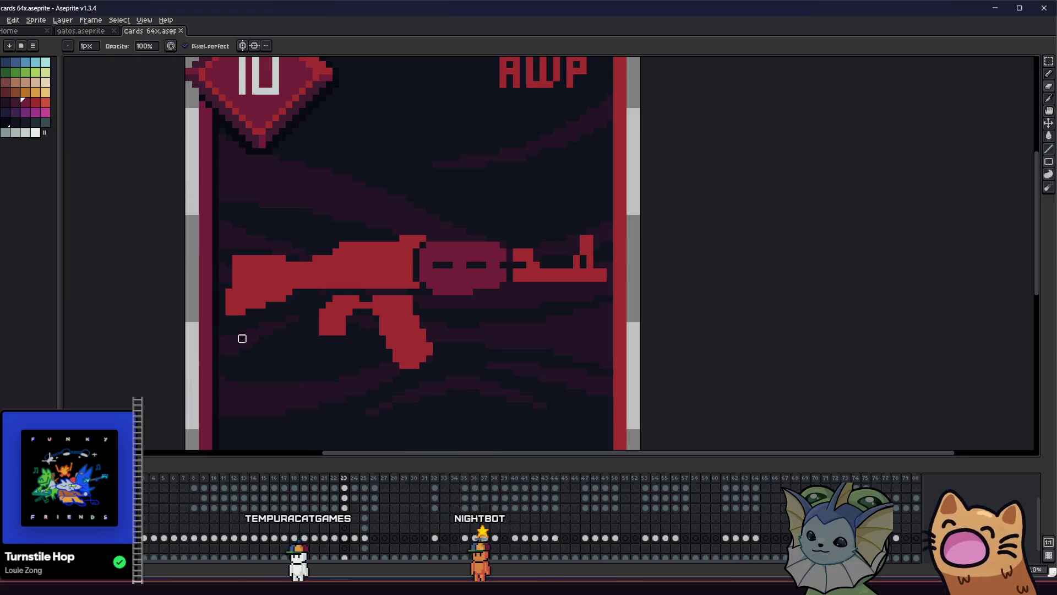
scroll(241, 337, "down", 1)
key("i")
scroll(240, 283, "up", 2)
key("b")
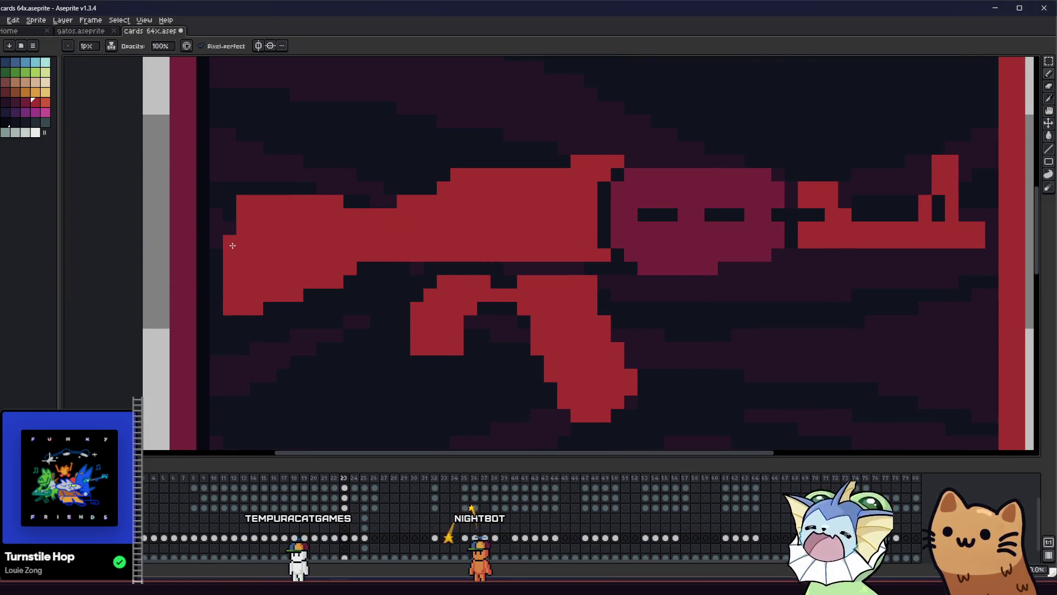
key("i")
left_click(638, 214)
key("b")
mouse_move(240, 311)
left_mouse_down()
mouse_move(239, 243)
mouse_move(253, 231)
left_mouse_up()
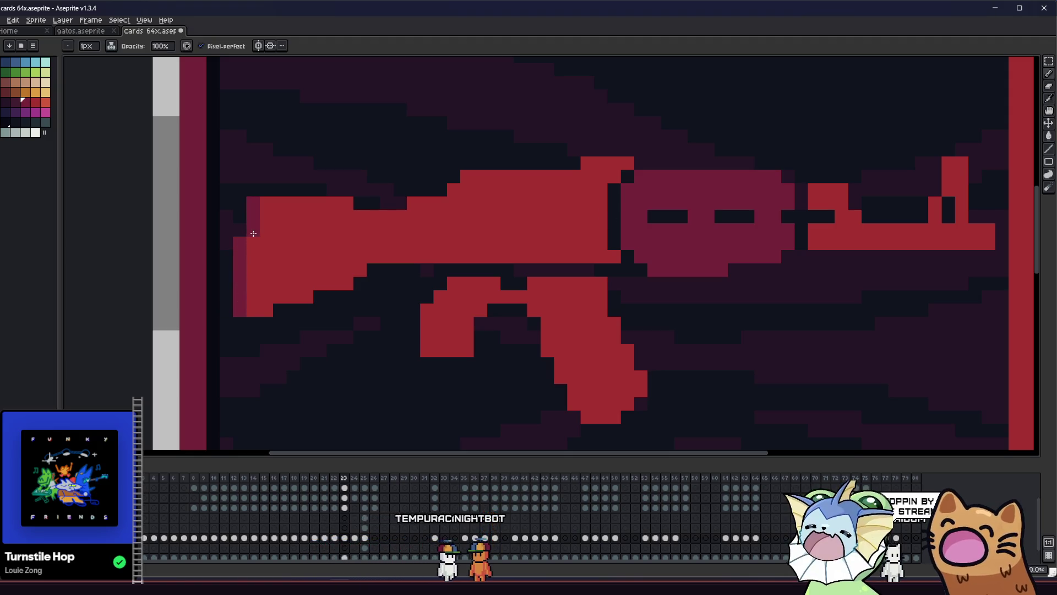
Save the card file, viewing the whole AWP card
key("ctrl+s")
scroll(237, 300, "left", 2)
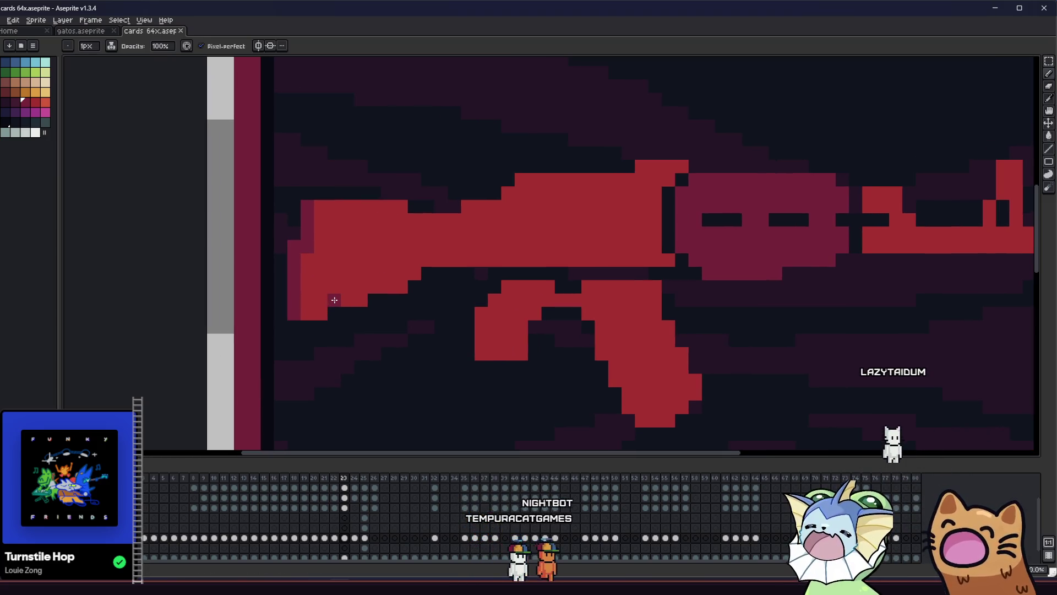
scroll(334, 300, "down", 4)
mouse_move(433, 377)
left_mouse_down()
mouse_move(609, 376)
mouse_move(428, 321)
left_mouse_up()
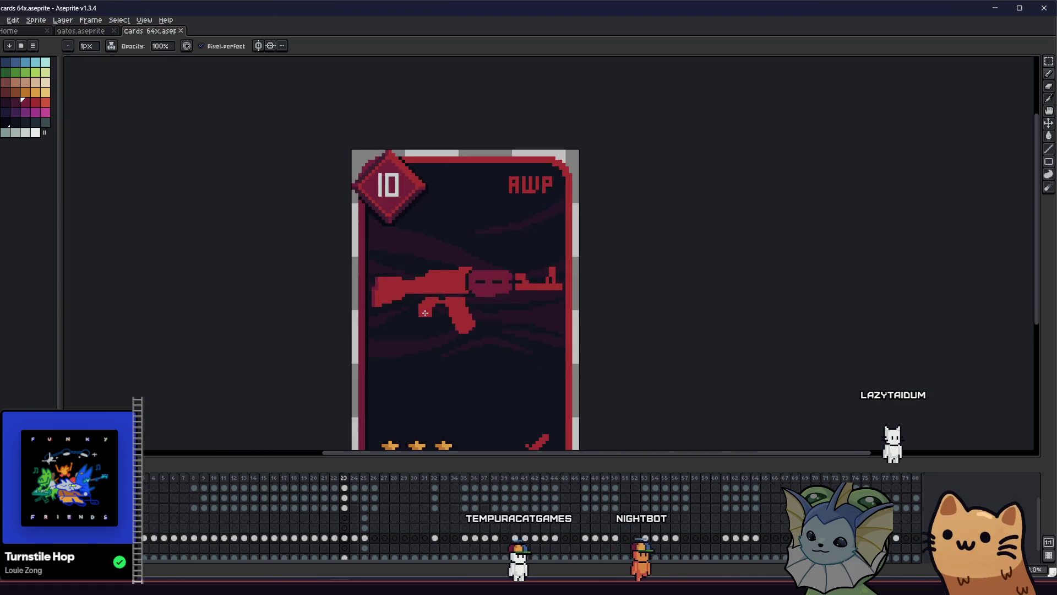
scroll(426, 311, "up", 2)
scroll(476, 296, "down", 1)
scroll(432, 297, "up", 3)
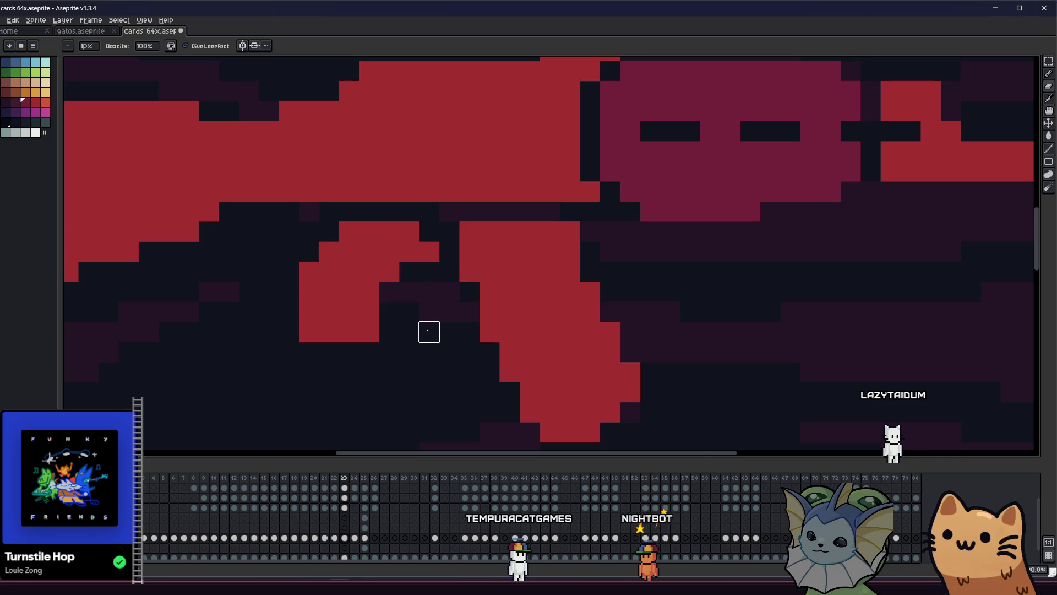
scroll(430, 331, "down", 3)
key("ctrl+s")
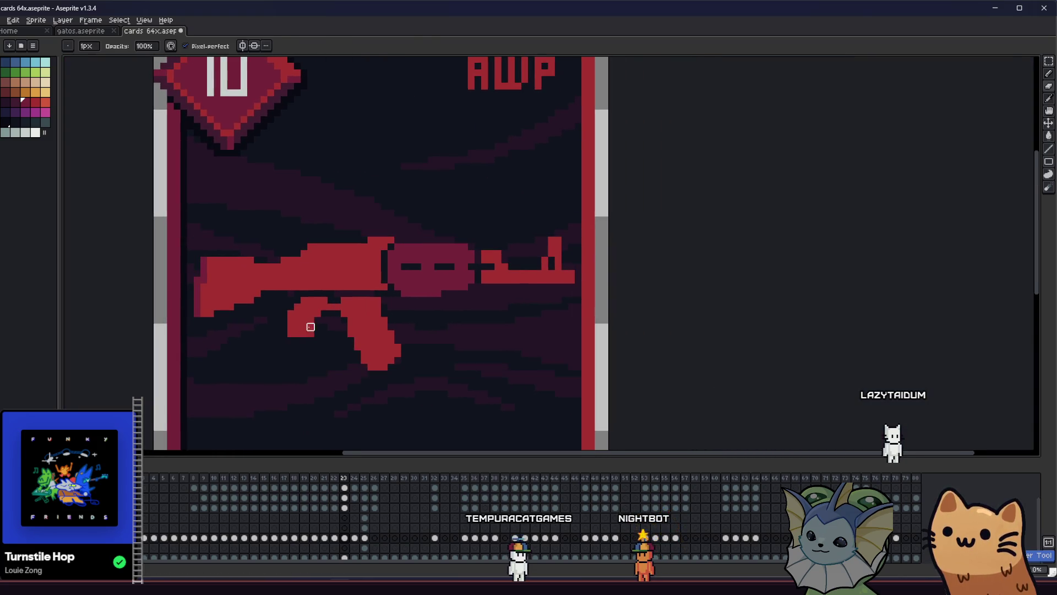
scroll(311, 327, "up", 2)
scroll(292, 330, "down", 1)
key("ctrl+s")
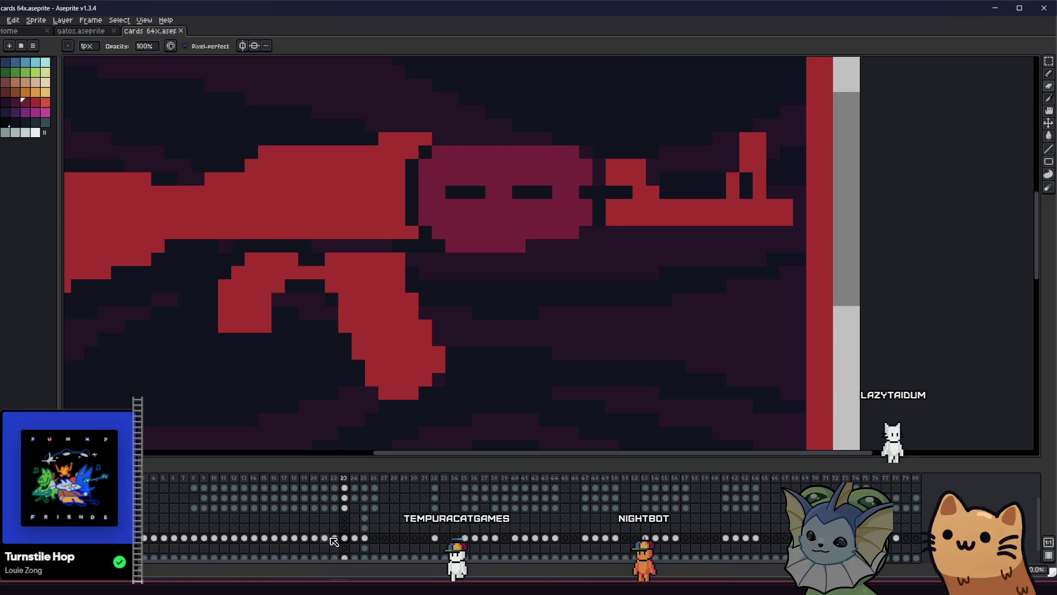
Compare frame 22's rifle, then return to frame 23 with the AK47
left_click(333, 539)
scroll(267, 321, "down", 2)
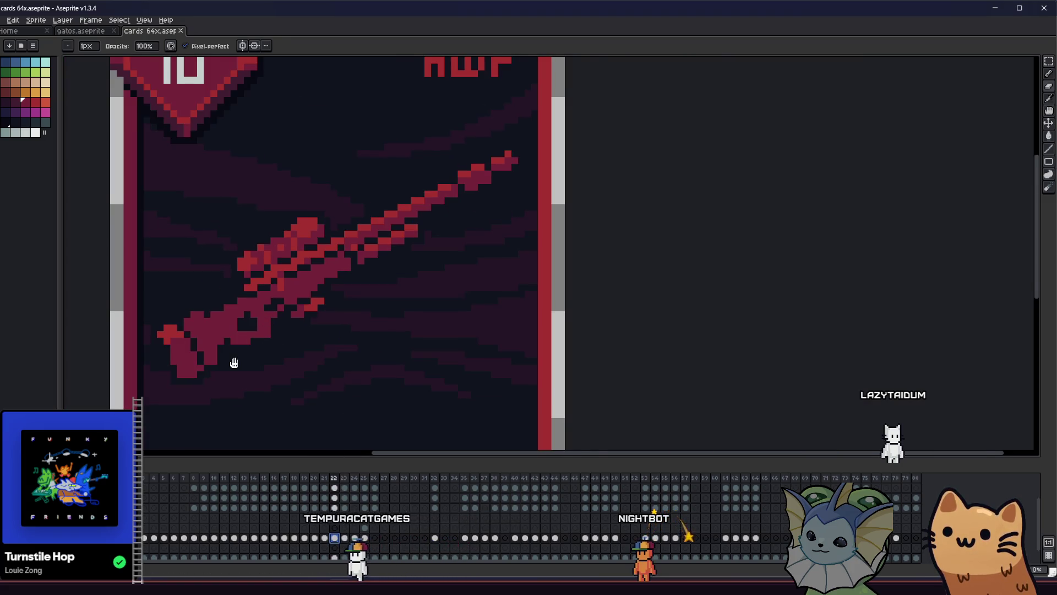
left_click_drag(234, 363, 271, 354)
left_click(344, 539)
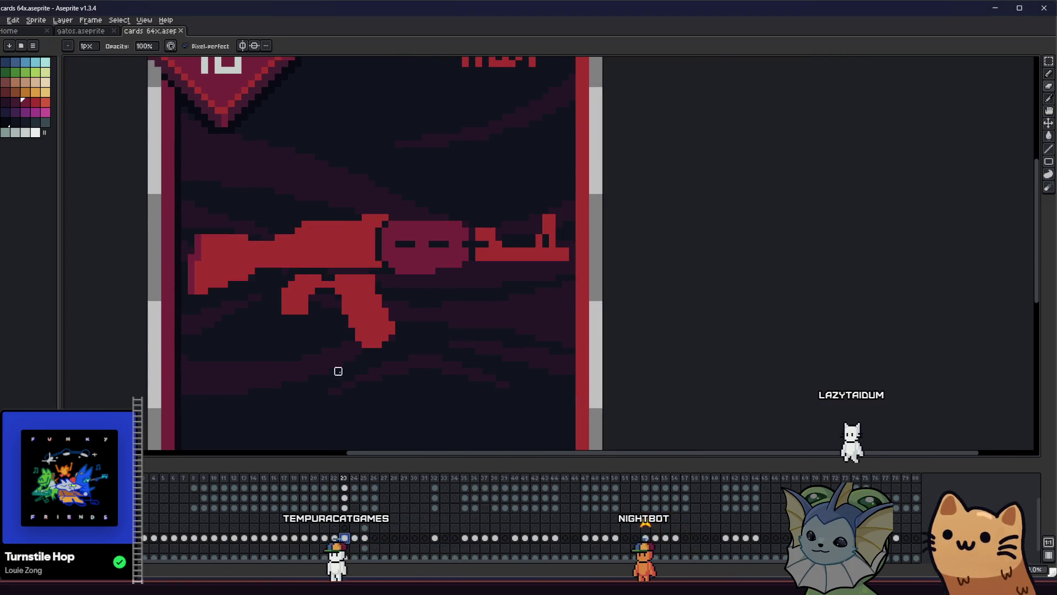
scroll(338, 371, "down", 1)
scroll(369, 316, "up", 4)
left_click_drag(372, 303, 350, 319)
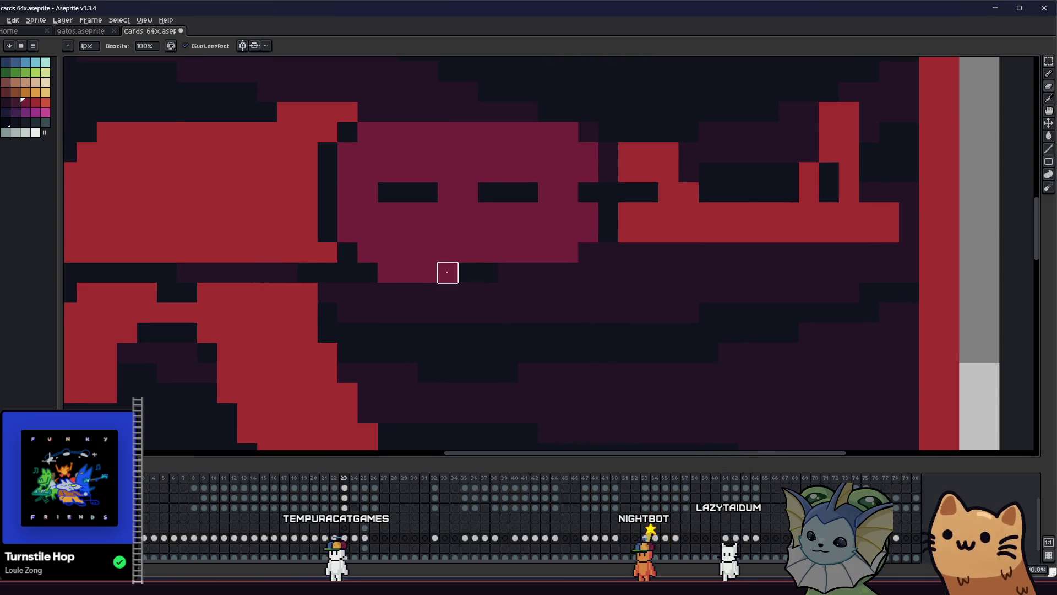
Paint a dark pixel beside the gun maroon
left_click(352, 249)
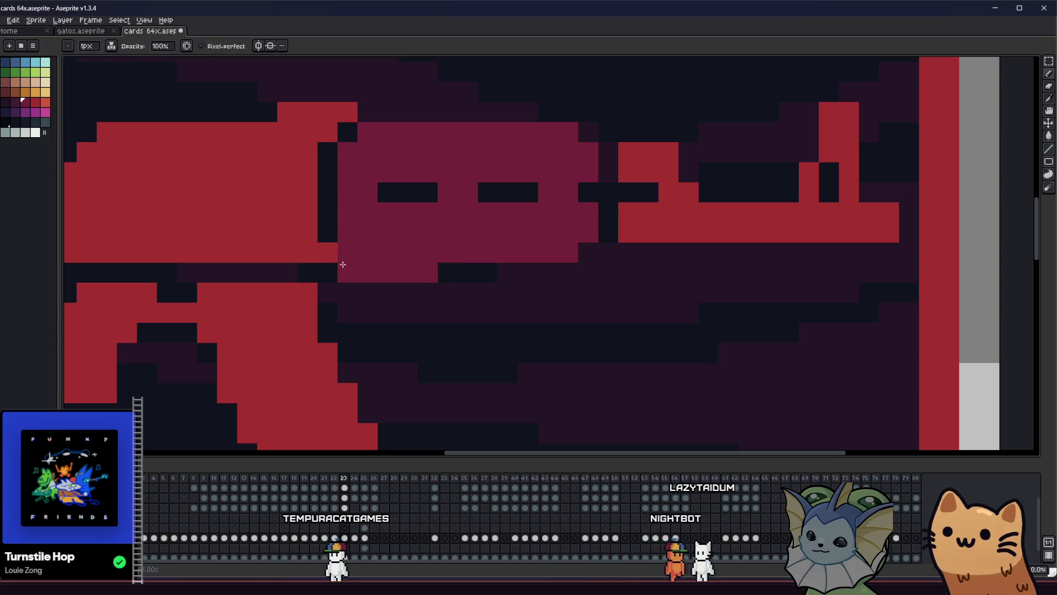
scroll(420, 359, "down", 4)
mouse_move(459, 356)
left_mouse_down()
mouse_move(224, 372)
mouse_move(199, 356)
mouse_move(369, 327)
left_mouse_up()
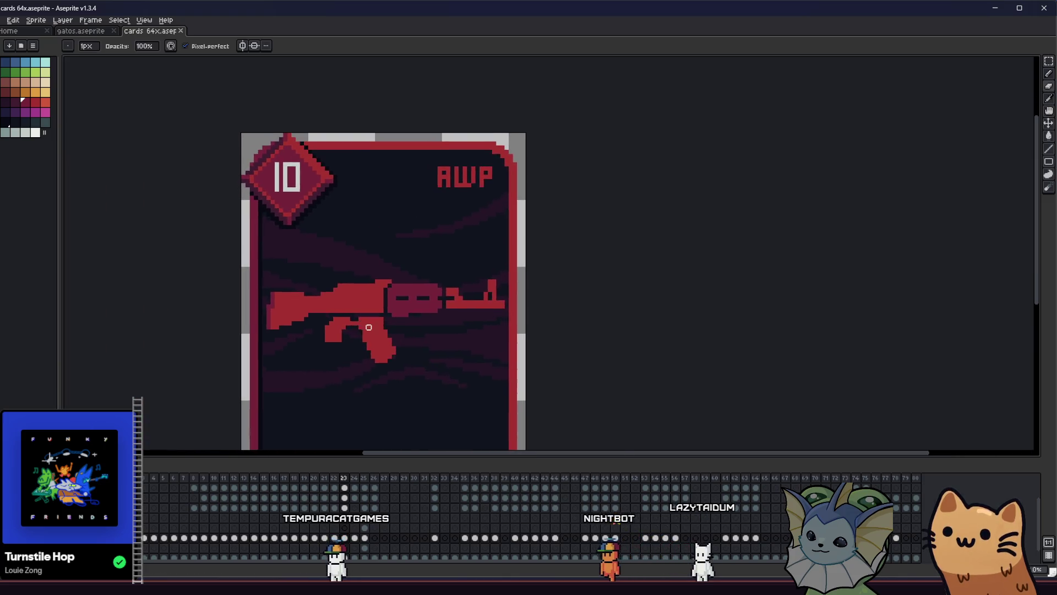
scroll(369, 327, "up", 1)
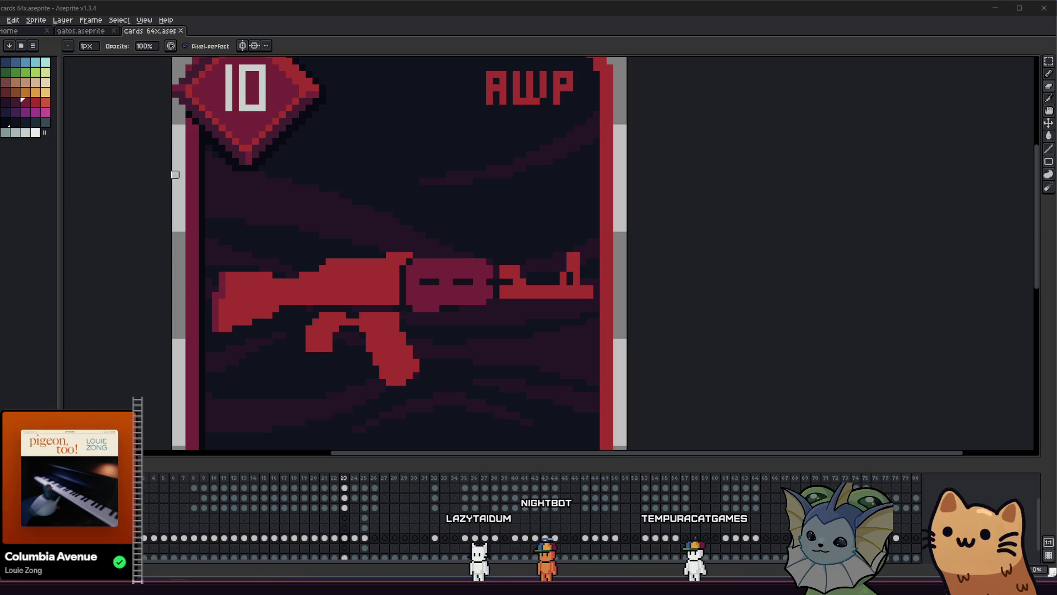
scroll(363, 275, "up", 4)
Add red pixels along the gun's top and widen the red receiver block
key("i")
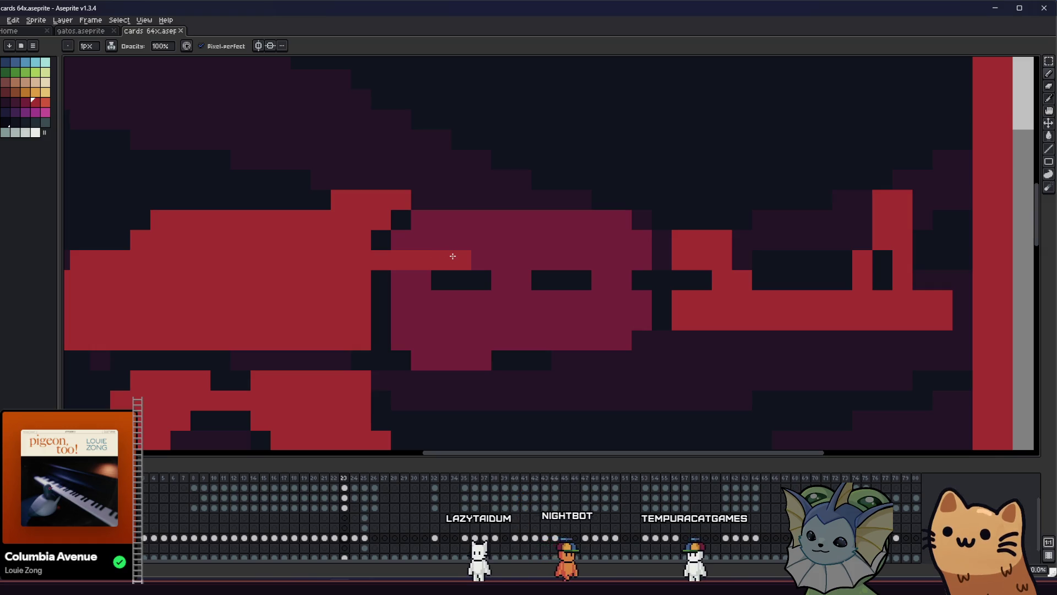
mouse_move(463, 242)
left_mouse_down()
mouse_move(405, 219)
mouse_move(410, 245)
left_mouse_up()
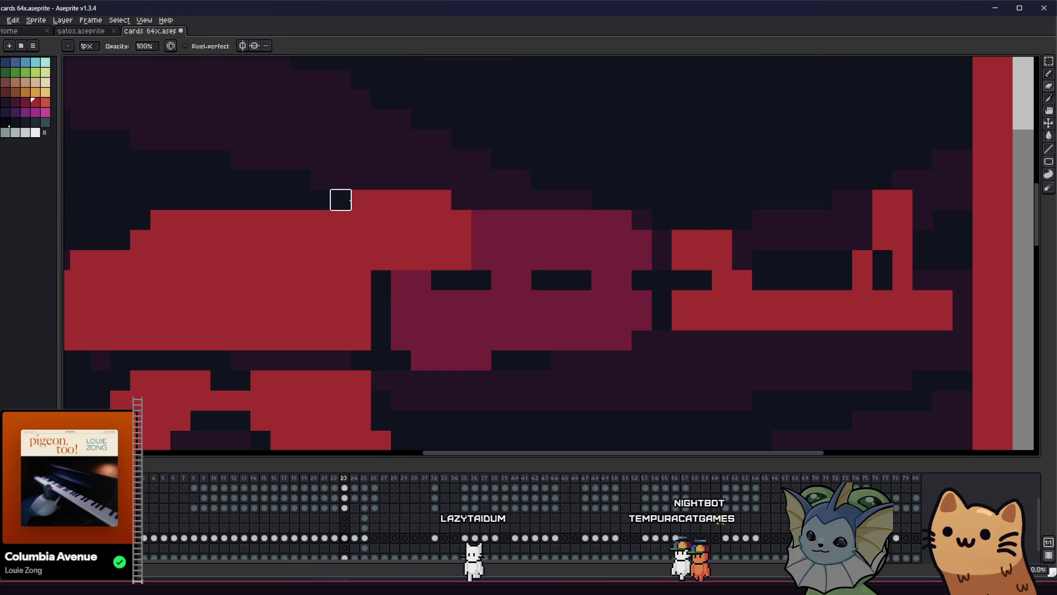
scroll(370, 267, "down", 1)
scroll(370, 265, "up", 1)
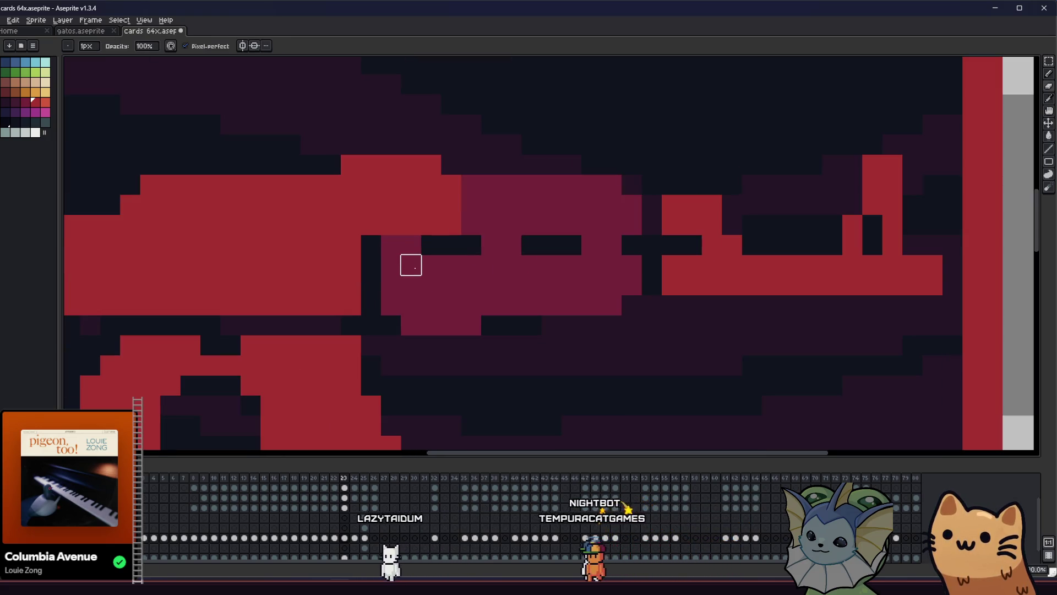
scroll(429, 275, "down", 3)
left_click_drag(448, 288, 310, 308)
scroll(310, 309, "down", 2)
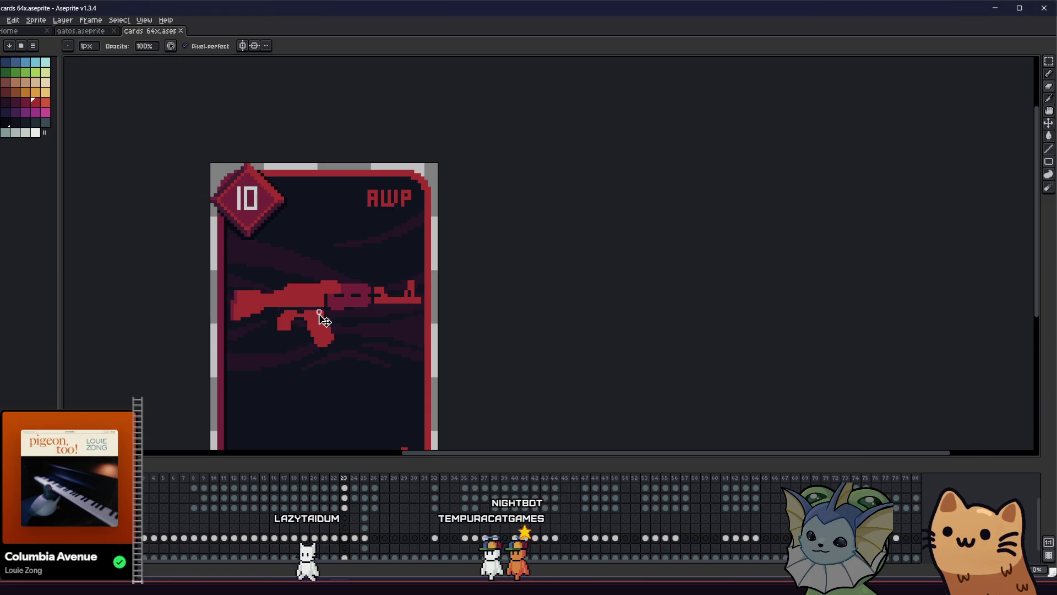
scroll(323, 316, "up", 5)
left_click_drag(359, 234, 357, 285)
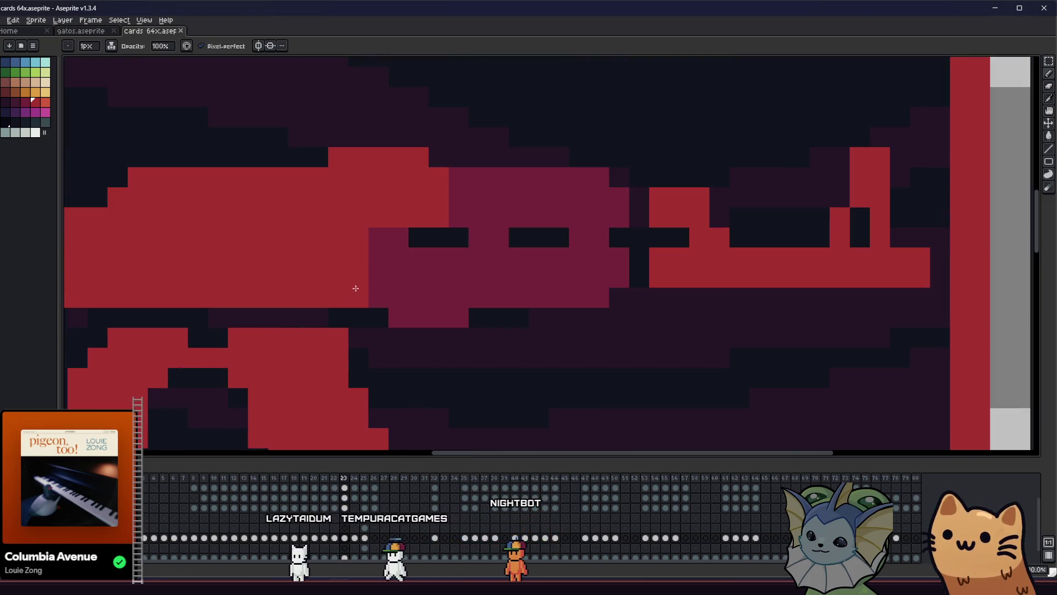
left_click_drag(636, 218, 634, 194)
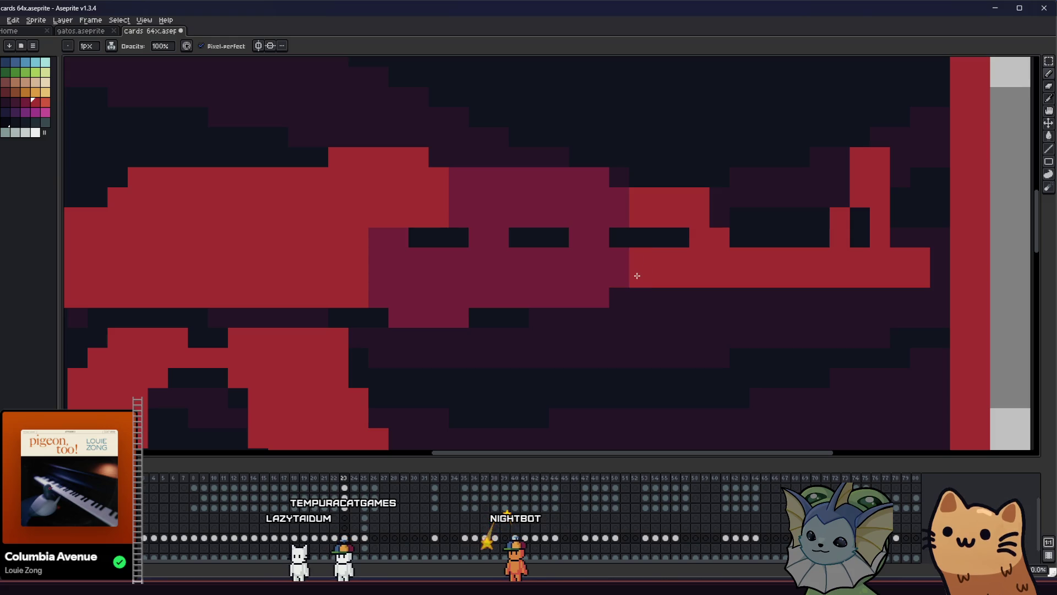
Save the edited card file
key("ctrl+s")
key("v")
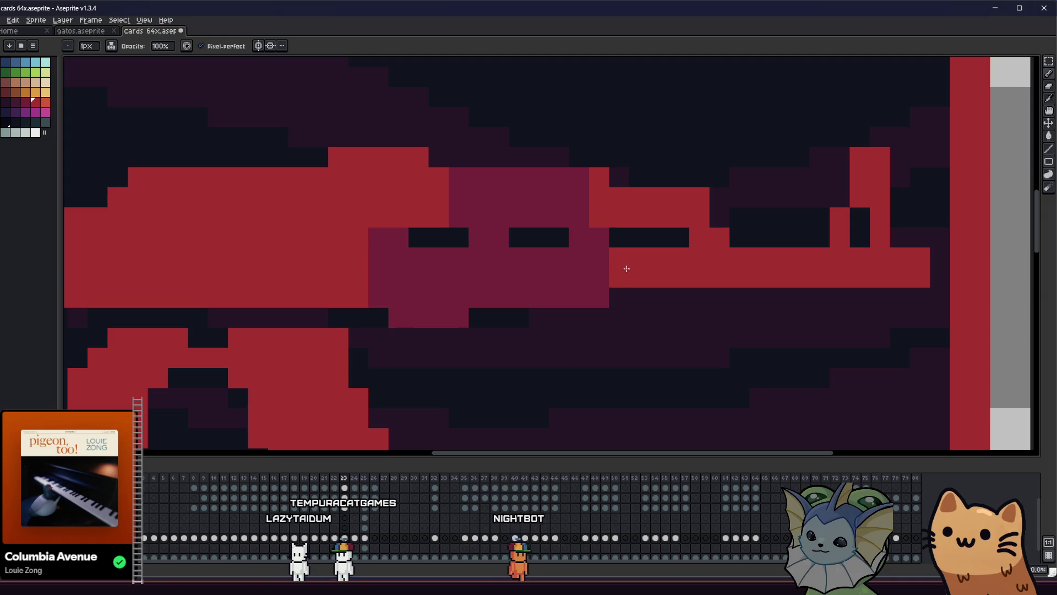
key("ctrl+s")
scroll(602, 298, "down", 4)
mouse_move(536, 319)
left_mouse_down()
mouse_move(435, 320)
mouse_move(733, 321)
mouse_move(415, 309)
left_mouse_up()
scroll(531, 315, "down", 2)
scroll(415, 308, "up", 2)
left_click_drag(477, 299, 566, 320)
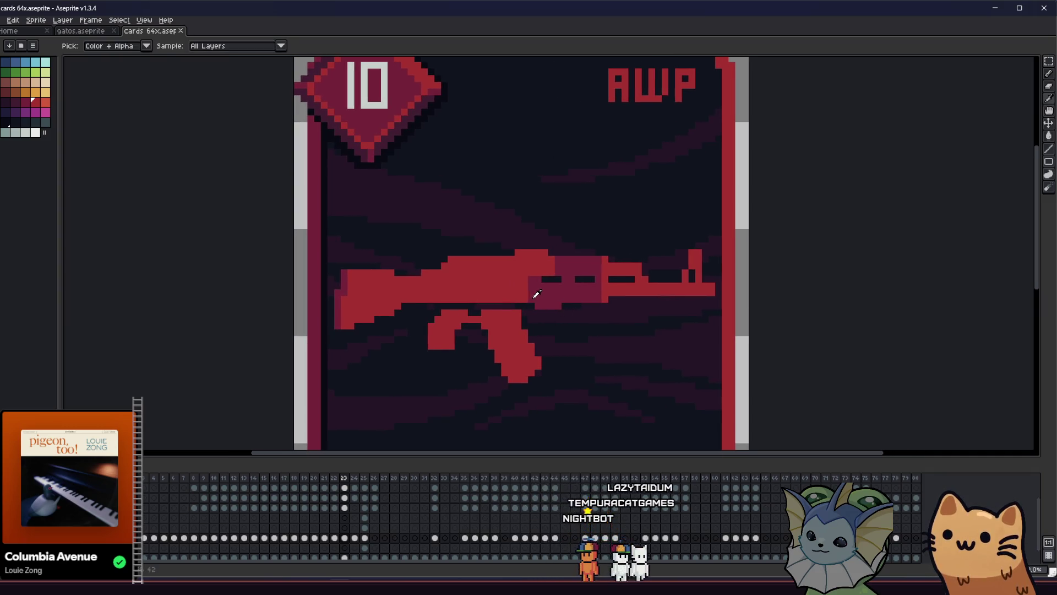
Fill the notch on the AK47's top edge near the stock with one red pixel
scroll(539, 347, "up", 3)
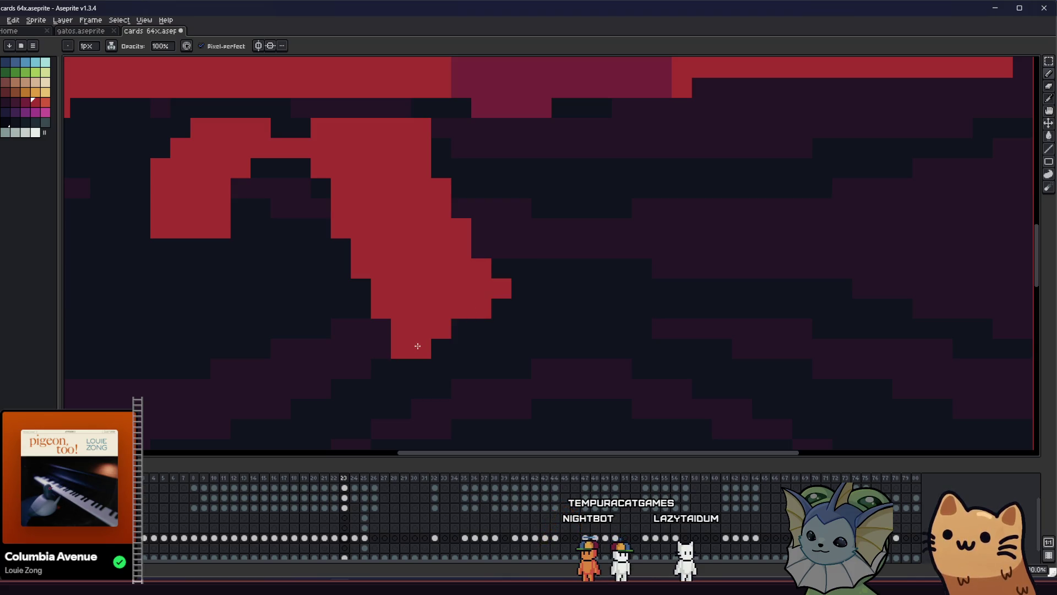
scroll(436, 344, "down", 4)
mouse_move(346, 361)
left_mouse_down()
mouse_move(283, 366)
mouse_move(273, 354)
mouse_move(160, 349)
left_mouse_up()
scroll(148, 350, "down", 4)
scroll(143, 350, "up", 4)
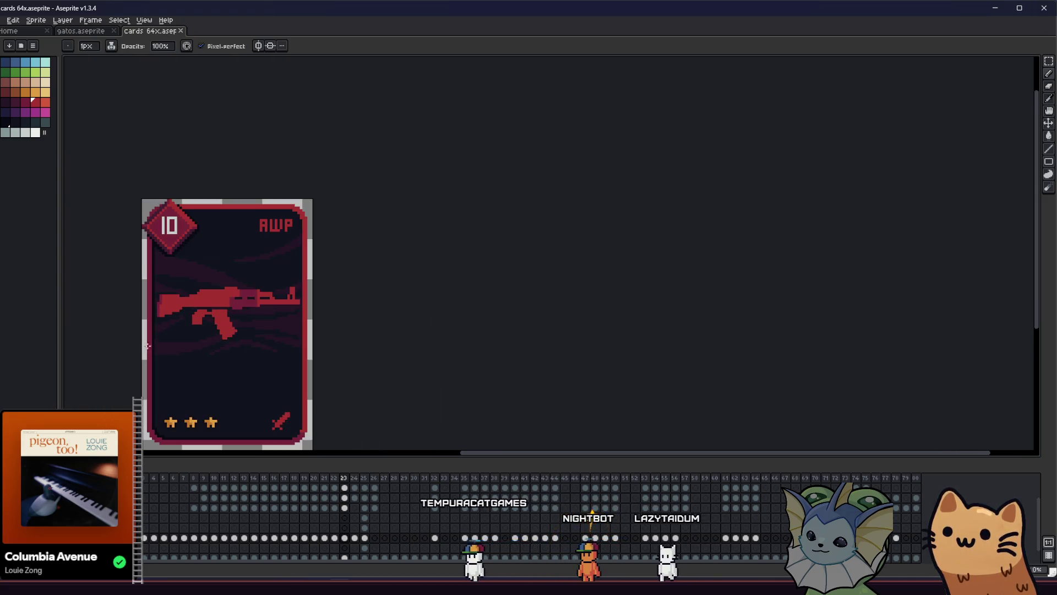
left_click_drag(200, 313, 348, 307)
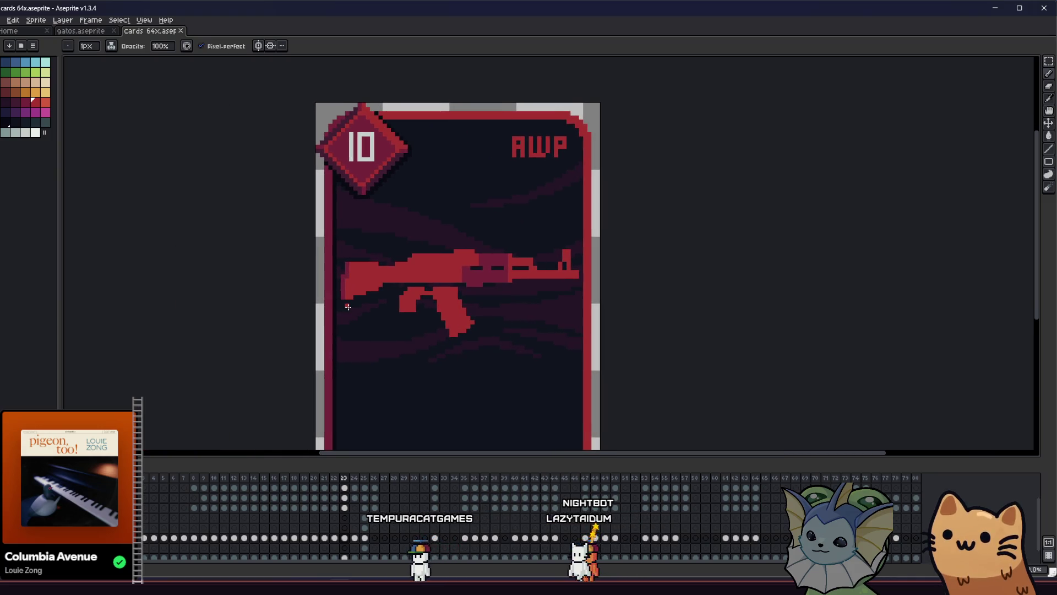
scroll(358, 288, "up", 4)
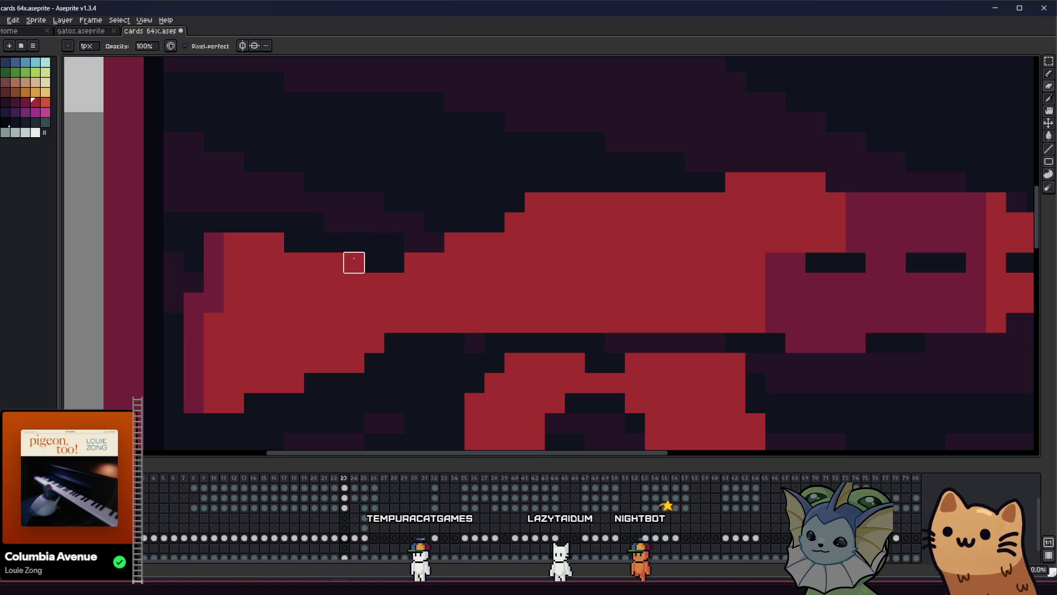
scroll(354, 263, "down", 3)
scroll(292, 260, "up", 2)
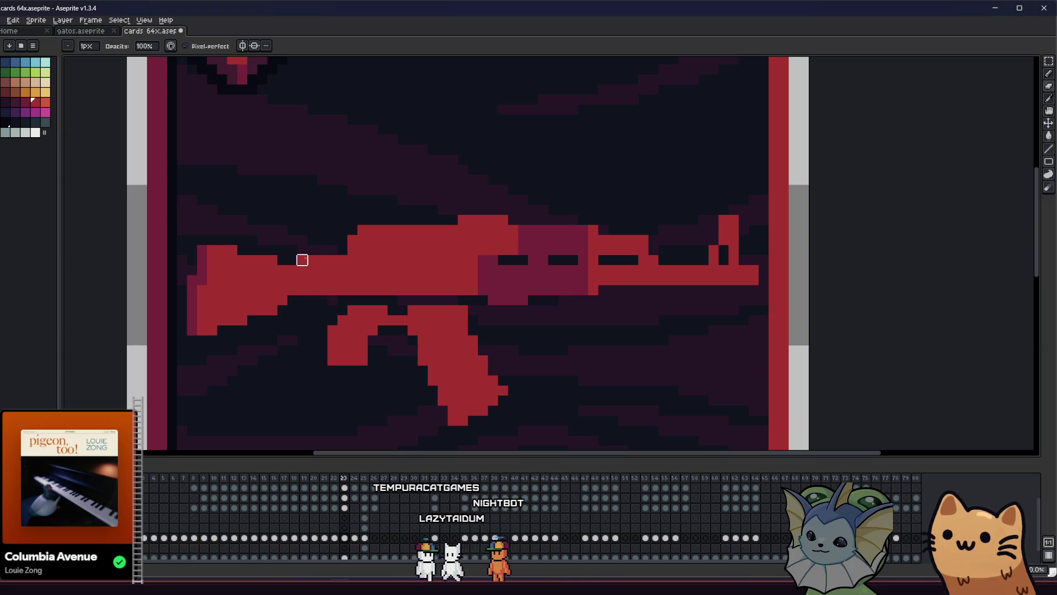
scroll(309, 259, "down", 2)
scroll(239, 312, "down", 1)
left_click_drag(238, 312, 207, 326)
scroll(208, 327, "down", 1)
scroll(206, 335, "down", 1)
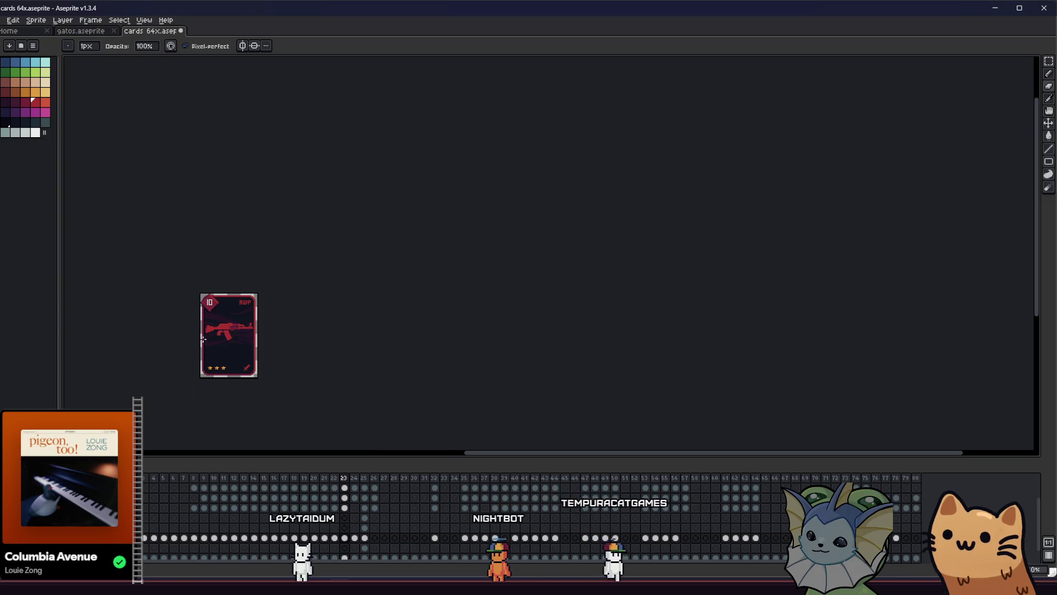
scroll(220, 342, "up", 6)
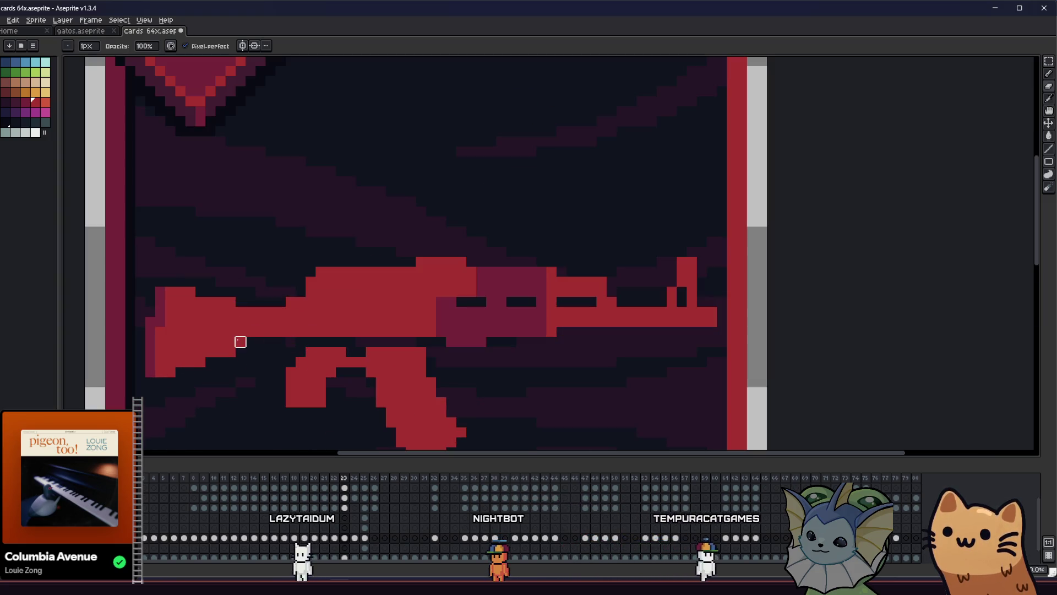
scroll(242, 313, "up", 1)
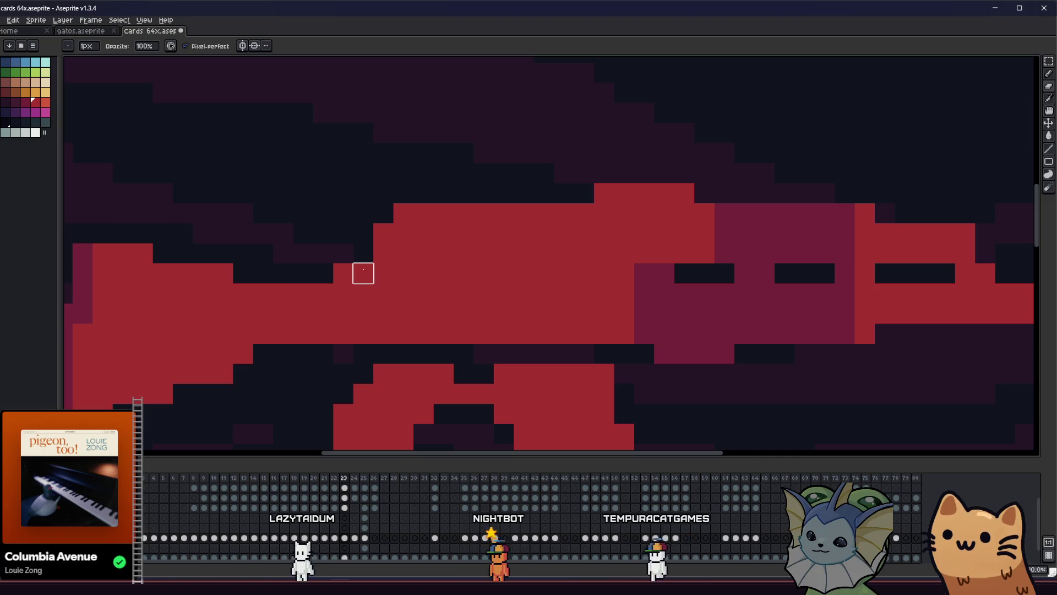
left_click(362, 260)
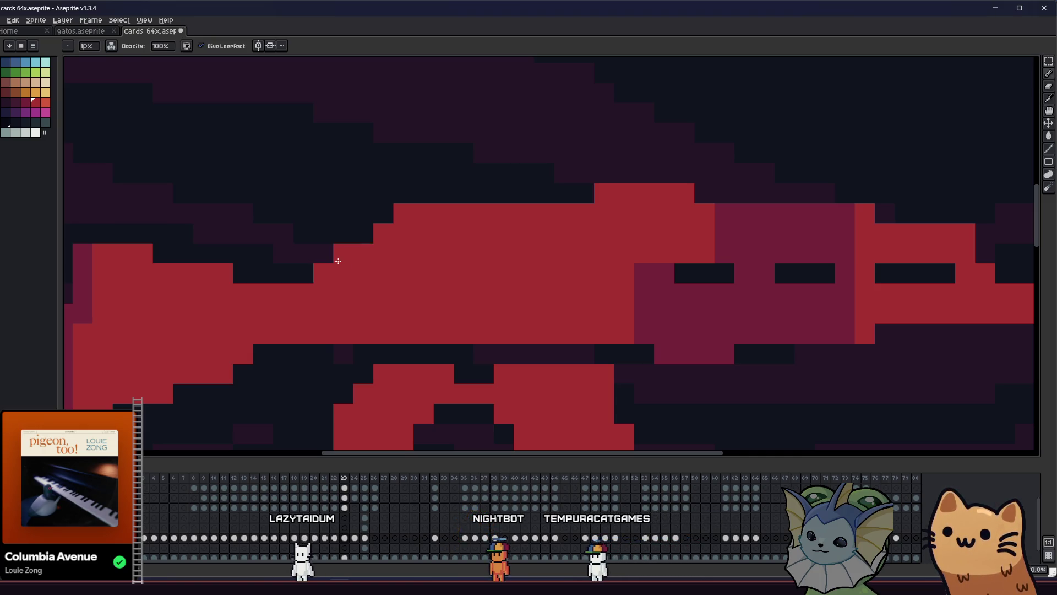
scroll(185, 268, "down", 1)
key("i")
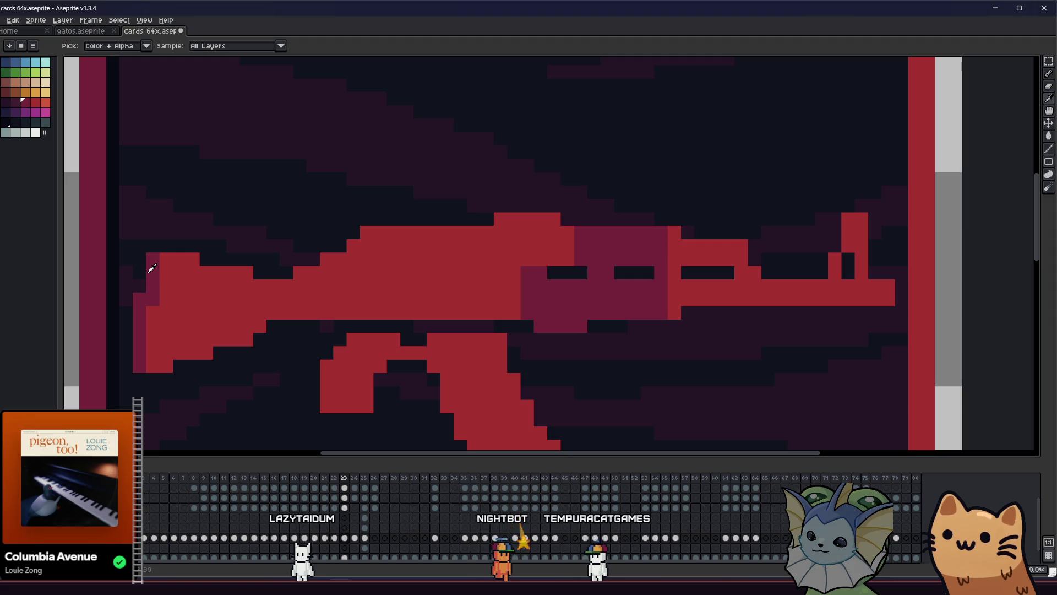
key("b")
left_click_drag(342, 262, 340, 311)
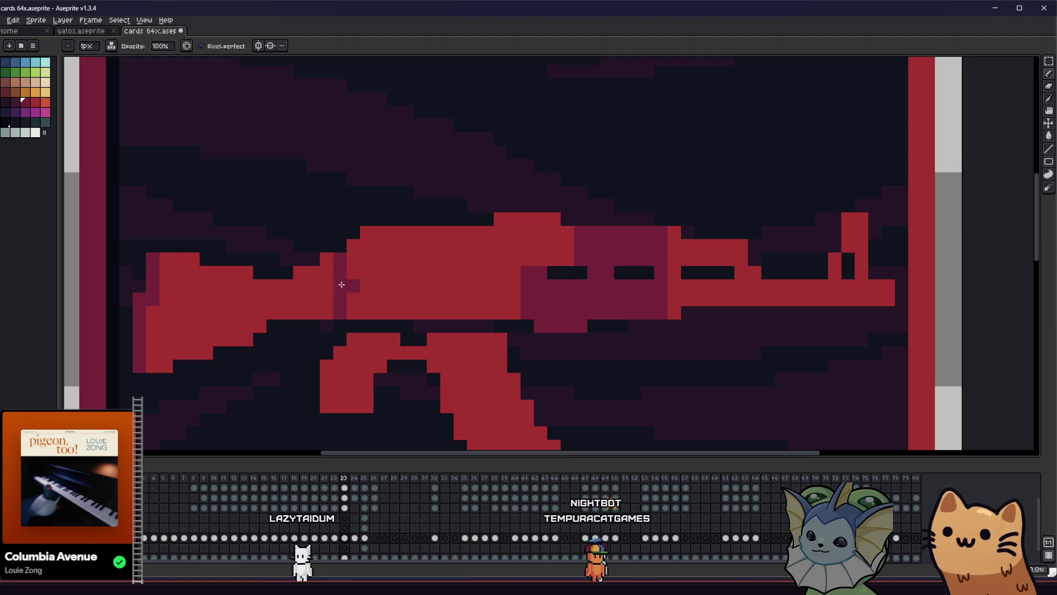
key("g")
left_click(295, 293)
key("b")
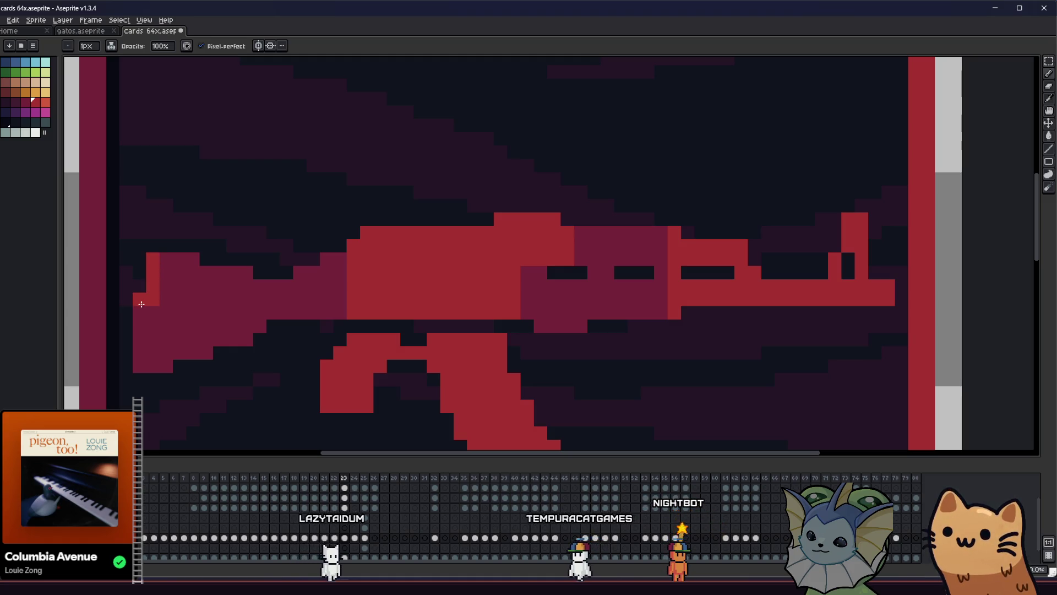
scroll(143, 358, "down", 2)
scroll(178, 351, "down", 2)
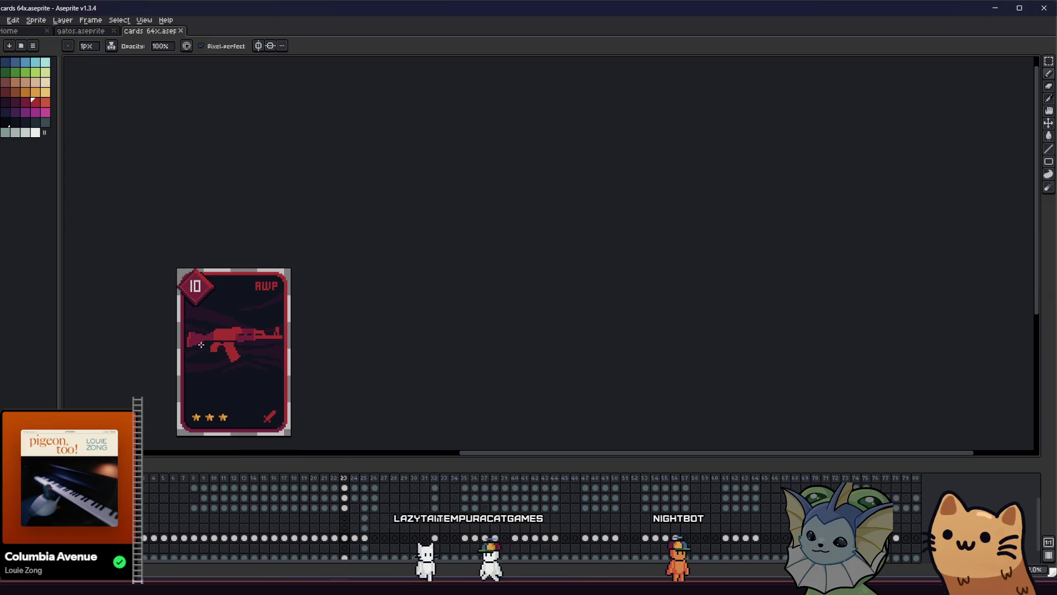
scroll(317, 265, "up", 6)
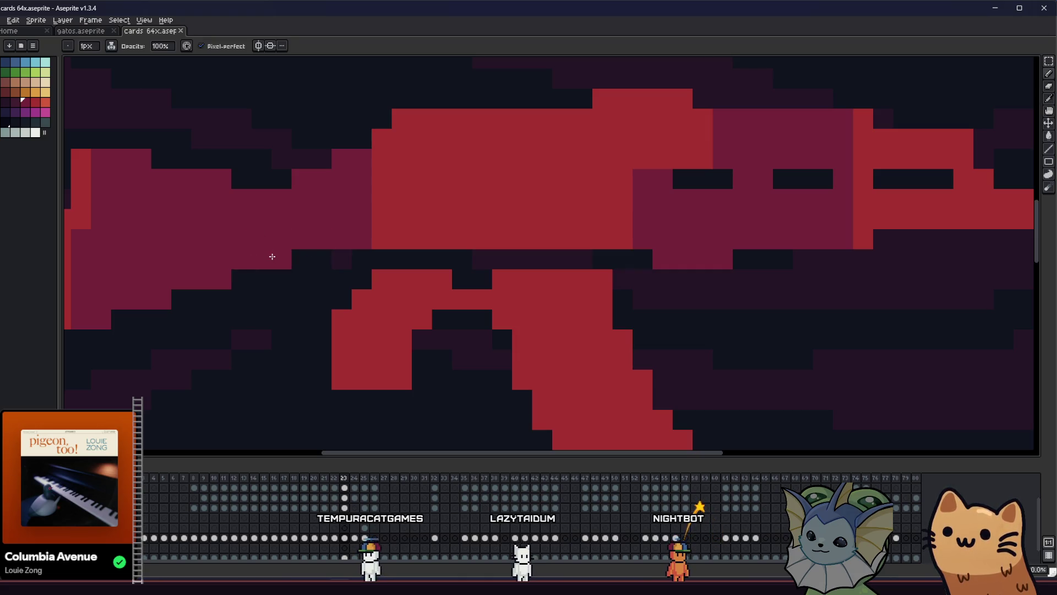
scroll(272, 257, "down", 2)
scroll(243, 320, "down", 3)
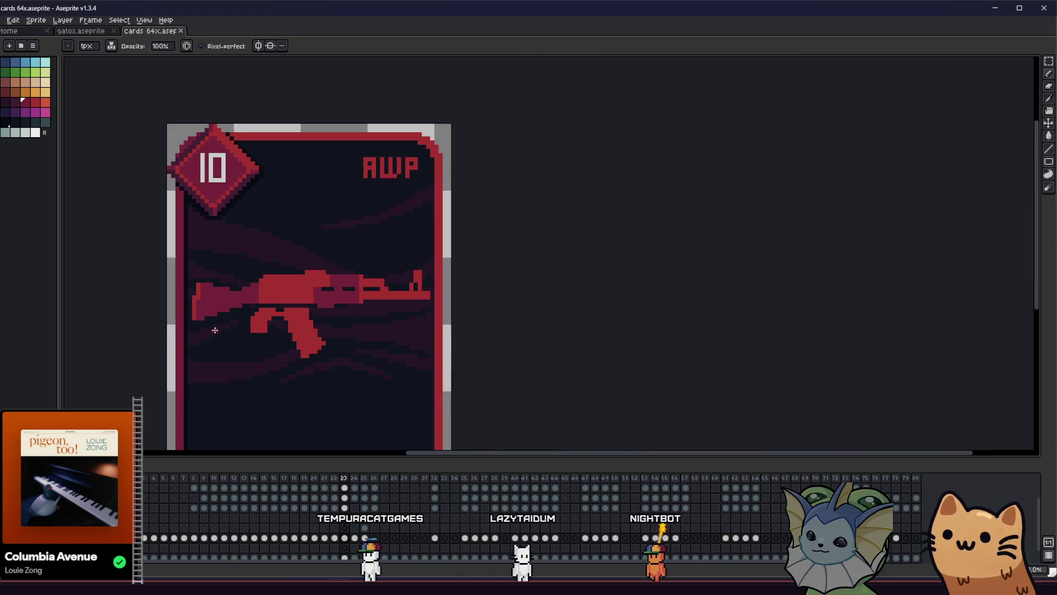
scroll(216, 332, "up", 4)
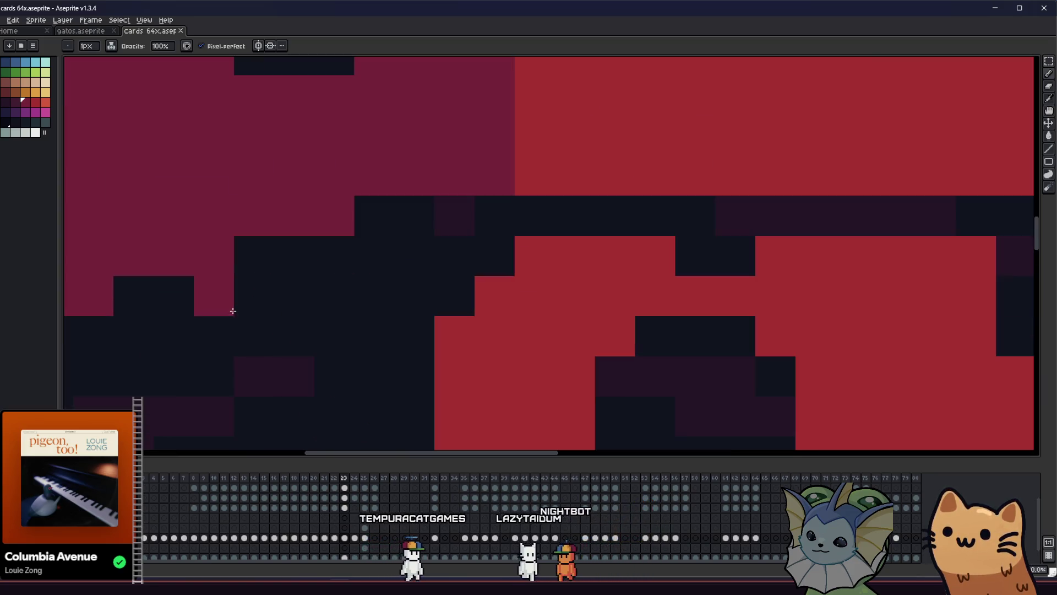
key("b")
scroll(305, 236, "down", 1)
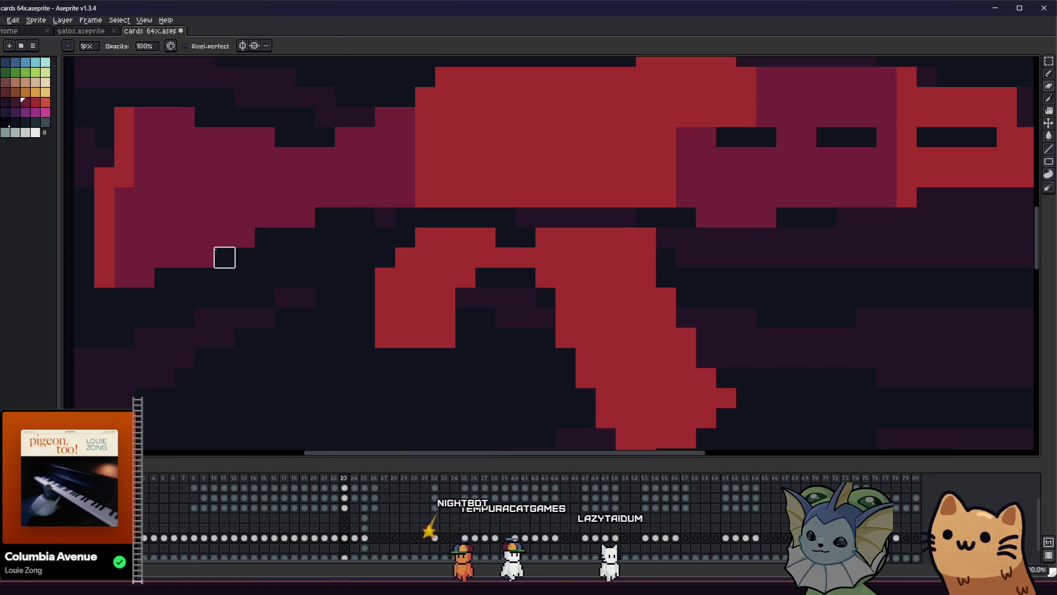
scroll(154, 308, "up", 1)
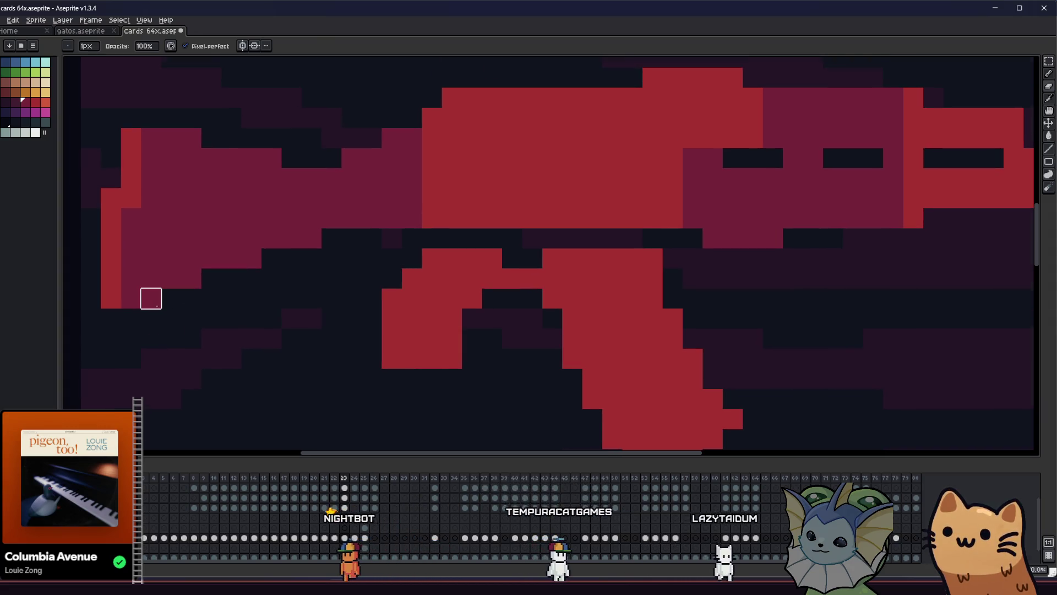
scroll(151, 298, "down", 3)
mouse_move(142, 366)
left_mouse_down()
mouse_move(169, 377)
mouse_move(187, 369)
left_mouse_up()
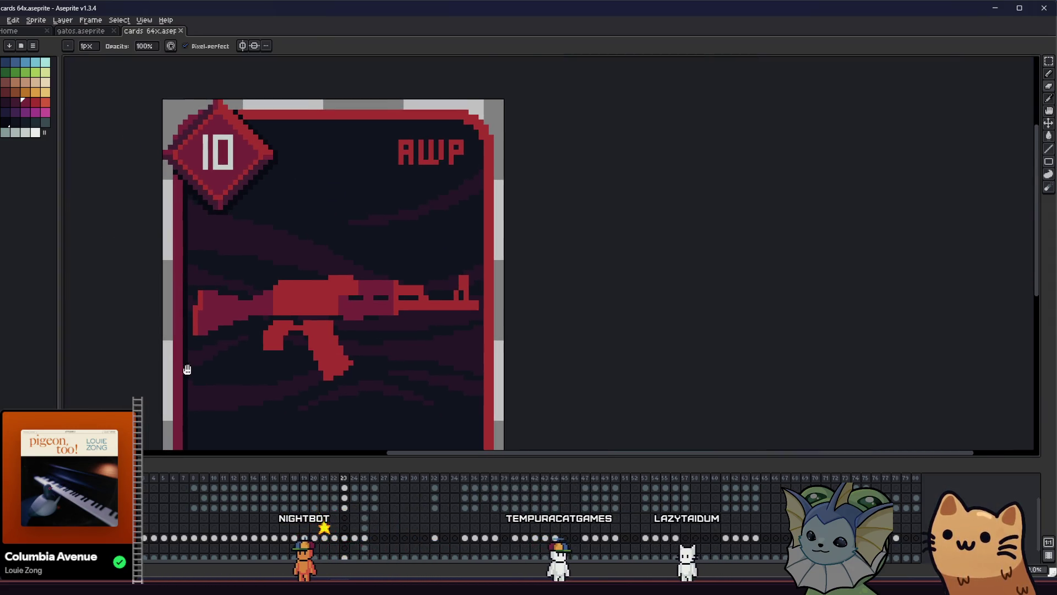
scroll(215, 343, "up", 3)
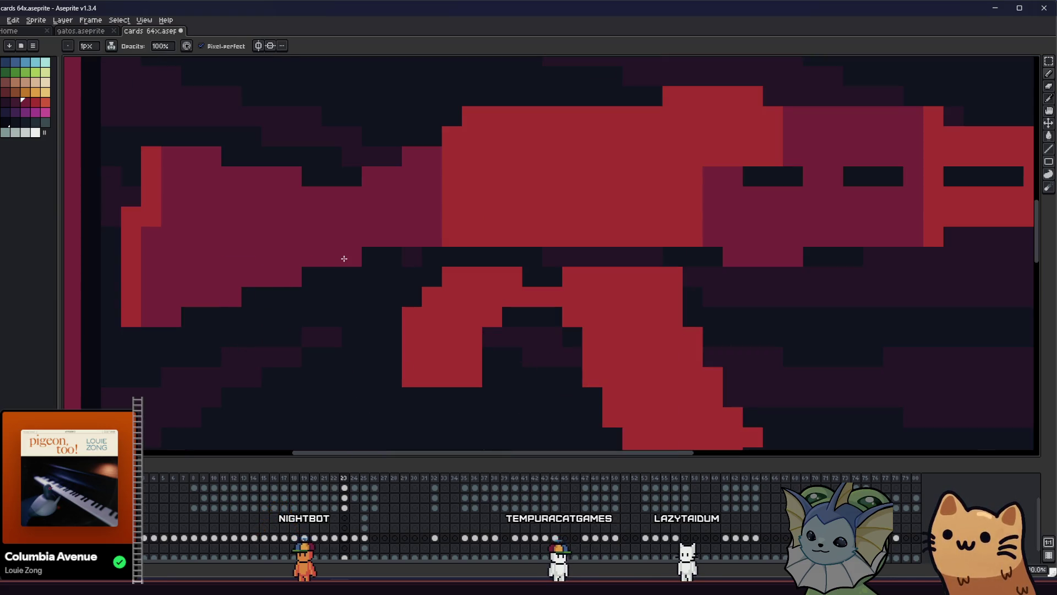
scroll(224, 342, "down", 3)
left_click_drag(224, 342, 138, 335)
scroll(155, 324, "down", 5)
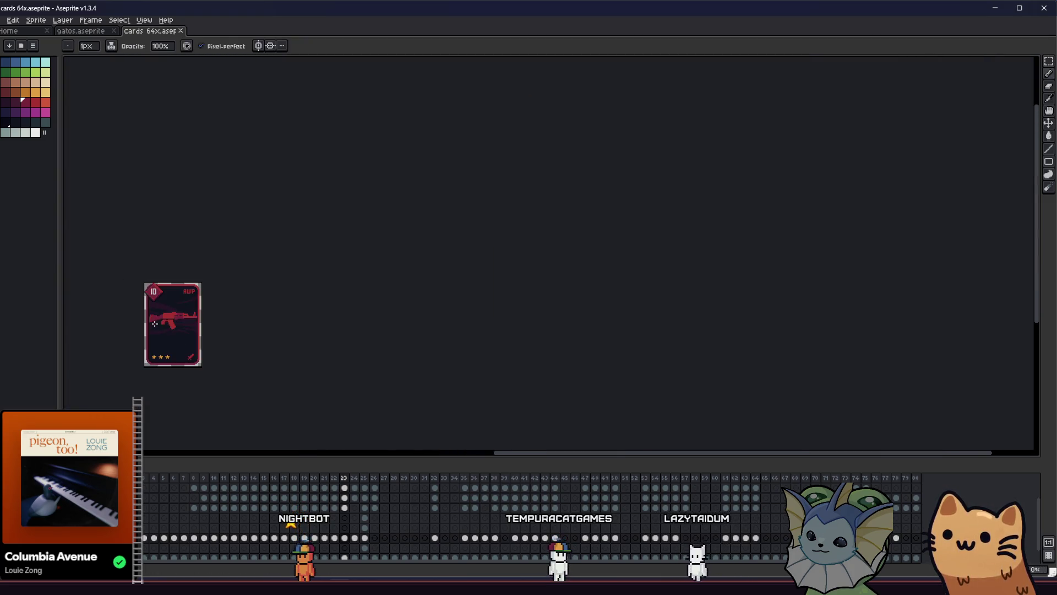
scroll(187, 336, "up", 4)
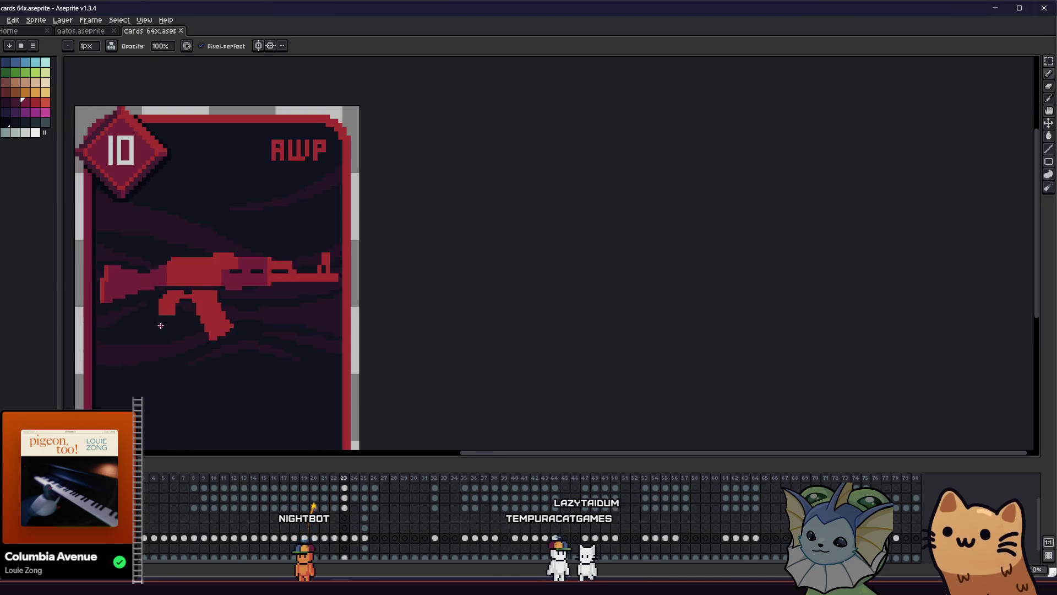
left_click_drag(158, 325, 212, 342)
scroll(213, 342, "up", 4)
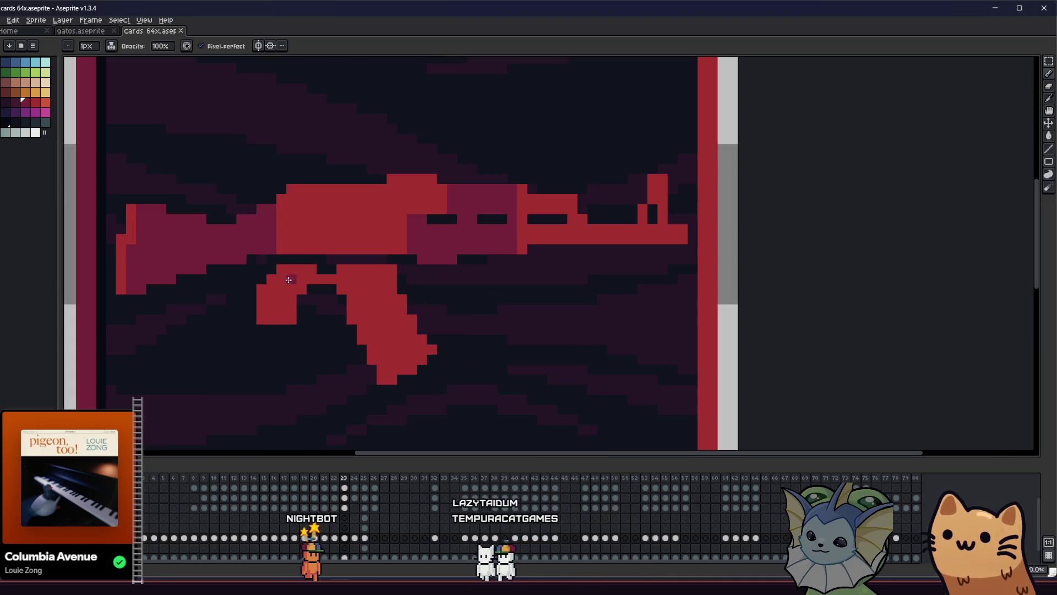
scroll(294, 278, "up", 1)
key("v")
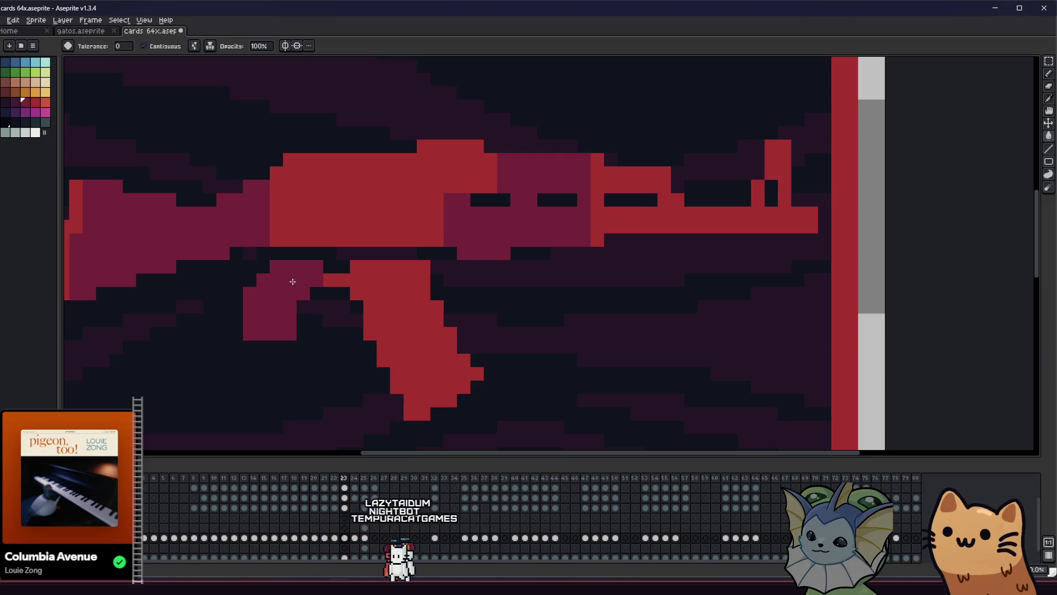
Add darker shading pixels across the rifle's receiver and save the card
scroll(233, 314, "down", 1)
left_click_drag(232, 314, 251, 339)
key("i")
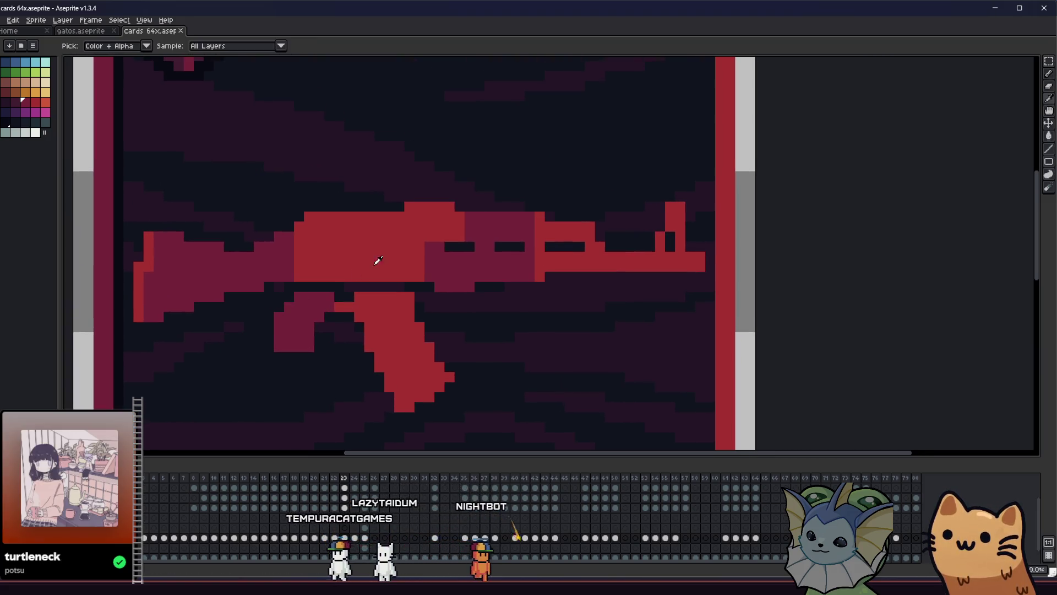
scroll(294, 257, "up", 1)
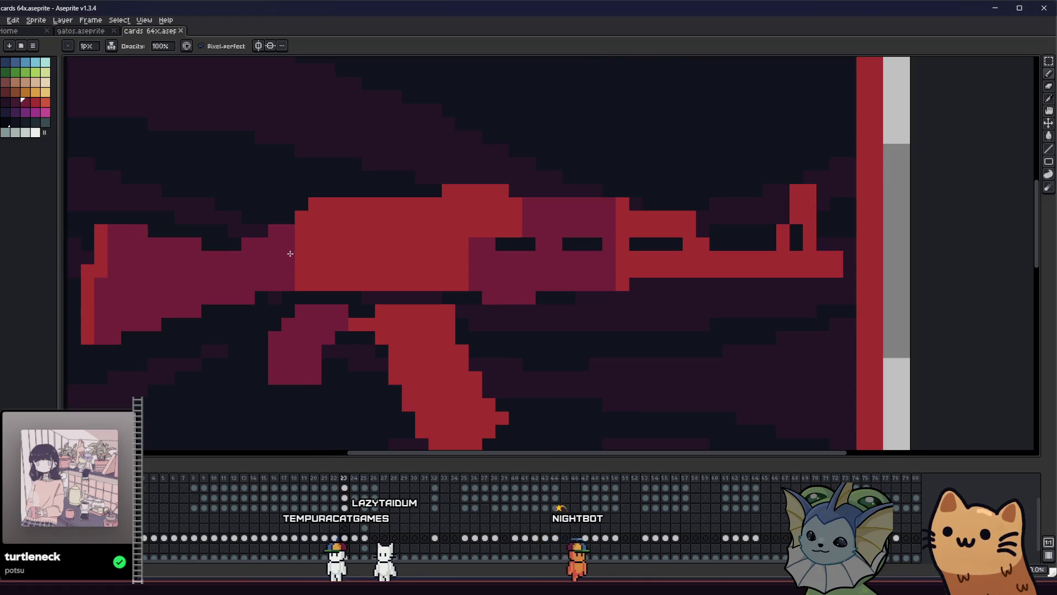
left_click(339, 252)
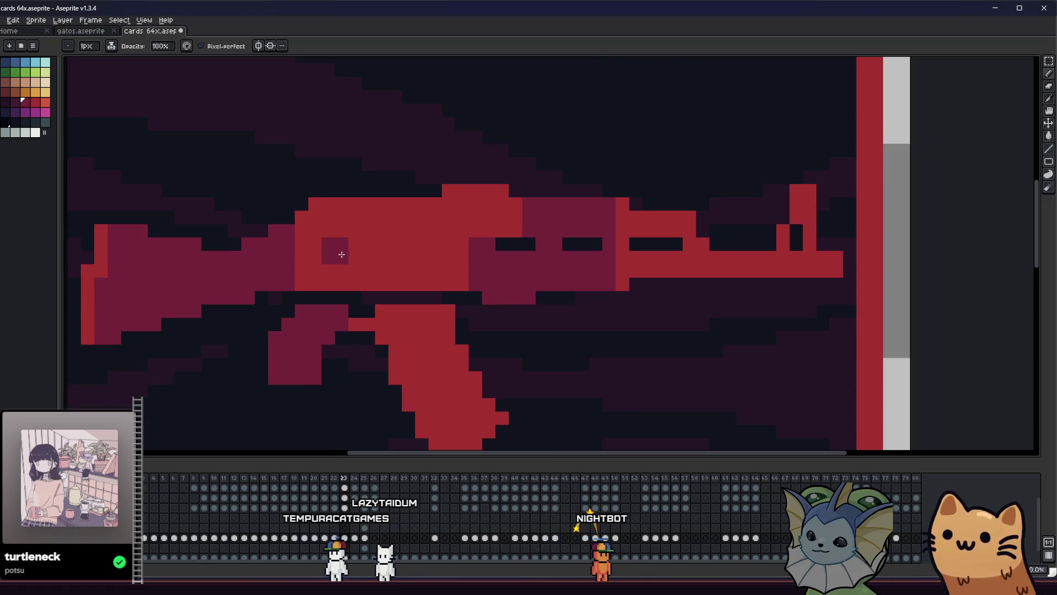
left_click_drag(355, 258, 367, 255)
left_click(361, 266)
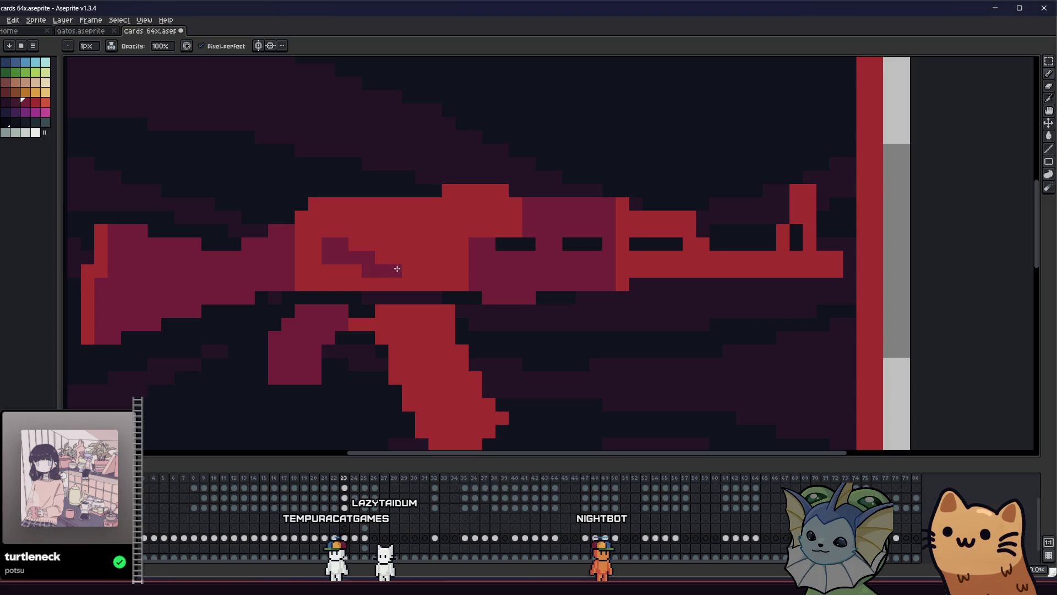
left_click(376, 260)
scroll(377, 258, "down", 3)
mouse_move(316, 307)
left_mouse_down()
mouse_move(229, 325)
mouse_move(203, 345)
mouse_move(334, 348)
left_mouse_up()
key("ctrl+s")
Pan and zoom around the card to inspect the rifle
scroll(335, 349, "up", 5)
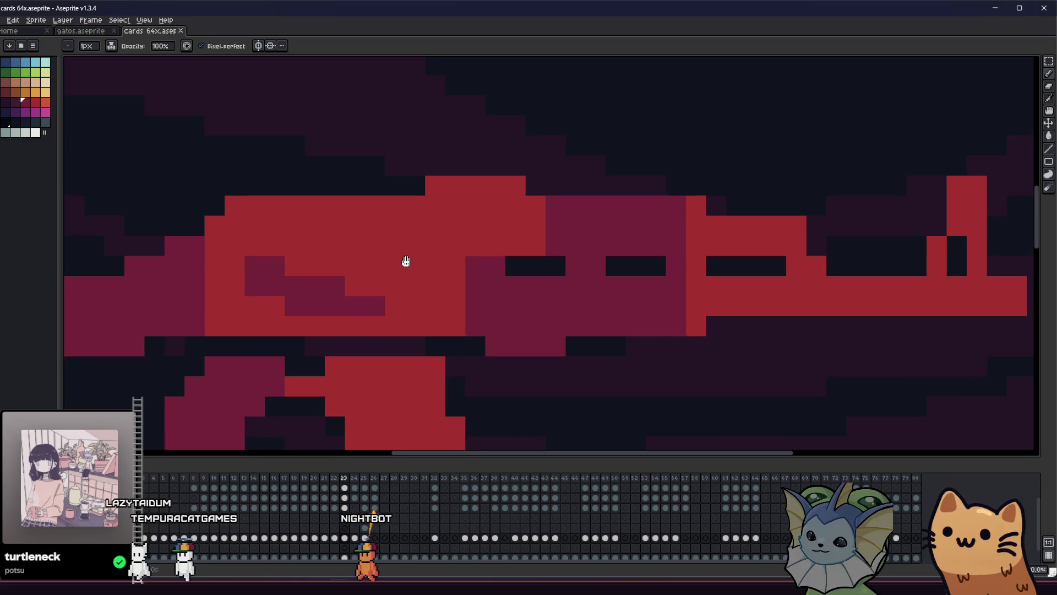
left_click_drag(406, 259, 420, 255)
left_click_drag(491, 261, 416, 262)
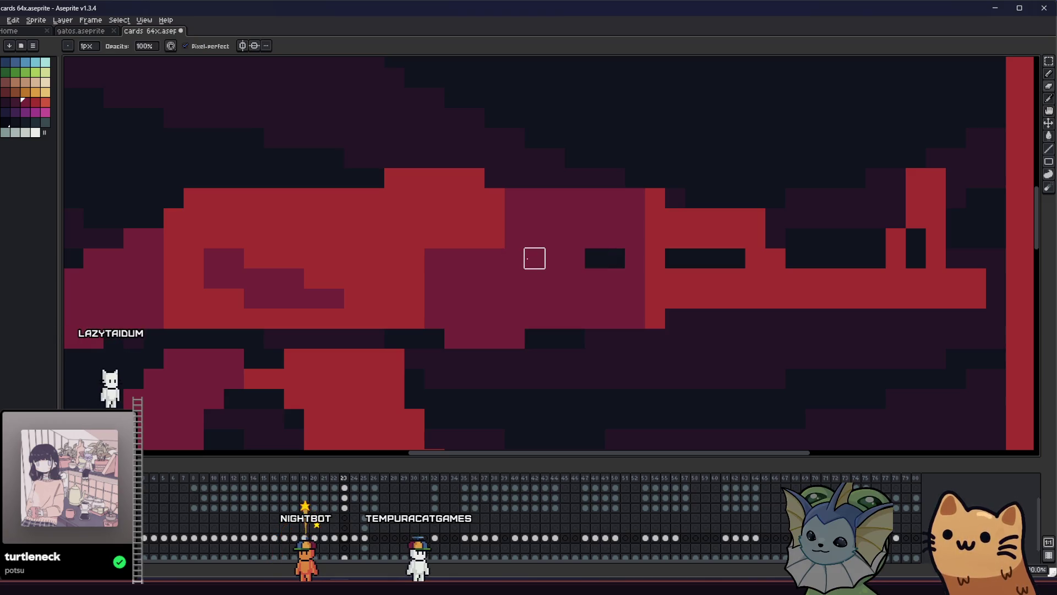
scroll(515, 258, "down", 5)
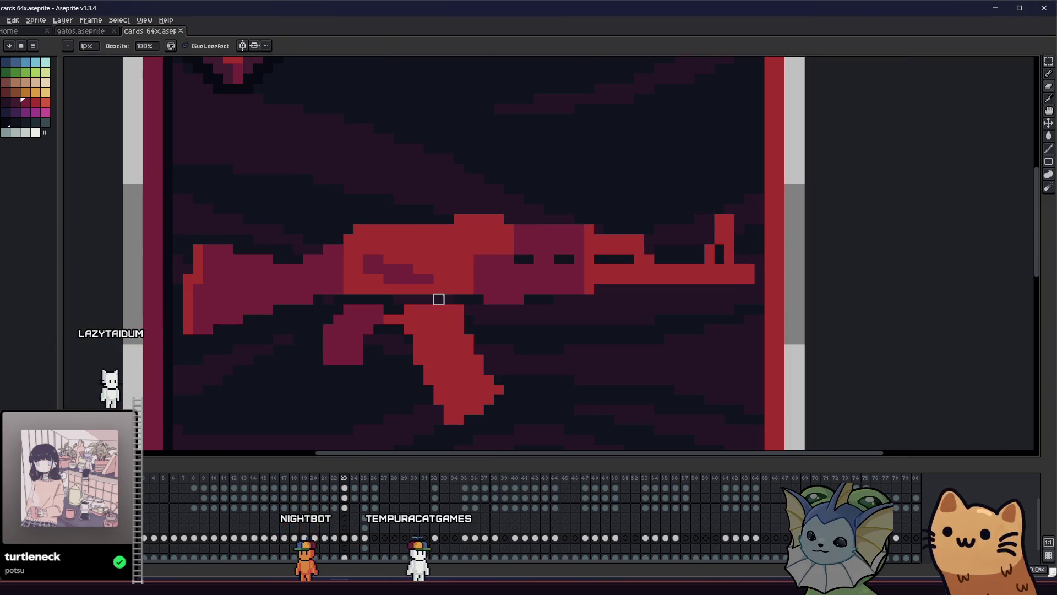
scroll(446, 299, "up", 5)
scroll(205, 328, "down", 4)
scroll(158, 347, "down", 1)
scroll(158, 346, "up", 1)
left_click_drag(158, 346, 136, 325)
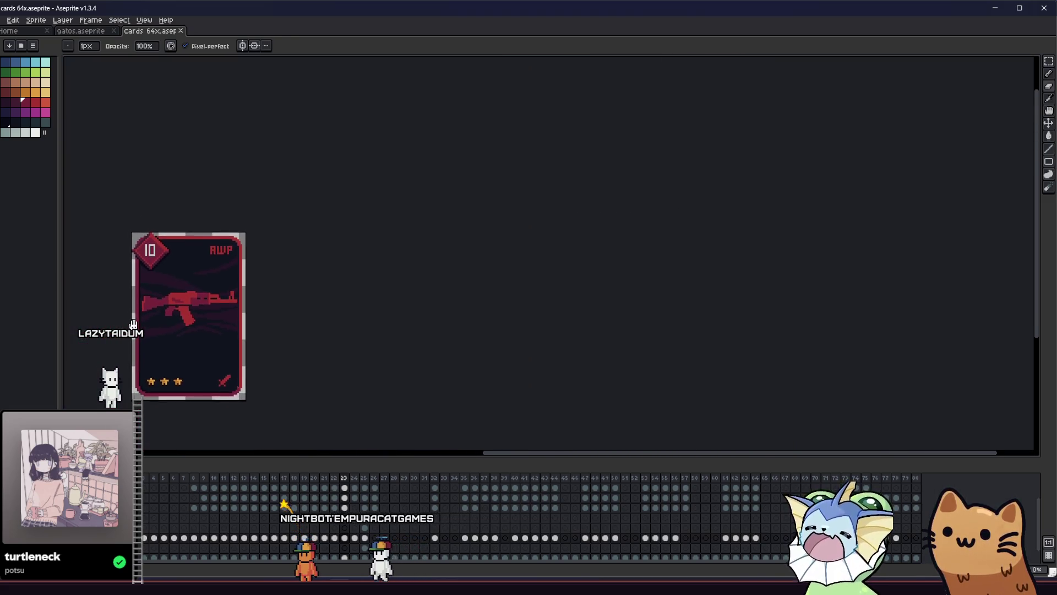
scroll(165, 324, "up", 3)
left_click_drag(207, 349, 257, 358)
scroll(317, 297, "down", 1)
scroll(317, 296, "up", 1)
scroll(314, 298, "up", 1)
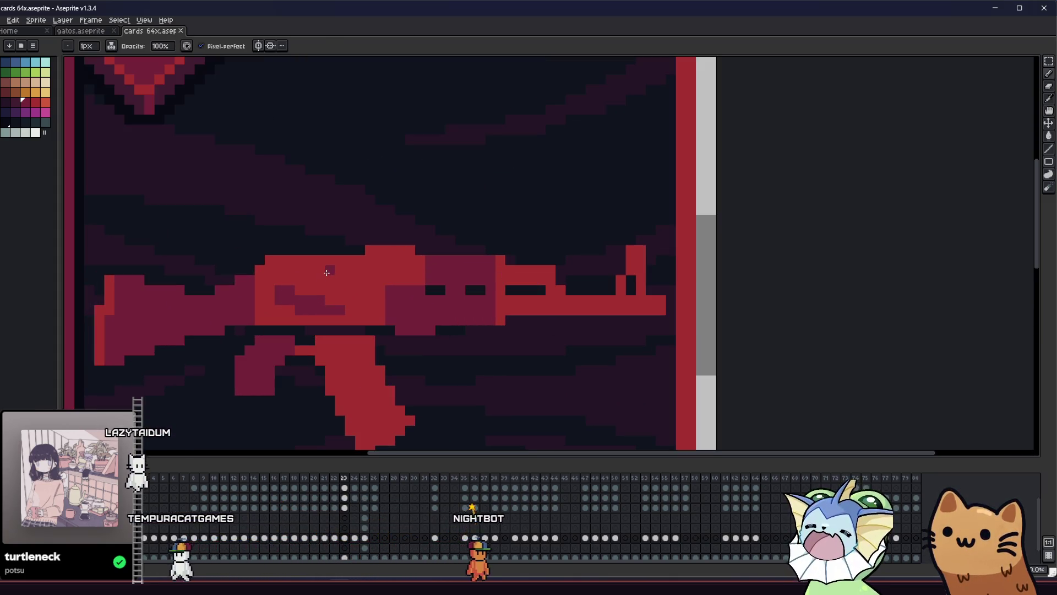
left_click_drag(321, 288, 332, 247)
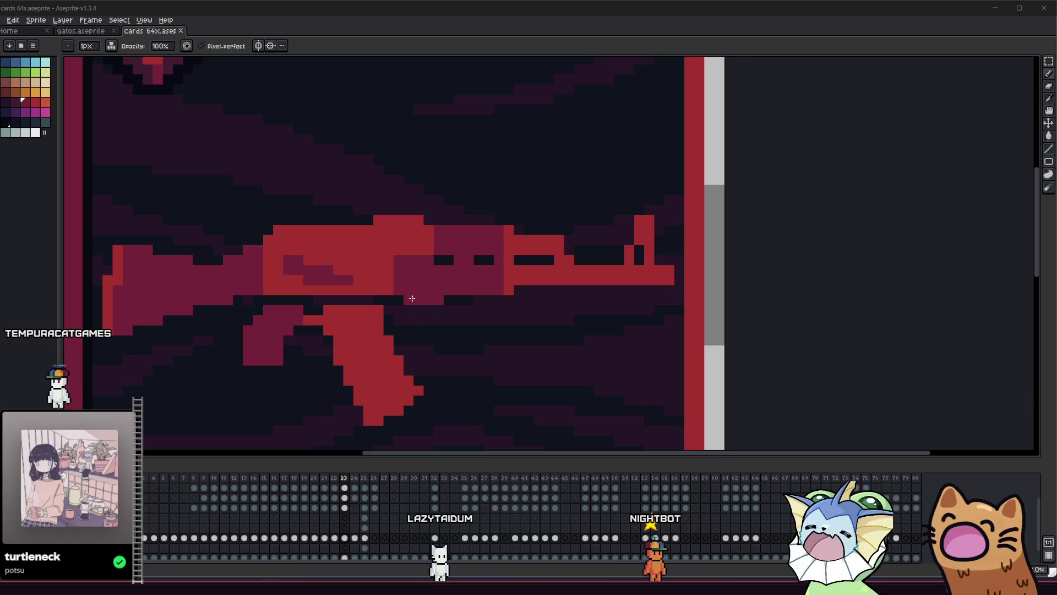
Draw a dark line across the top of the rifle and save the card
scroll(345, 247, "up", 2)
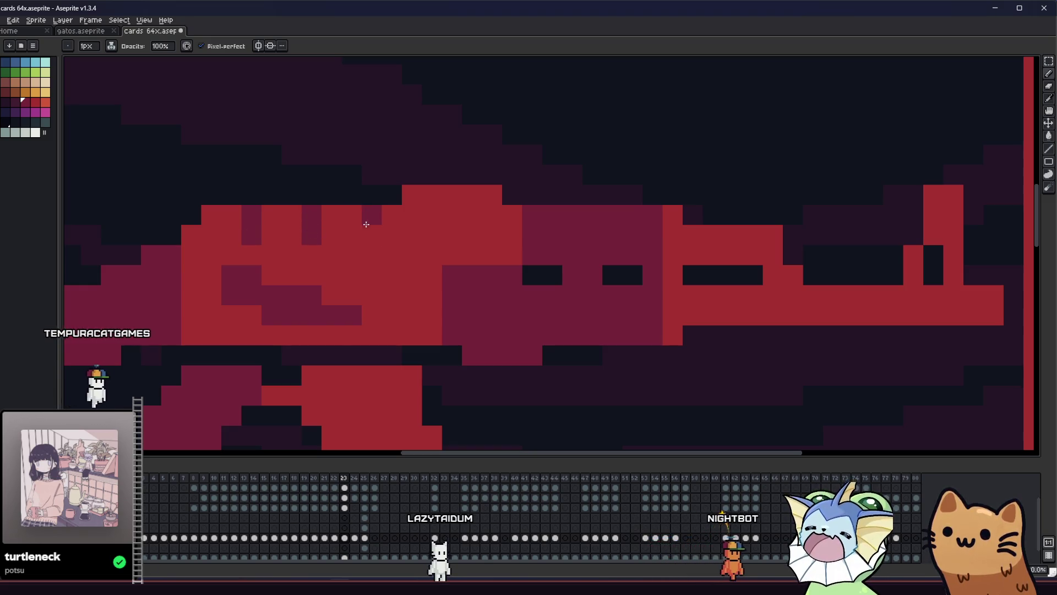
scroll(366, 223, "down", 5)
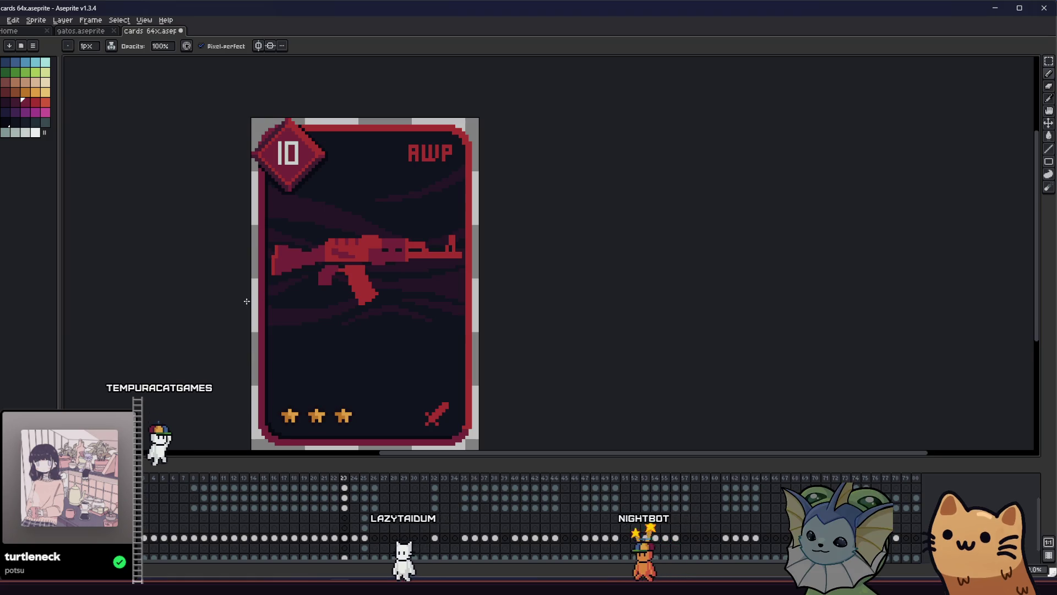
scroll(291, 264, "up", 1)
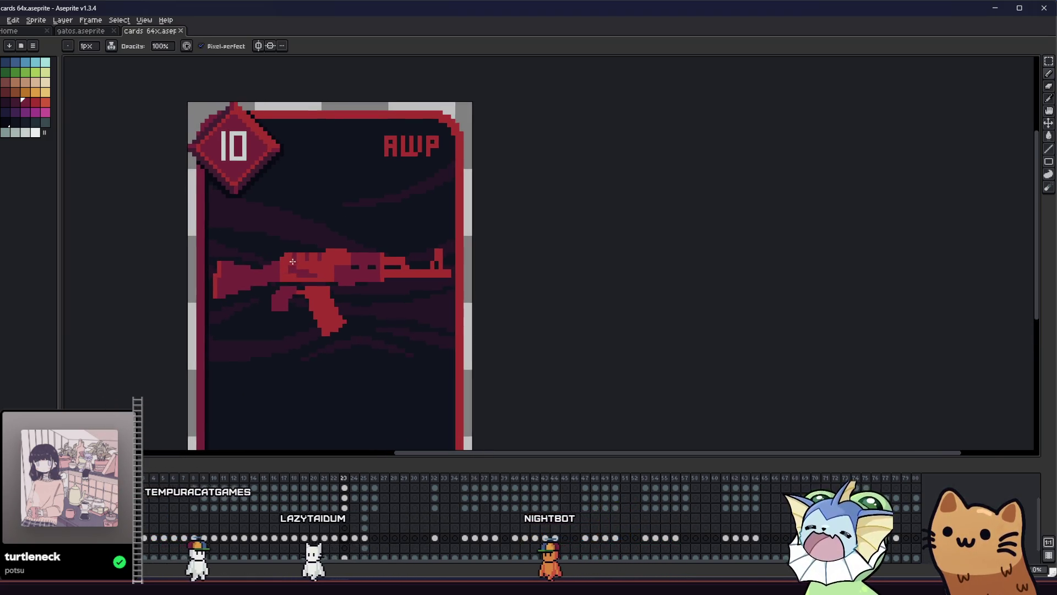
scroll(292, 265, "up", 1)
scroll(269, 266, "up", 2)
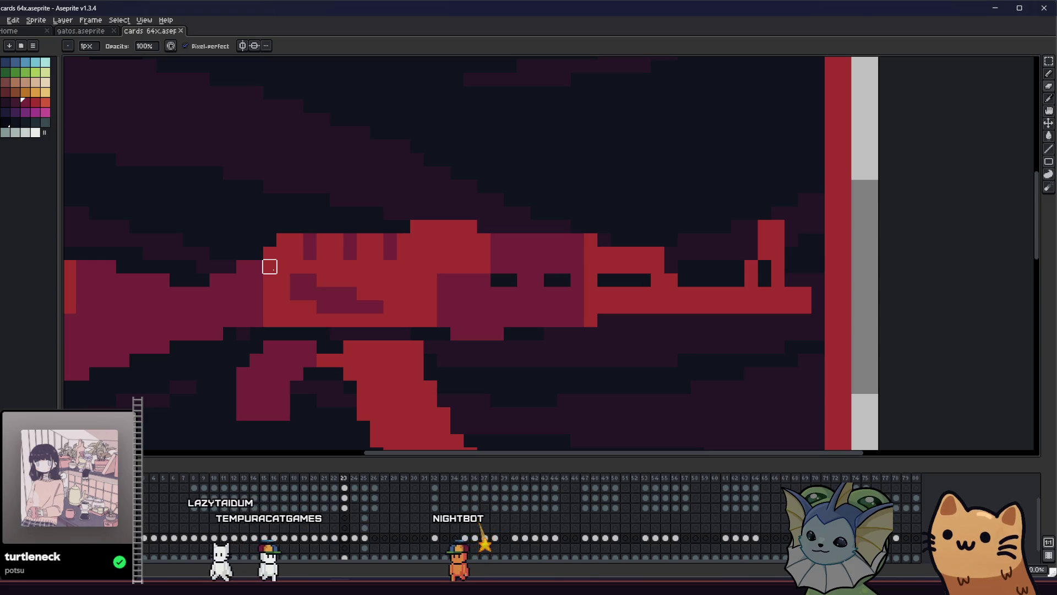
left_click_drag(269, 266, 470, 266)
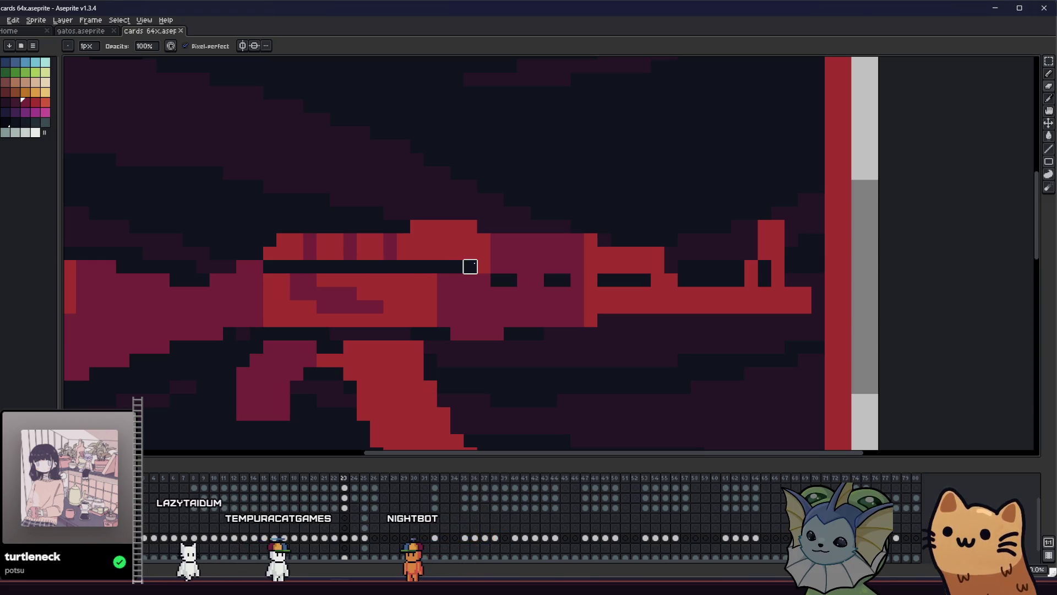
scroll(484, 240, "down", 3)
scroll(321, 283, "up", 3)
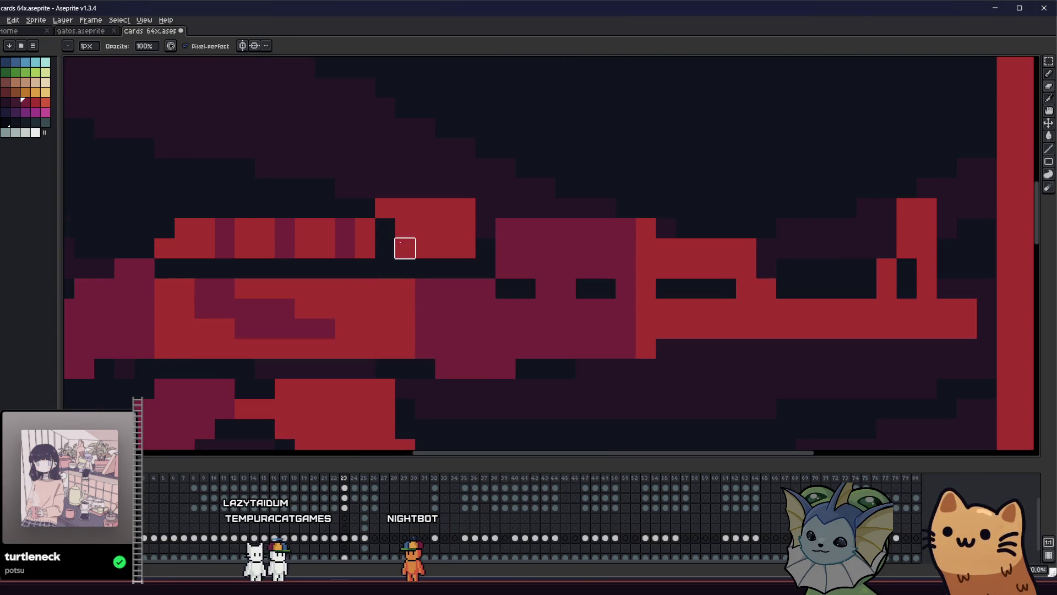
scroll(266, 292, "down", 4)
key("ctrl+s")
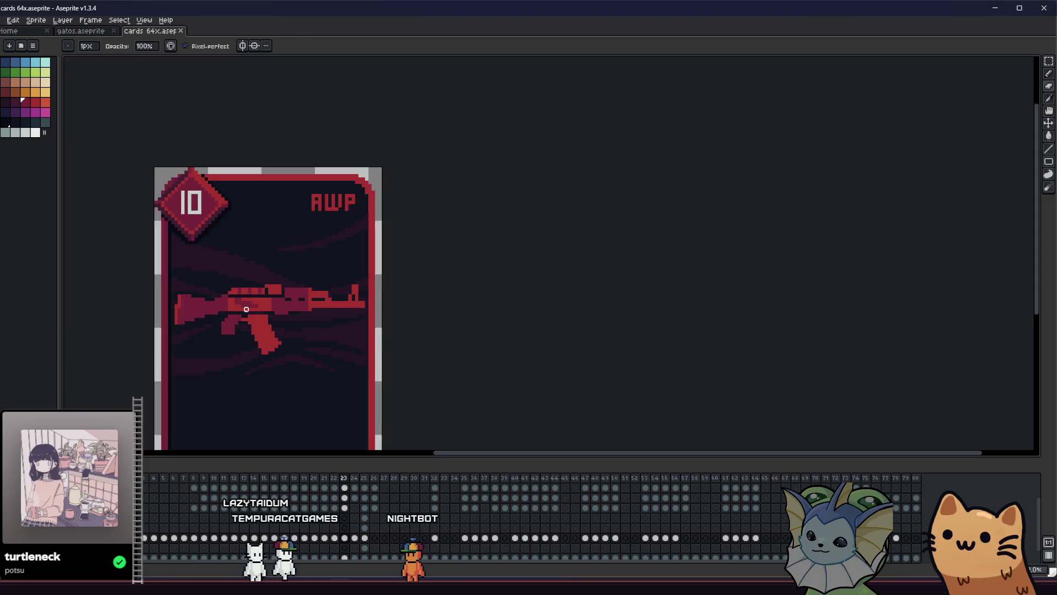
Move the rifle grip one pixel right with a rectangular selection, then save
scroll(246, 309, "down", 3)
scroll(207, 313, "up", 6)
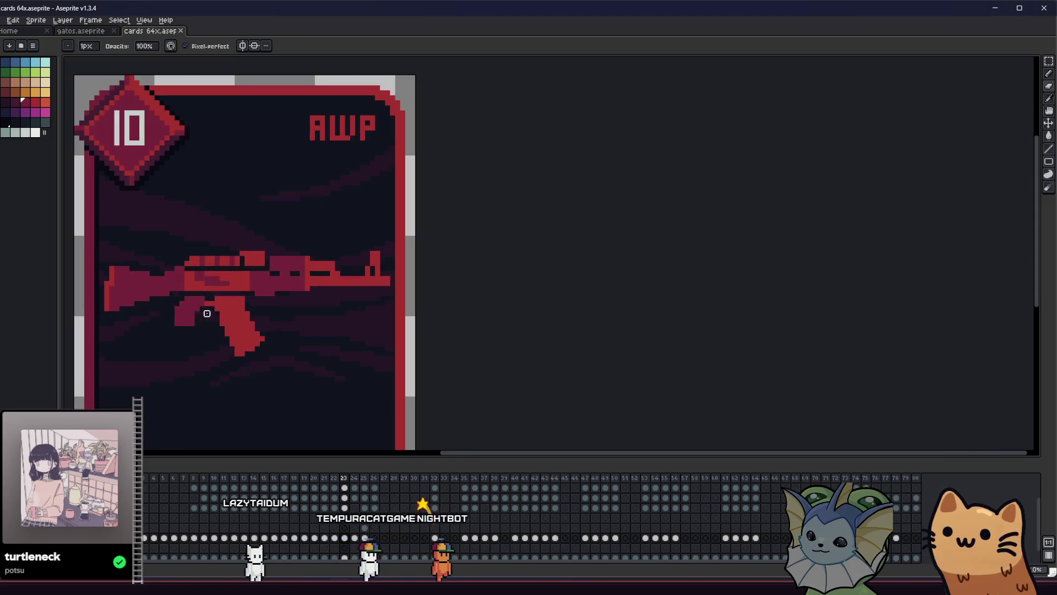
scroll(207, 313, "up", 4)
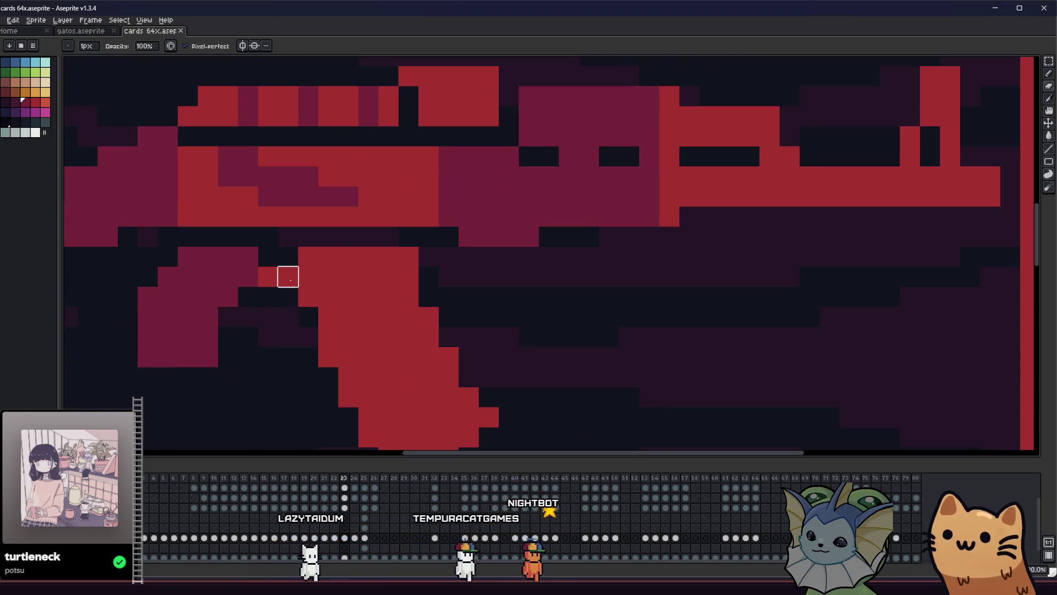
scroll(288, 276, "down", 1)
key("m")
left_click_drag(298, 255, 367, 419)
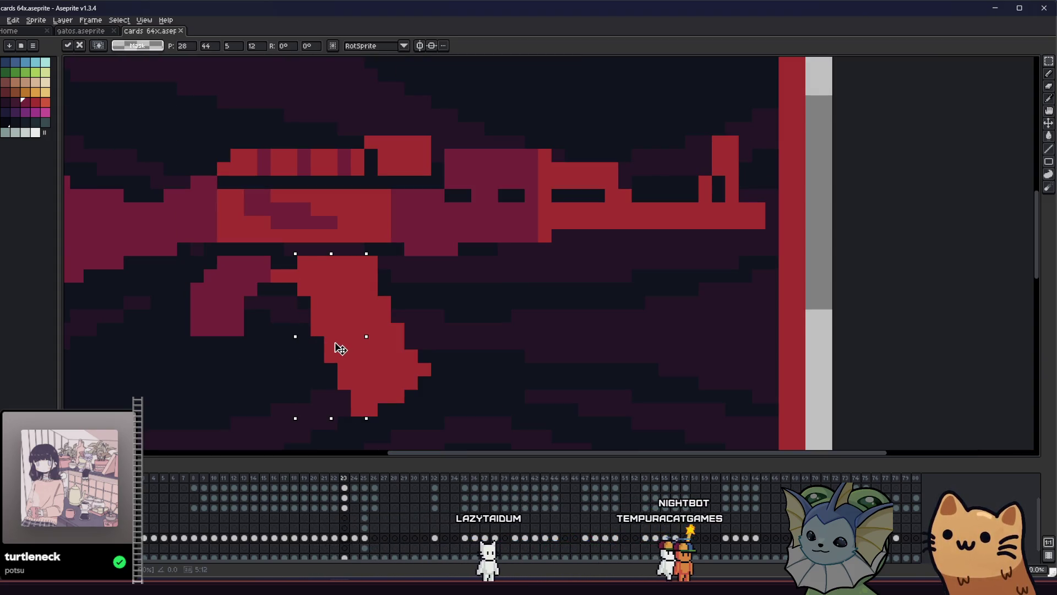
key("Right")
left_click(237, 342)
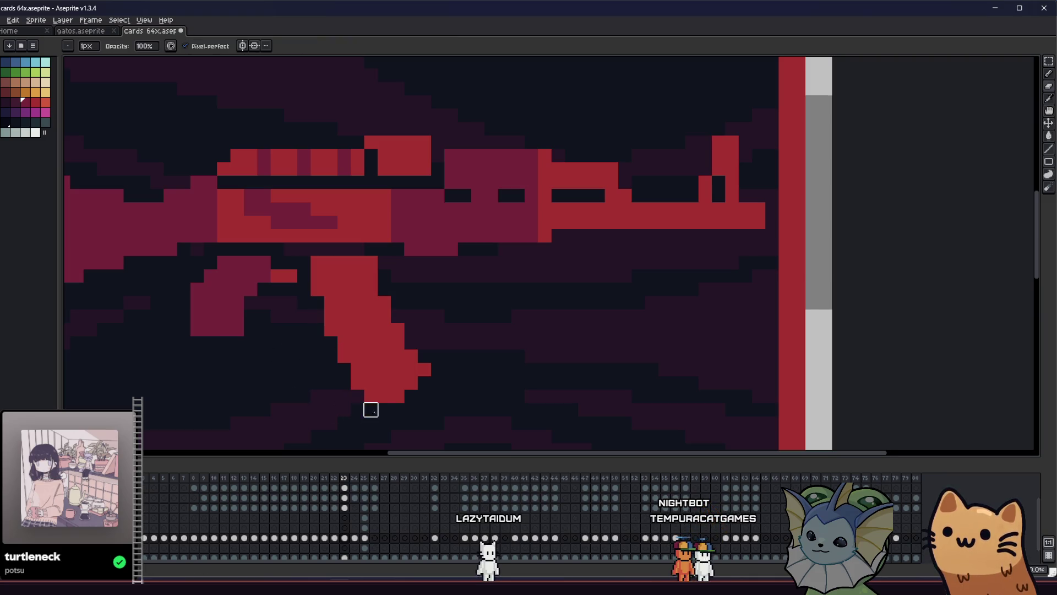
scroll(237, 380, "down", 5)
key("ctrl+s")
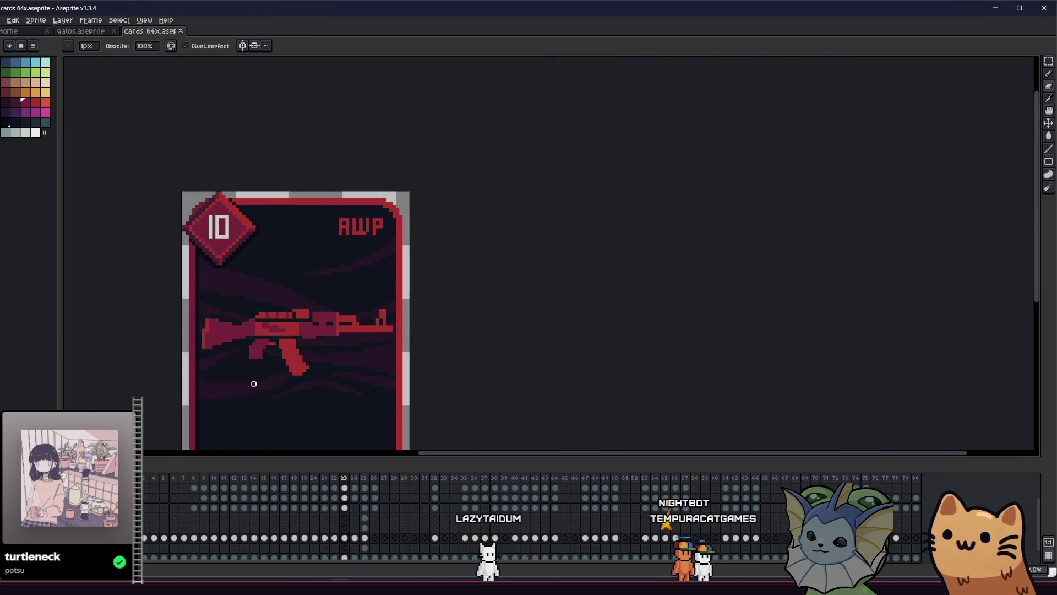
scroll(254, 352, "up", 3)
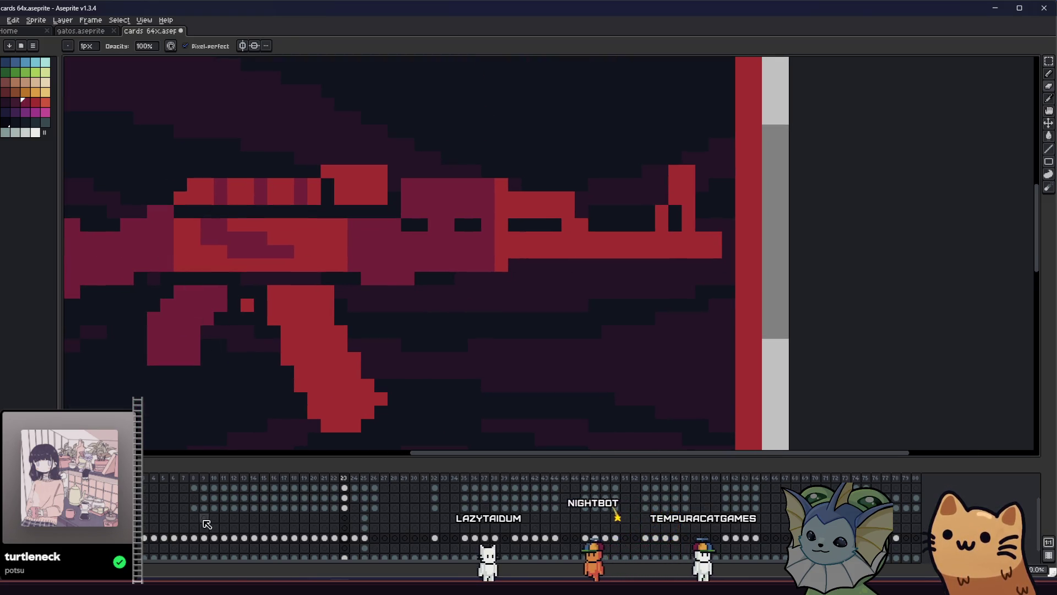
left_click(196, 538)
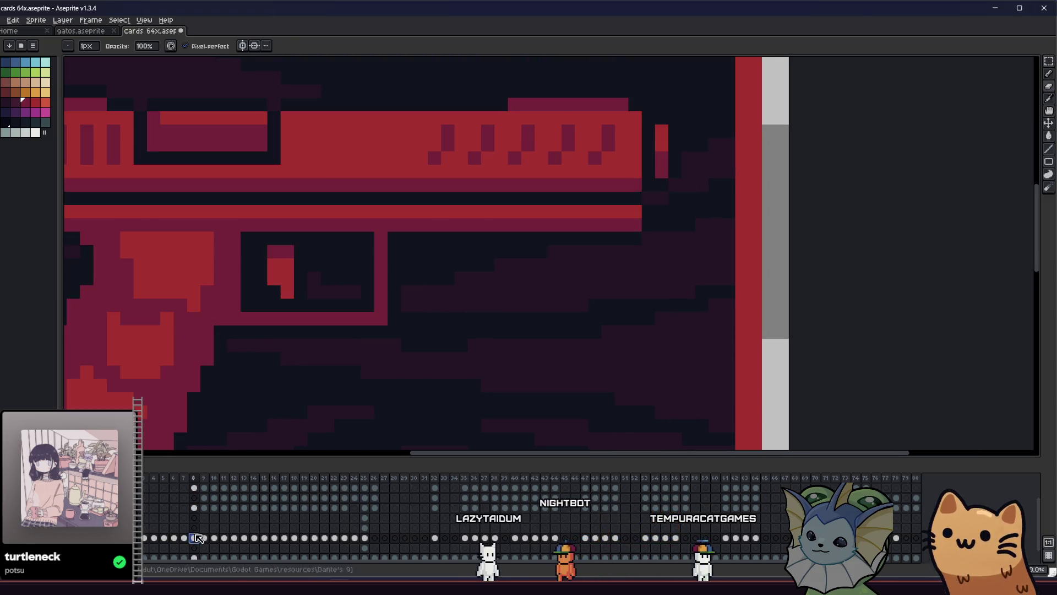
Preview another frame, return to frame 23, and add a red pixel to the rifle
left_click(366, 538)
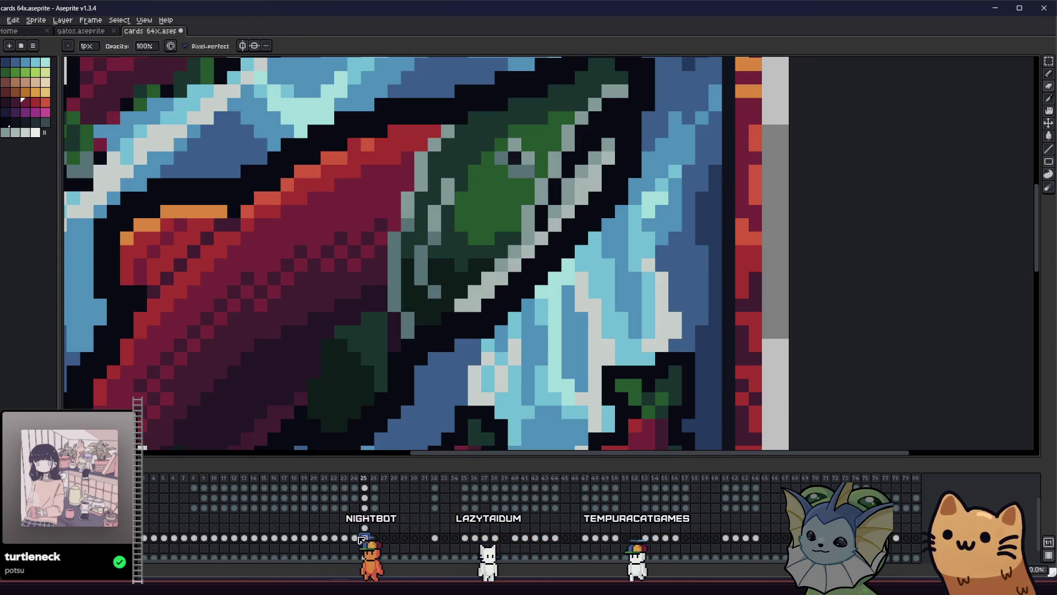
left_click(345, 538)
key("alt")
scroll(269, 305, "up", 2)
left_click(280, 310)
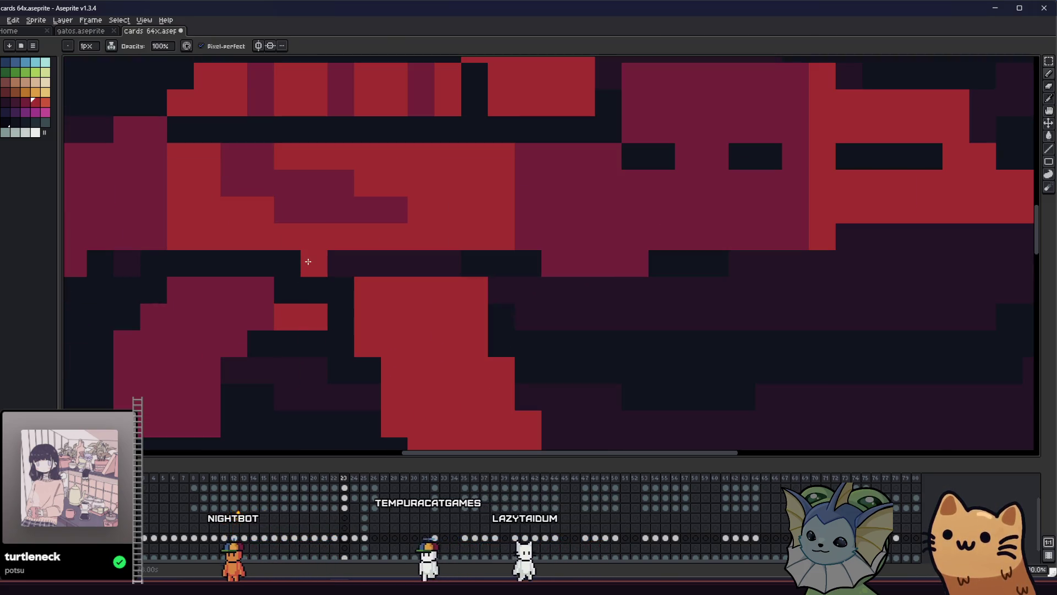
scroll(314, 306, "down", 5)
left_click_drag(245, 345, 145, 367)
Paint a short dark vertical stroke on the rifle
scroll(146, 360, "down", 3)
scroll(150, 361, "up", 2)
scroll(150, 362, "down", 1)
scroll(149, 358, "up", 5)
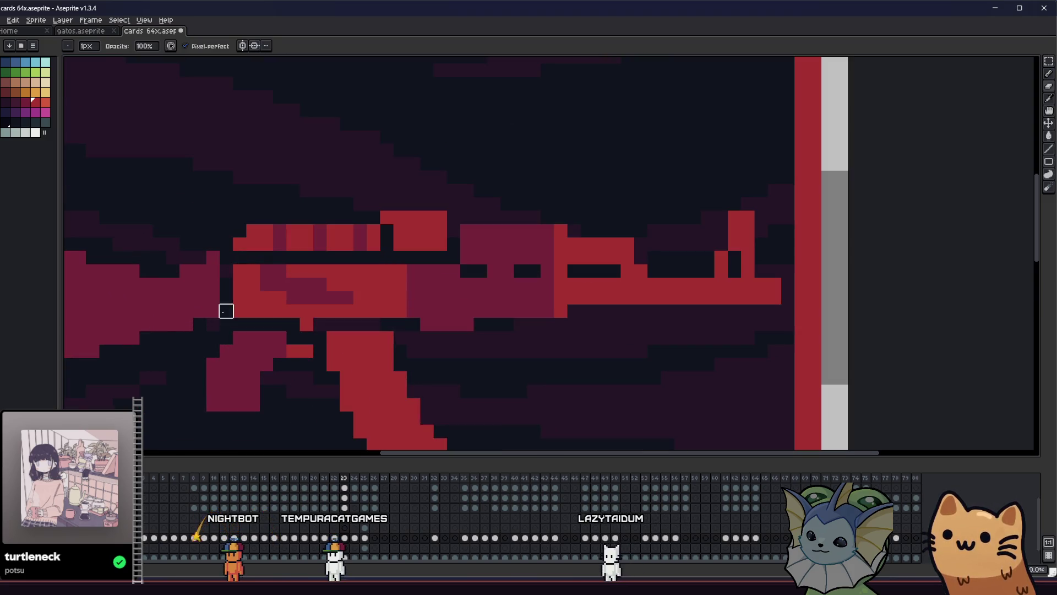
scroll(226, 311, "down", 5)
mouse_move(161, 338)
left_mouse_down()
mouse_move(146, 349)
mouse_move(97, 346)
left_mouse_up()
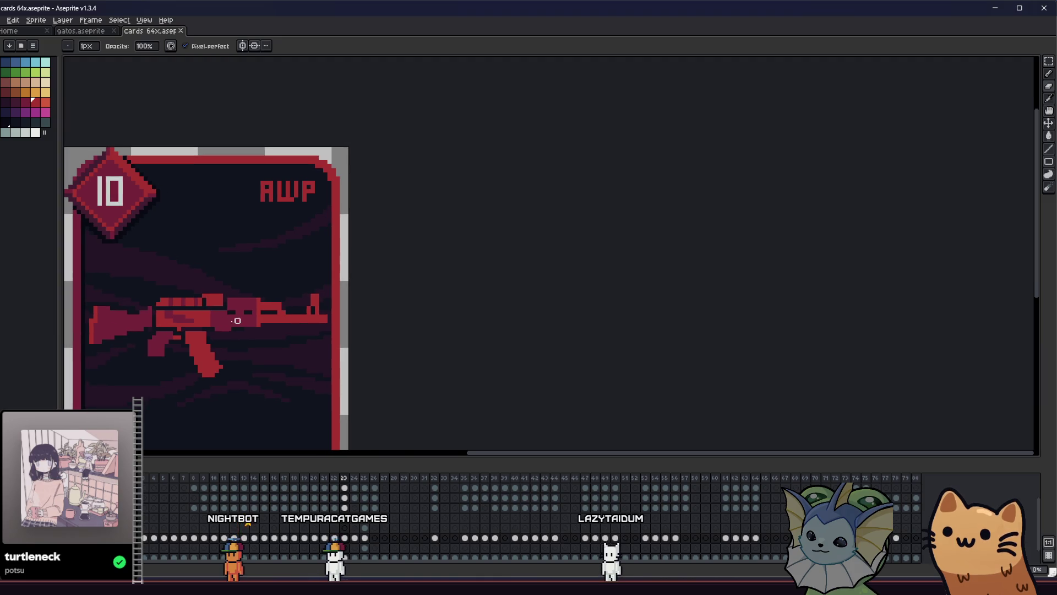
scroll(237, 321, "up", 3)
left_click_drag(416, 315, 416, 339)
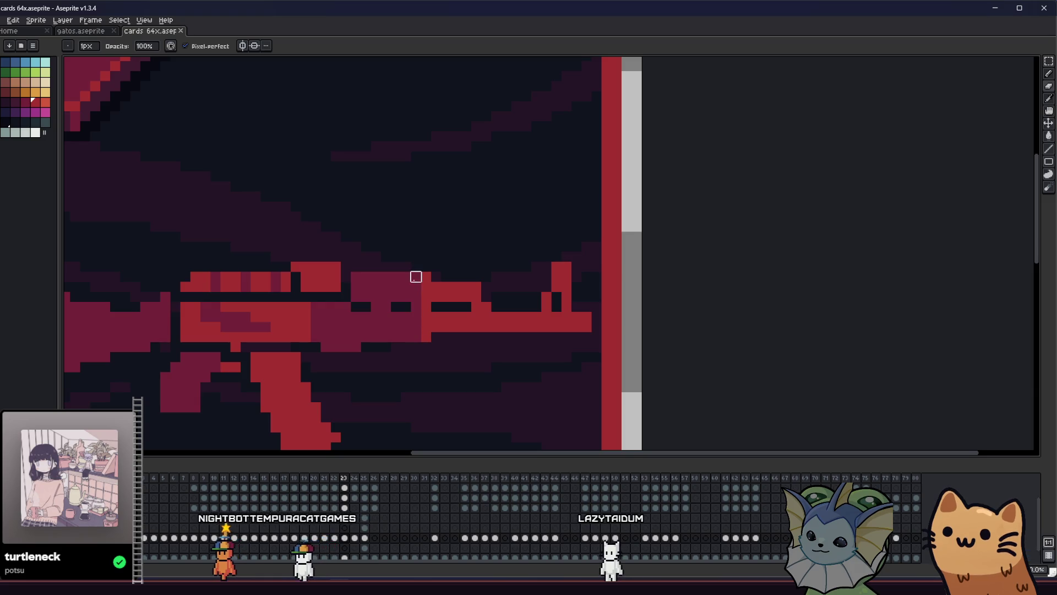
scroll(416, 347, "down", 5)
mouse_move(368, 361)
left_mouse_down()
mouse_move(314, 354)
mouse_move(297, 367)
mouse_move(216, 367)
mouse_move(220, 342)
mouse_move(243, 330)
mouse_move(333, 328)
left_mouse_up()
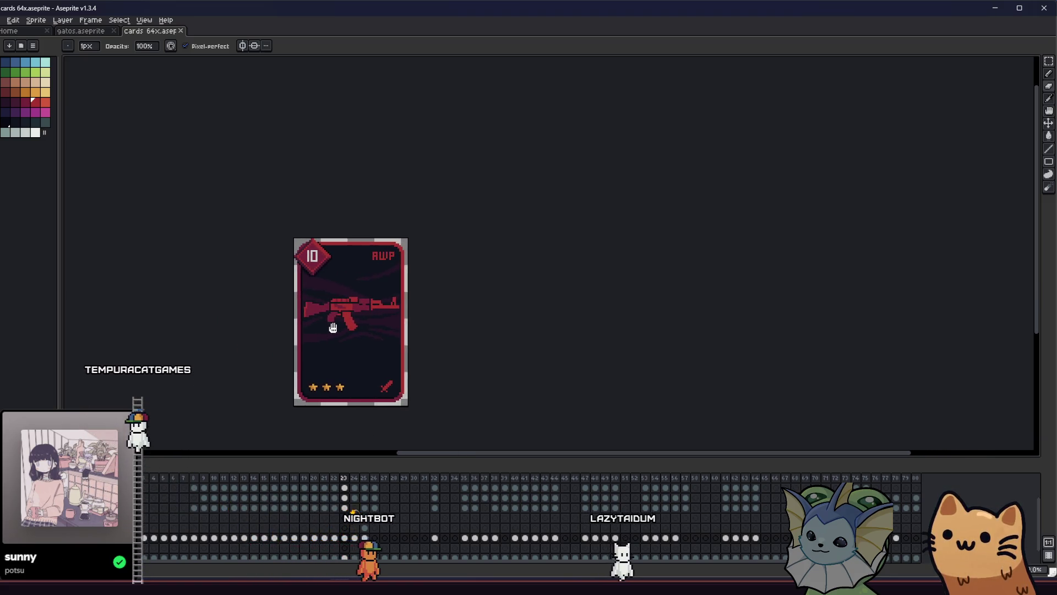
Draw a red horizontal line along the rifle's front and save the card
scroll(380, 325, "up", 9)
key("i")
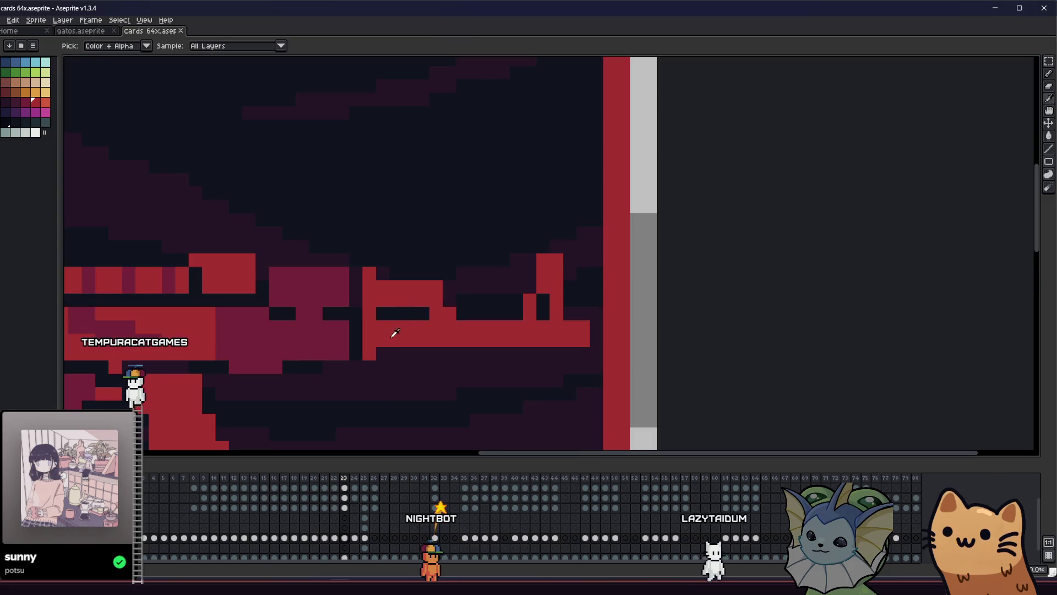
key("b")
left_click_drag(366, 365, 483, 364)
scroll(482, 363, "down", 3)
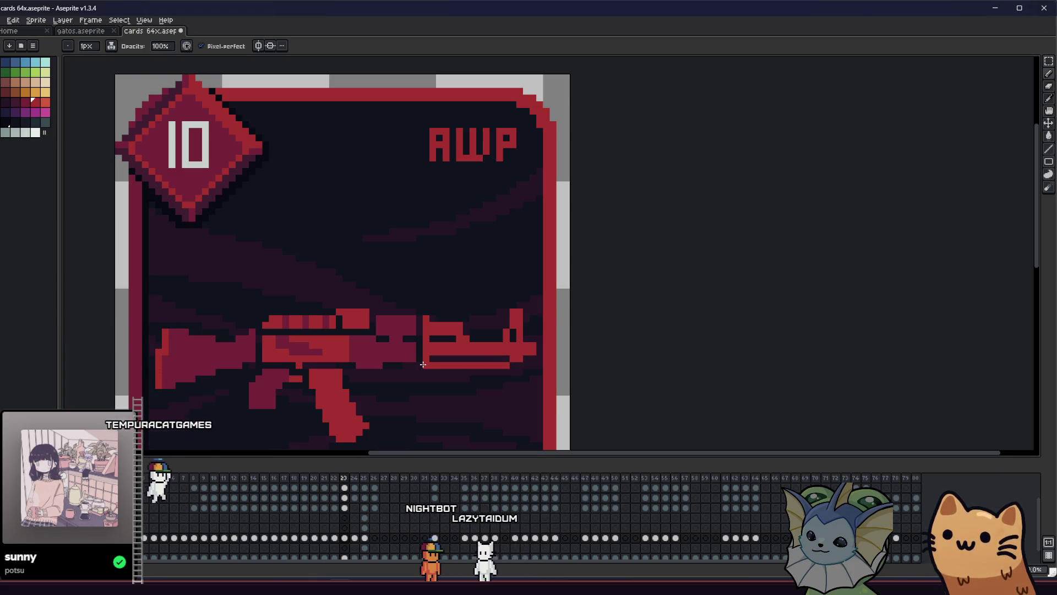
scroll(423, 365, "down", 1)
scroll(376, 385, "down", 1)
mouse_move(376, 386)
left_mouse_down()
mouse_move(309, 393)
mouse_move(234, 377)
mouse_move(110, 337)
mouse_move(94, 319)
mouse_move(137, 332)
mouse_move(175, 323)
left_mouse_up()
key("ctrl+s")
key("v")
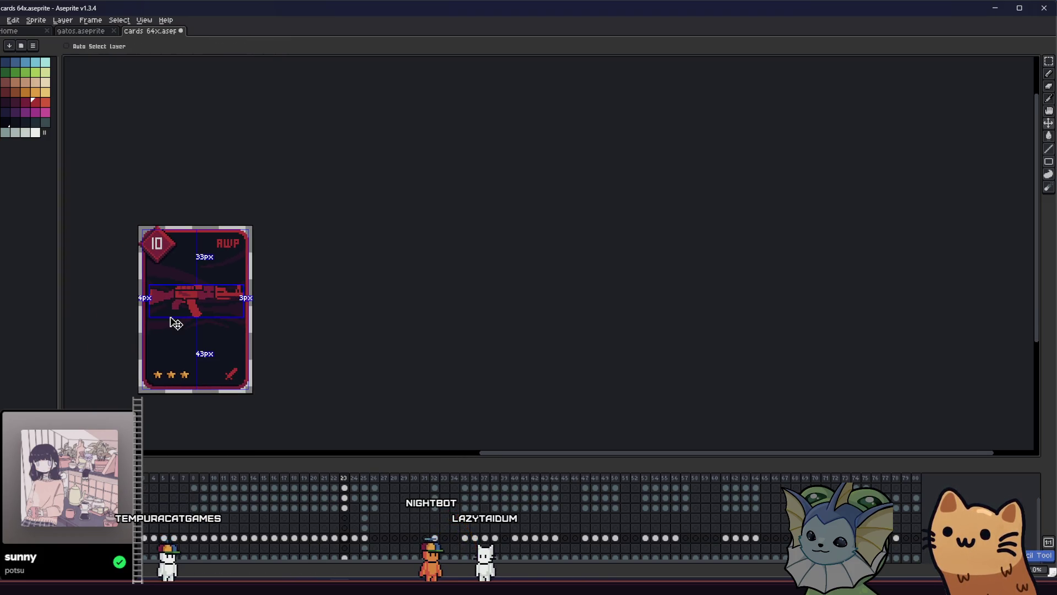
Undo the accidental shift of the card and bring the whole card into view
key("ctrl+z")
mouse_move(170, 338)
left_mouse_down()
mouse_move(158, 313)
mouse_move(255, 298)
mouse_move(305, 307)
left_mouse_up()
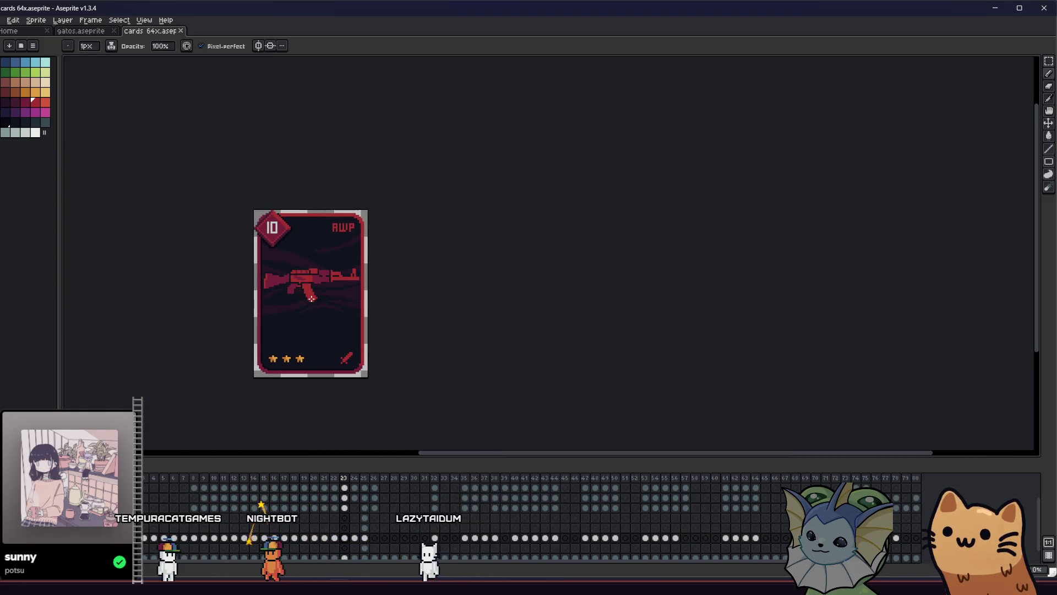
scroll(347, 291, "up", 3)
left_click_drag(243, 314, 486, 320)
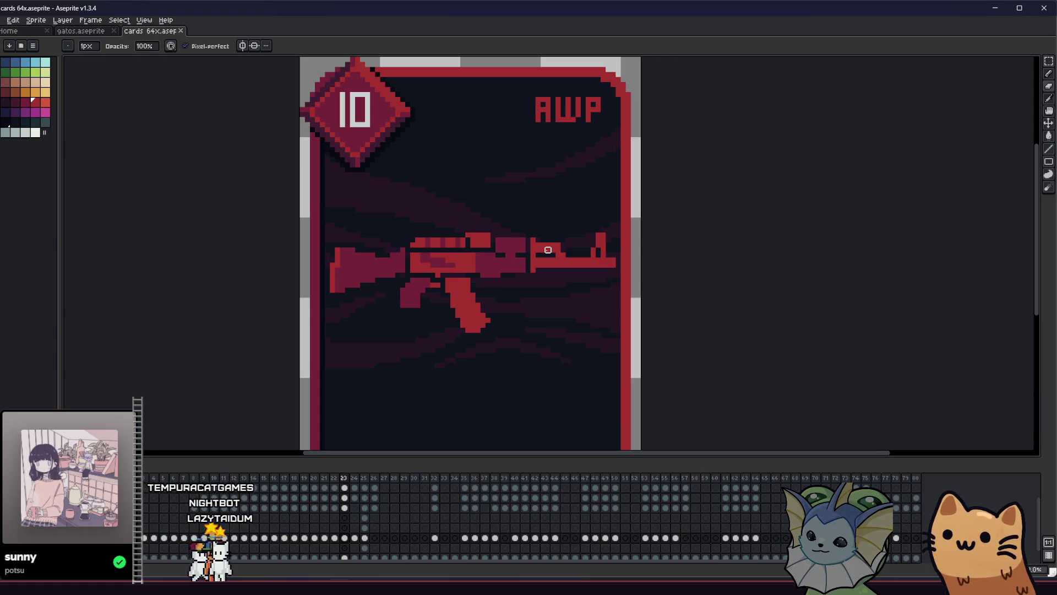
scroll(548, 250, "up", 3)
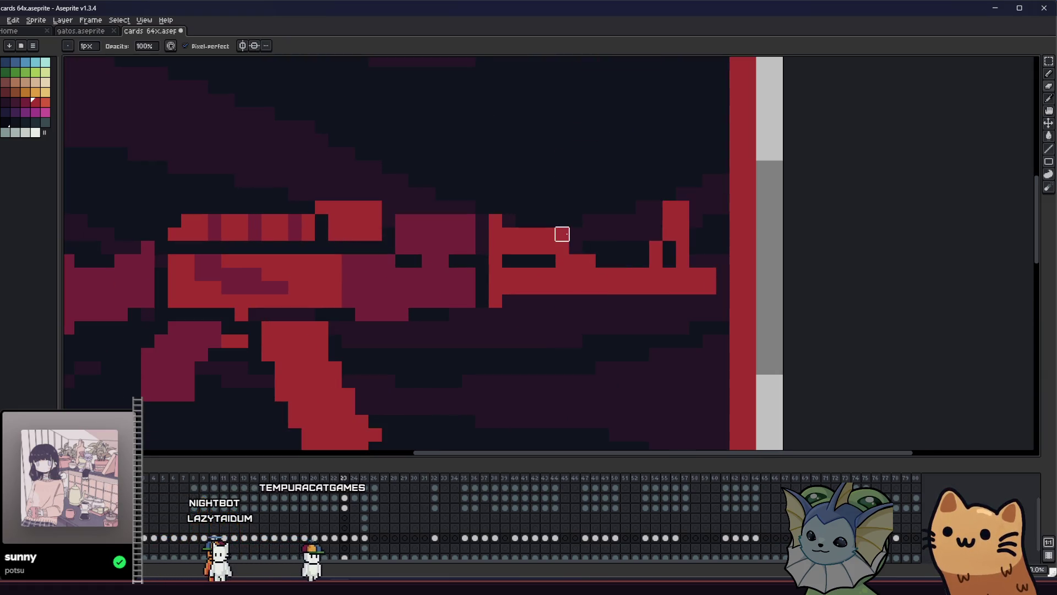
scroll(562, 234, "down", 2)
mouse_move(484, 288)
left_mouse_down()
mouse_move(291, 351)
mouse_move(232, 344)
left_mouse_up()
scroll(402, 314, "down", 2)
scroll(256, 347, "down", 1)
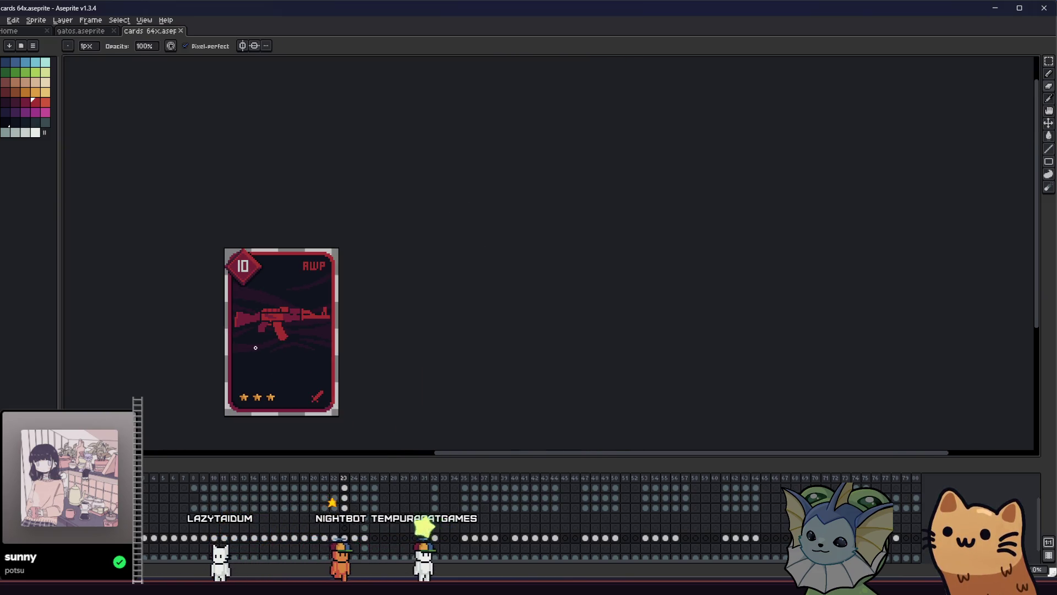
scroll(255, 347, "up", 5)
scroll(276, 269, "down", 2)
Pick the dark maroon, shade the grip's right edge with it, and save
left_click(253, 300, "alt")
scroll(267, 296, "up", 2)
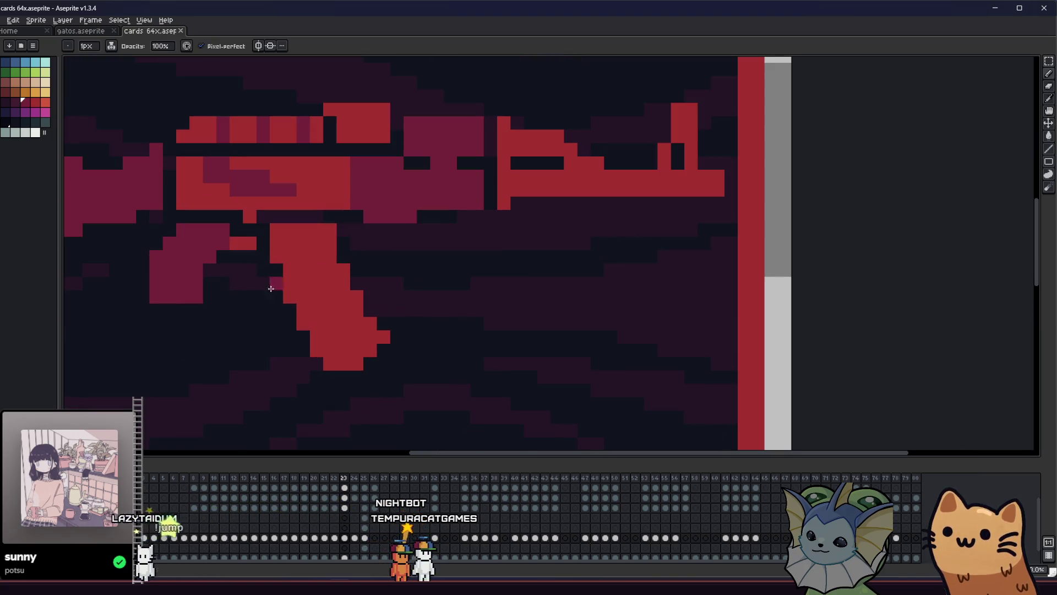
left_click_drag(329, 243, 316, 241)
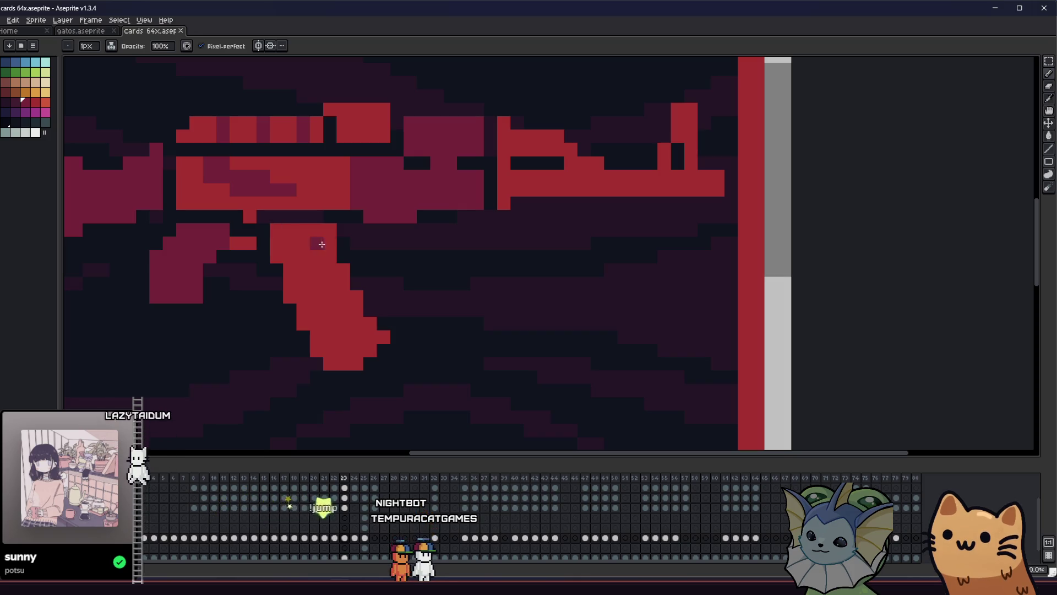
left_click(334, 268)
left_click(344, 270)
left_click(357, 297)
left_click(346, 308)
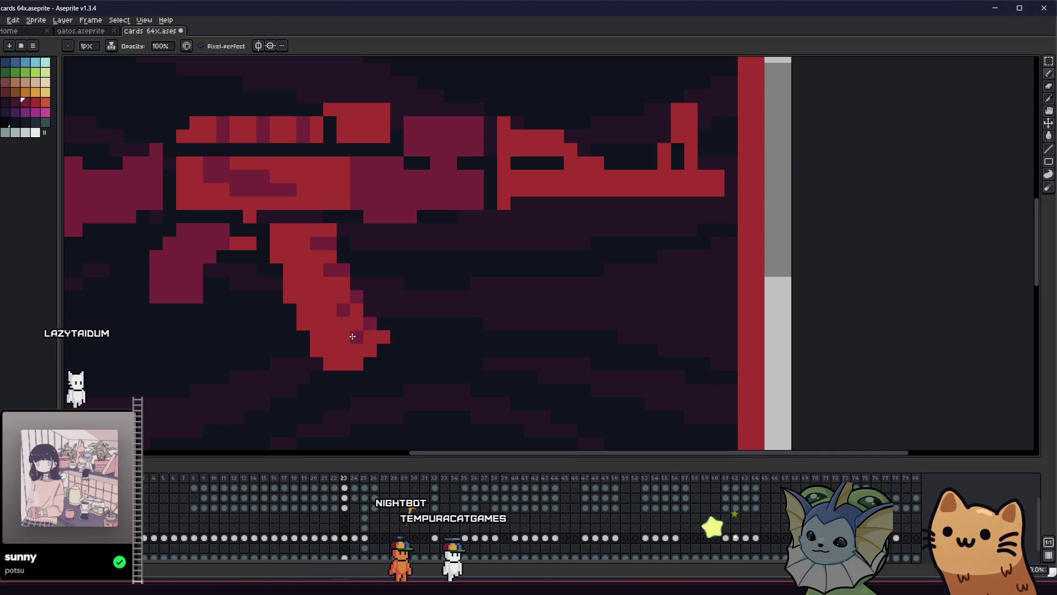
scroll(352, 336, "down", 5)
key("ctrl+s")
Sample a colour from the rifle and reframe the whole card
scroll(321, 342, "up", 3)
mouse_move(260, 356)
left_mouse_down()
mouse_move(151, 363)
mouse_move(253, 362)
left_mouse_up()
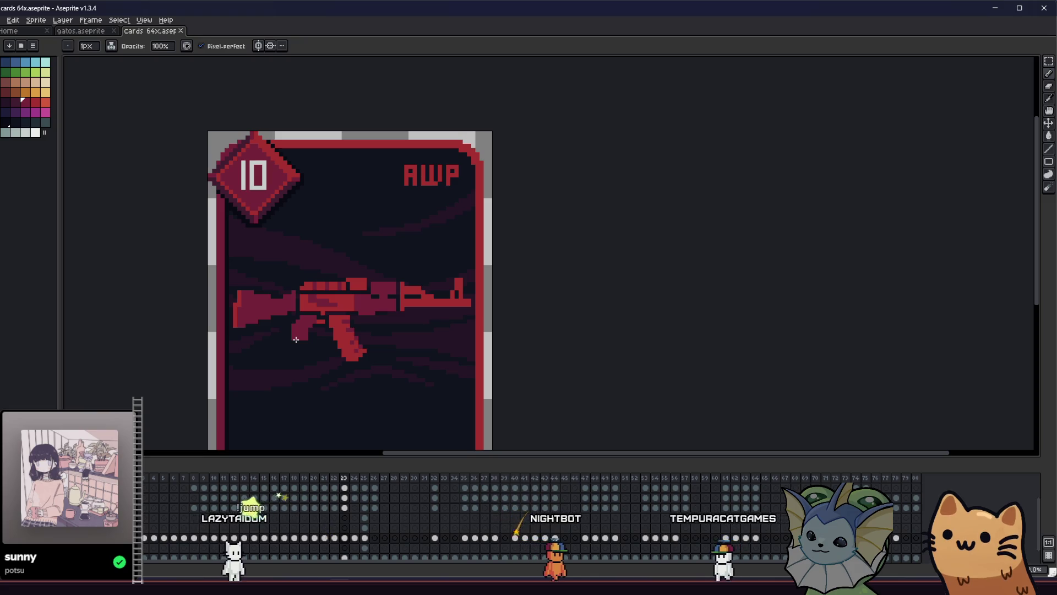
scroll(298, 337, "up", 3)
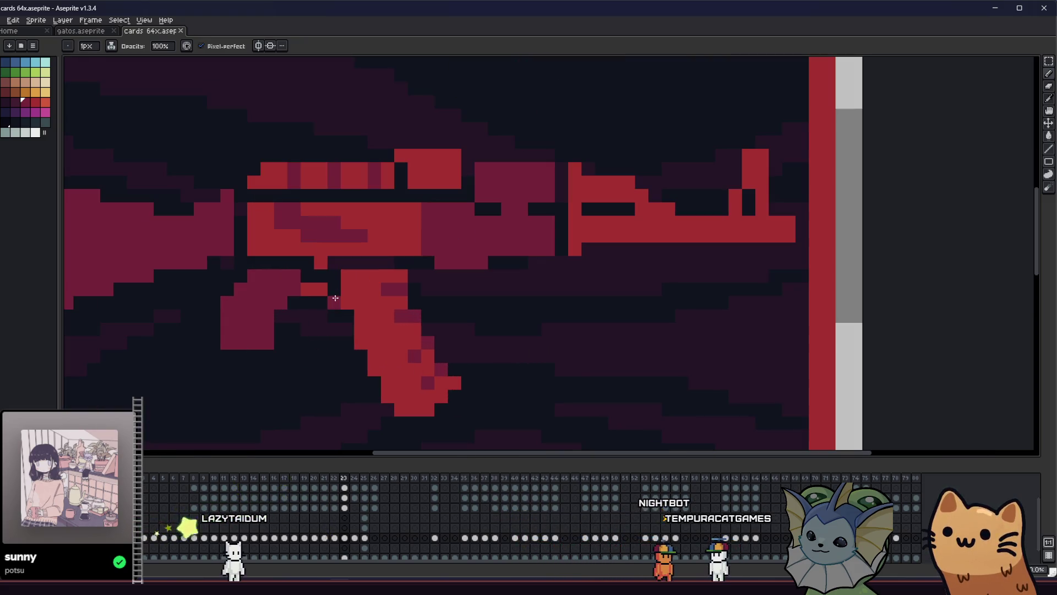
key("alt")
left_click(332, 311, "alt")
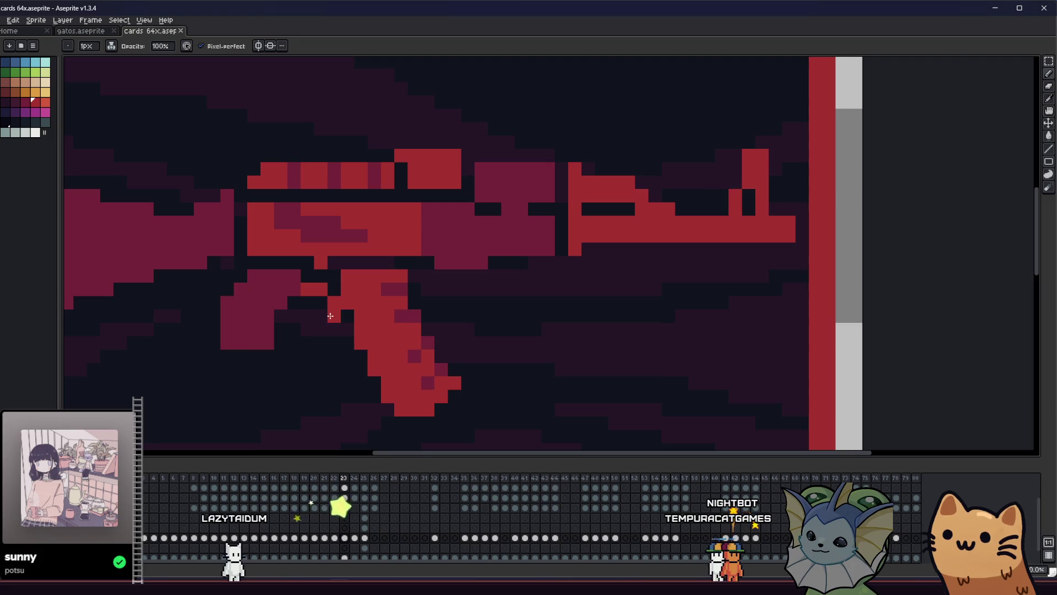
scroll(331, 316, "down", 3)
left_click_drag(266, 372, 168, 389)
key("ctrl")
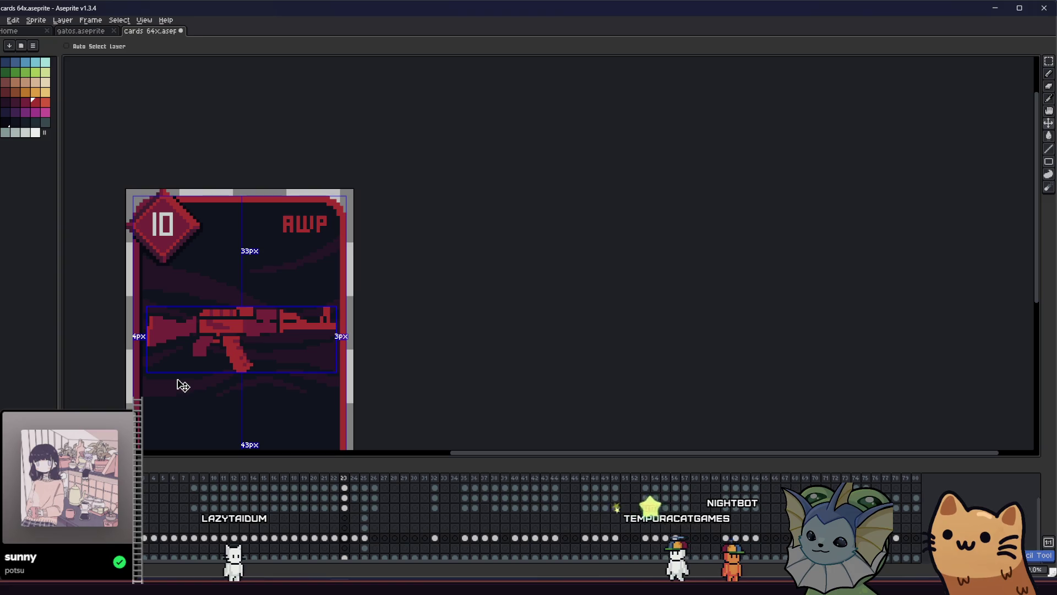
Save the card file and paint a row of shading along the rifle
key("ctrl+s")
scroll(221, 355, "up", 1)
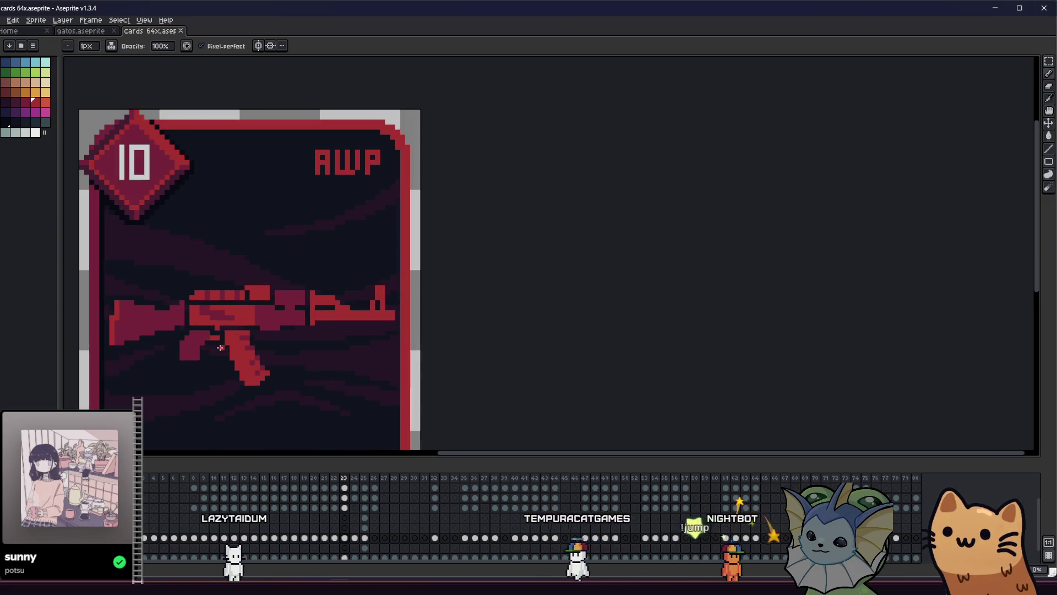
scroll(234, 334, "up", 3)
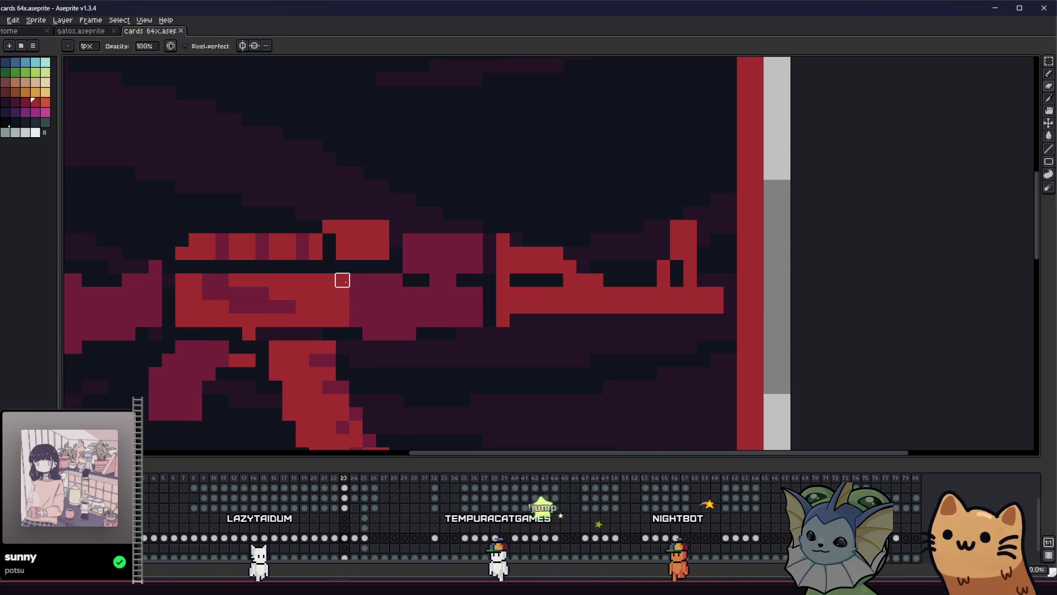
scroll(356, 280, "down", 4)
left_click_drag(297, 346, 198, 361)
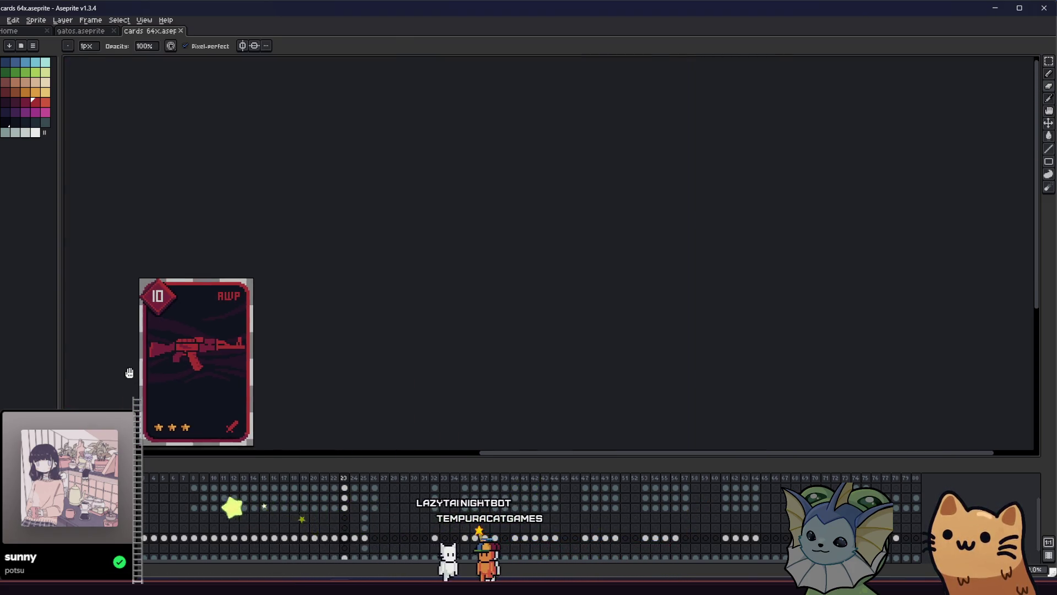
key("m")
scroll(149, 357, "down", 2)
left_click_drag(142, 361, 120, 364)
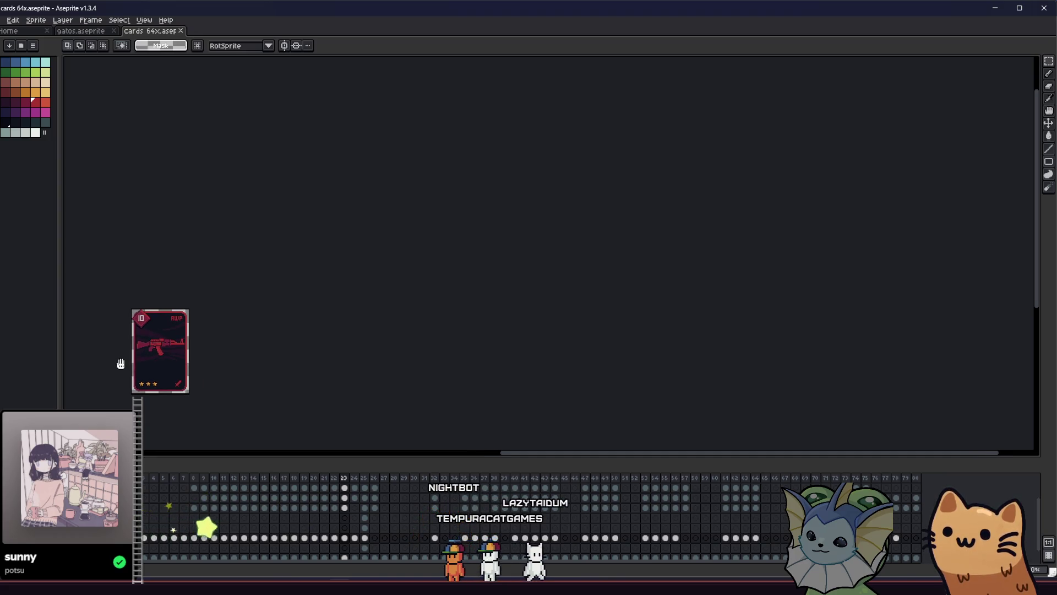
key("b")
scroll(140, 350, "up", 6)
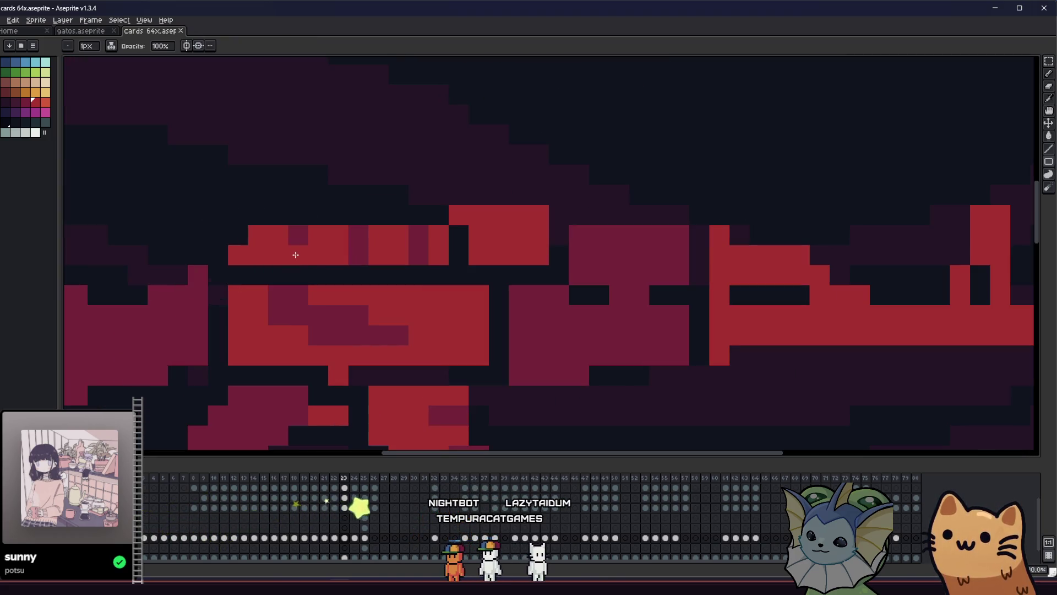
left_click_drag(249, 281, 424, 277)
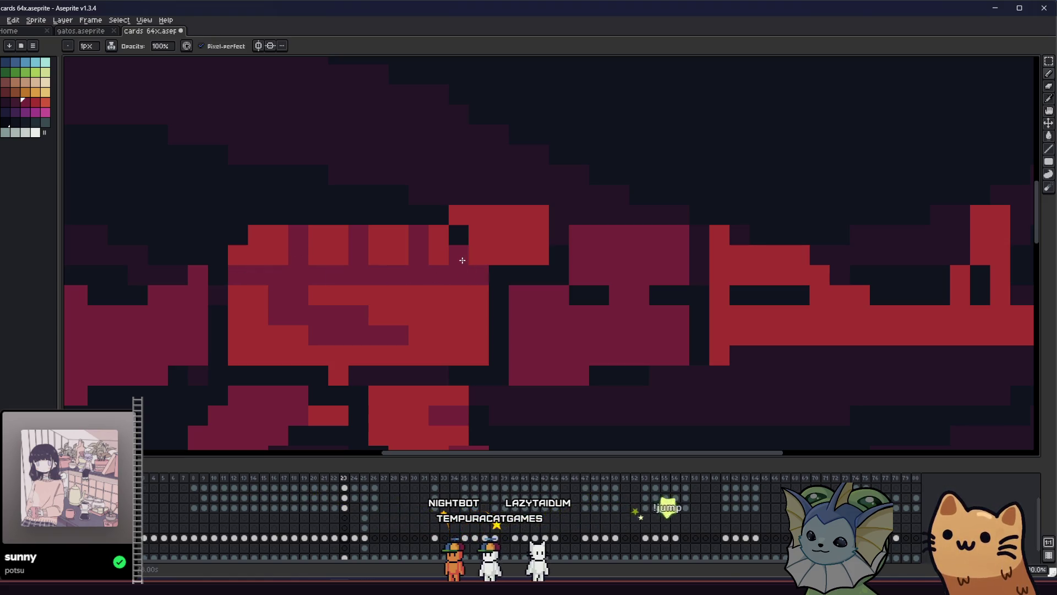
Sample the rifle's red and fill out the bright-red highlight row with extra pixels
scroll(462, 253, "down", 3)
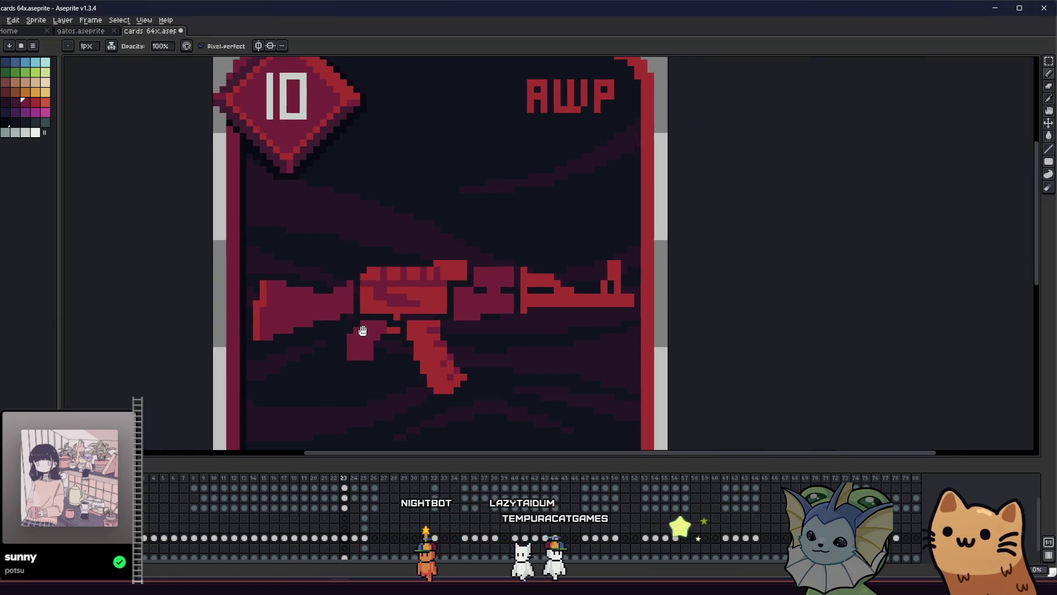
scroll(287, 339, "down", 3)
key("i")
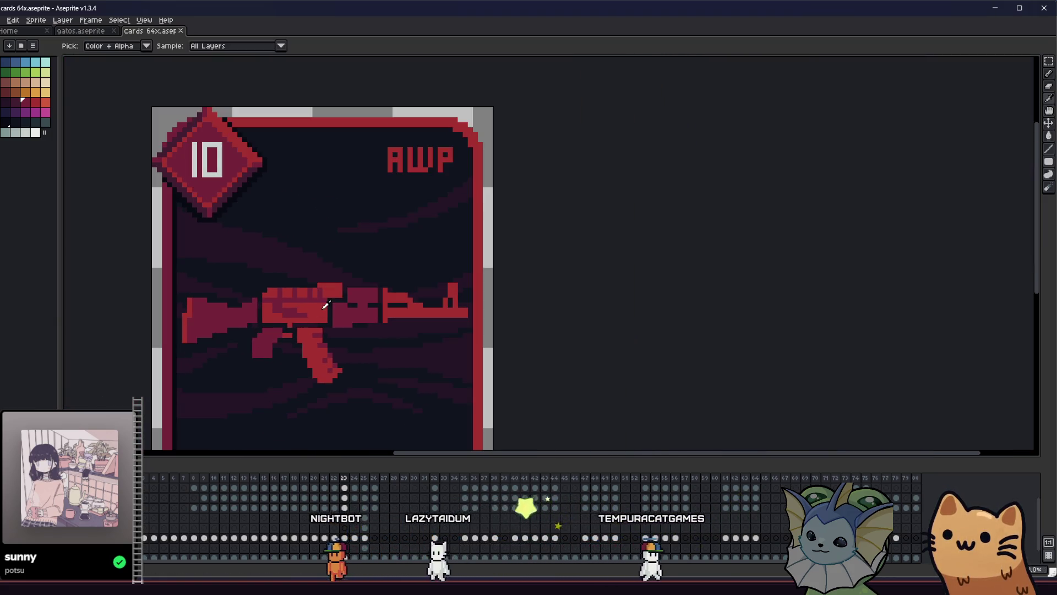
scroll(318, 286, "up", 4)
left_click(317, 285)
key("b")
scroll(307, 288, "down", 3)
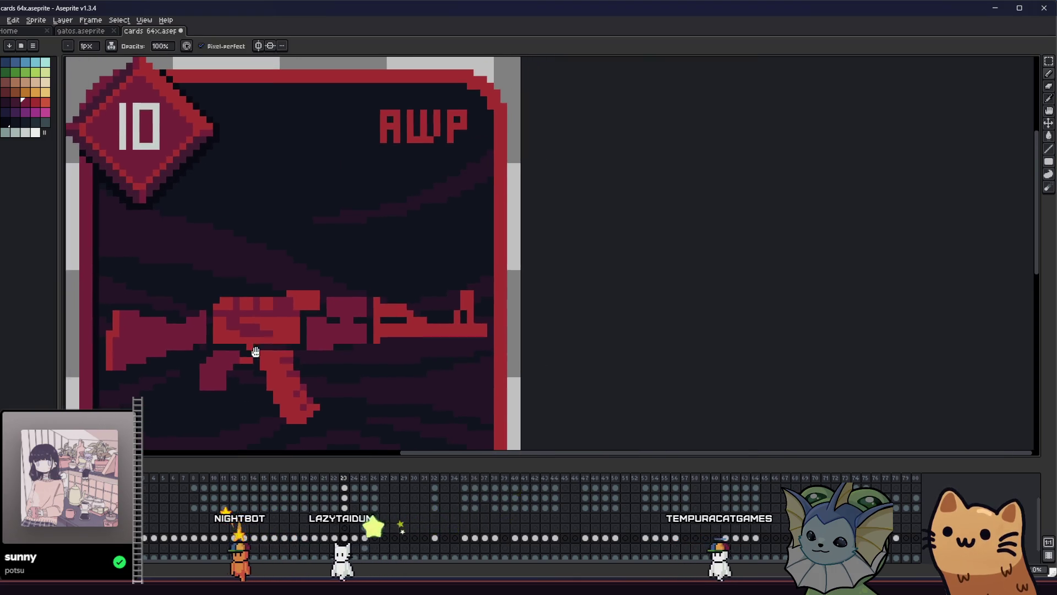
scroll(294, 303, "up", 3)
scroll(294, 303, "up", 2)
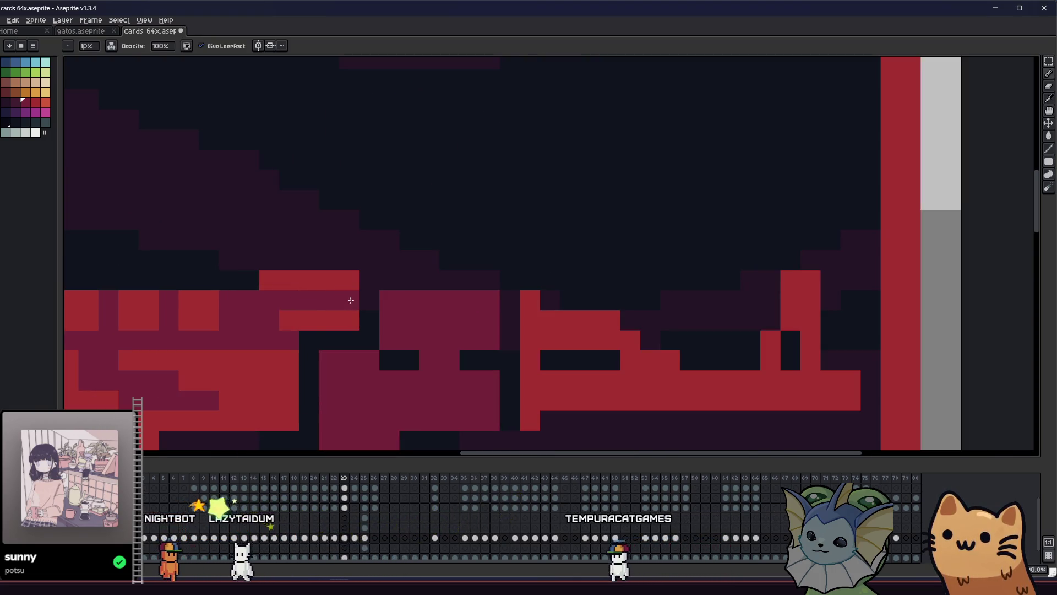
scroll(333, 322, "down", 8)
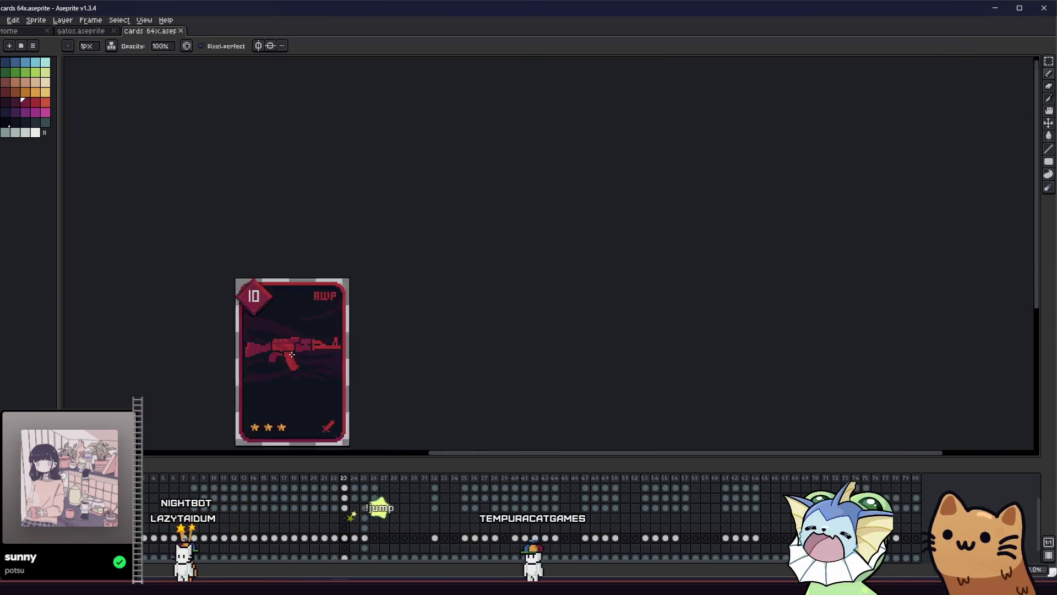
scroll(266, 302, "up", 8)
scroll(259, 267, "up", 2)
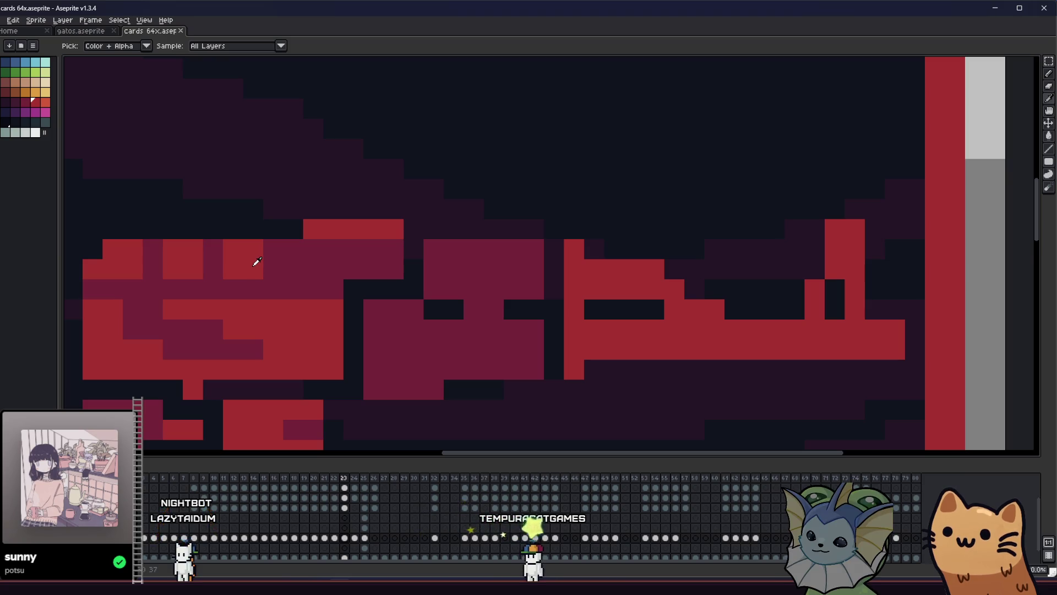
left_click(312, 267)
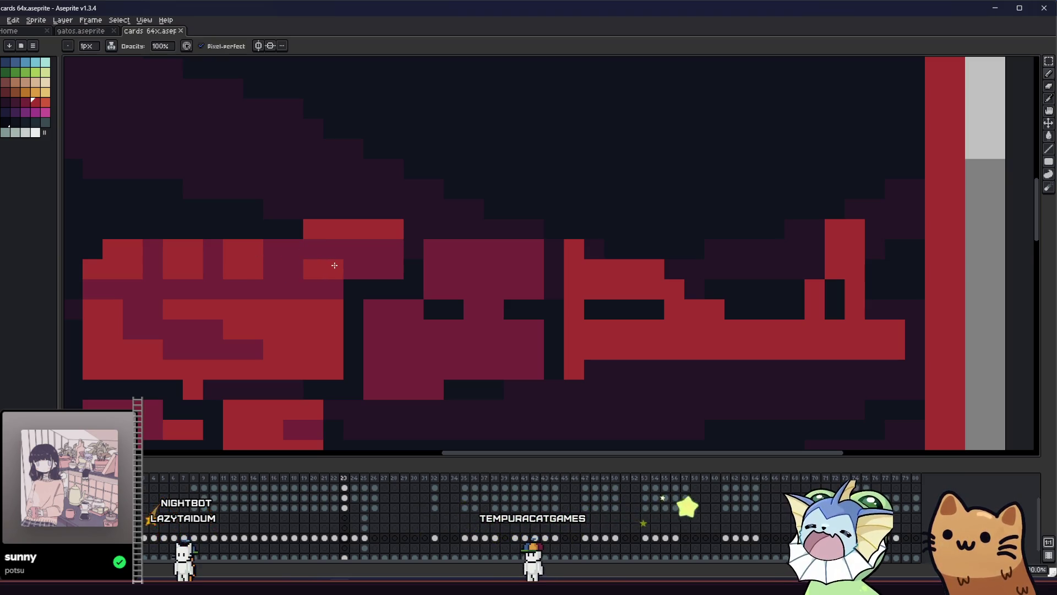
left_click(295, 250)
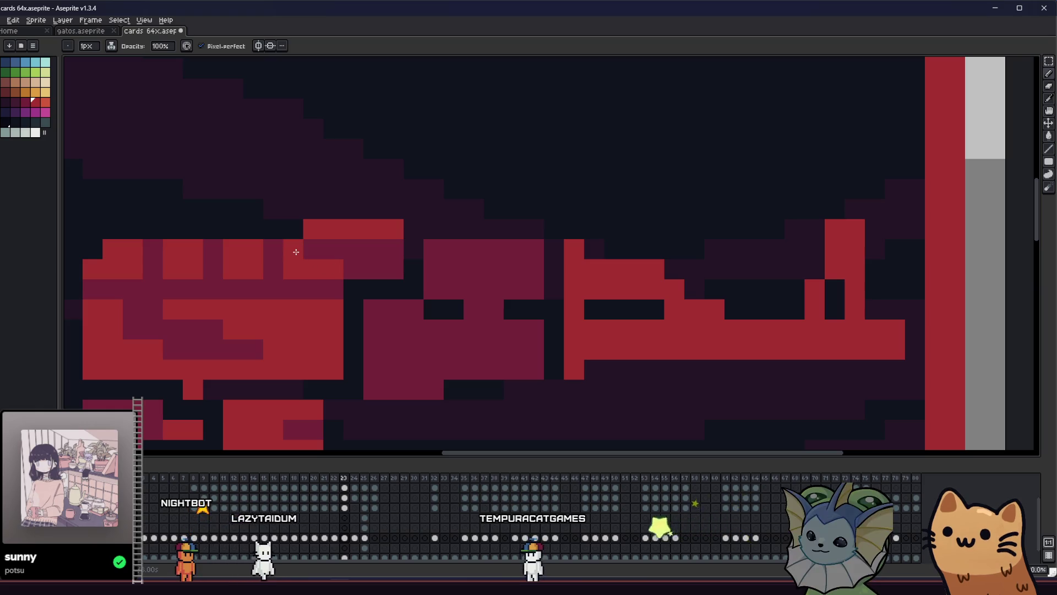
left_click(347, 271)
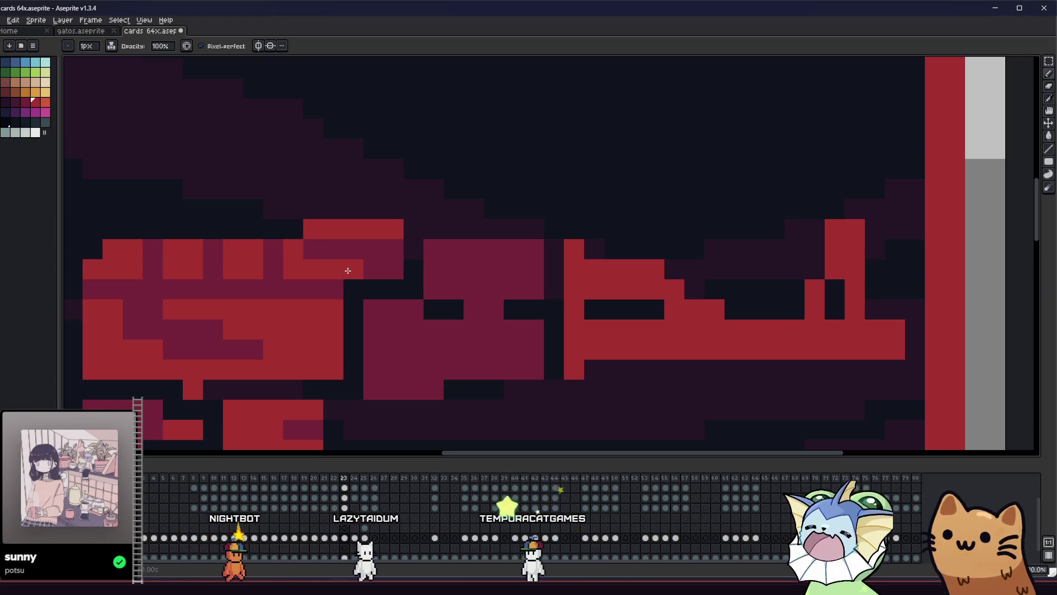
Sample the dark magenta shade and paint a dark magenta block on the rifle's receiver
scroll(347, 271, "down", 5)
left_click_drag(274, 322, 224, 330)
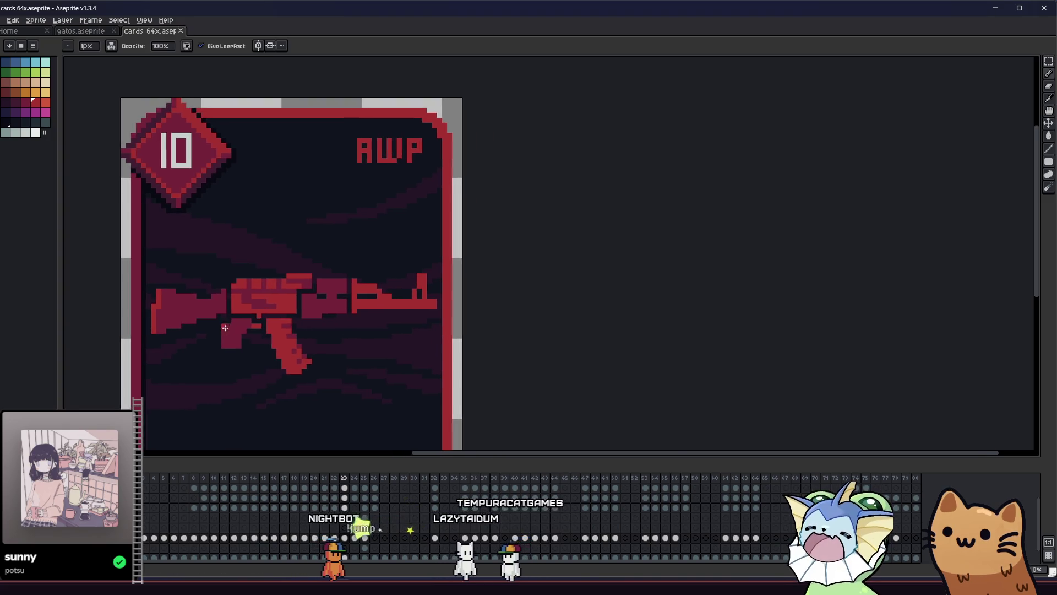
scroll(243, 283, "up", 3)
left_click(251, 292, "alt")
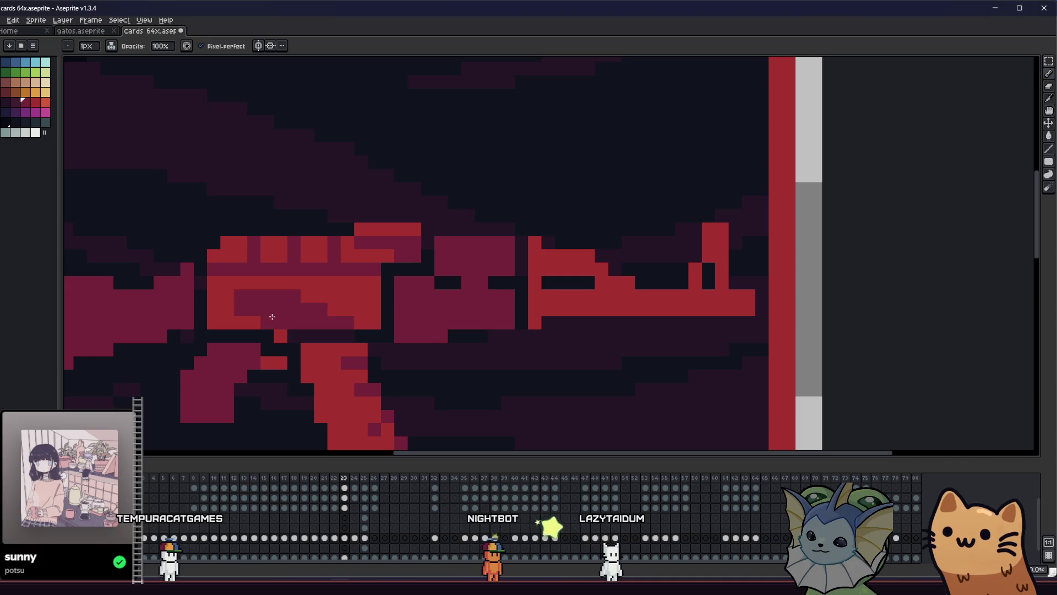
scroll(276, 316, "down", 2)
key("ctrl")
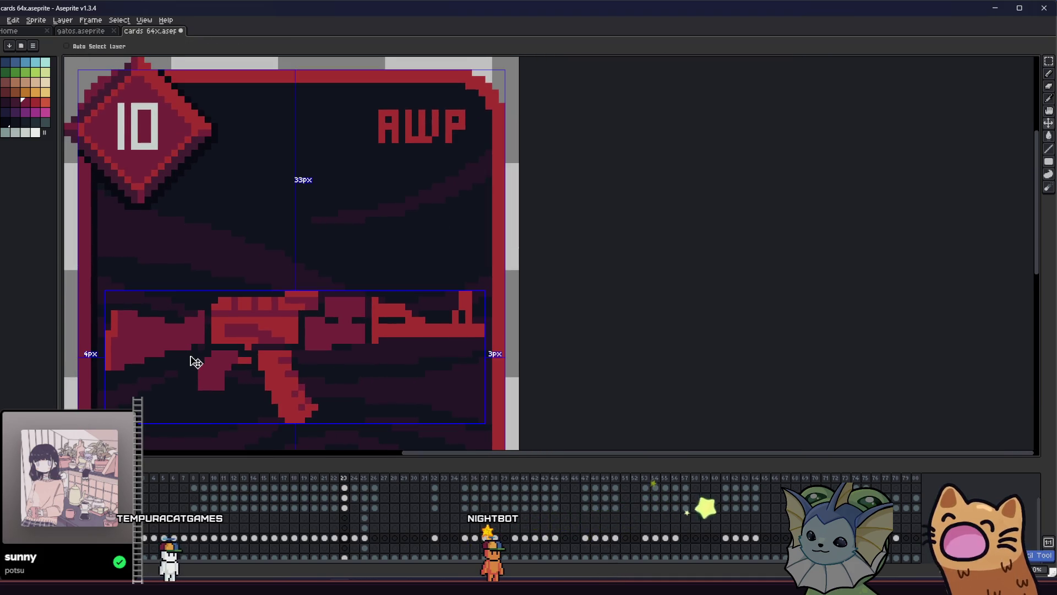
scroll(248, 335, "up", 2)
key("alt")
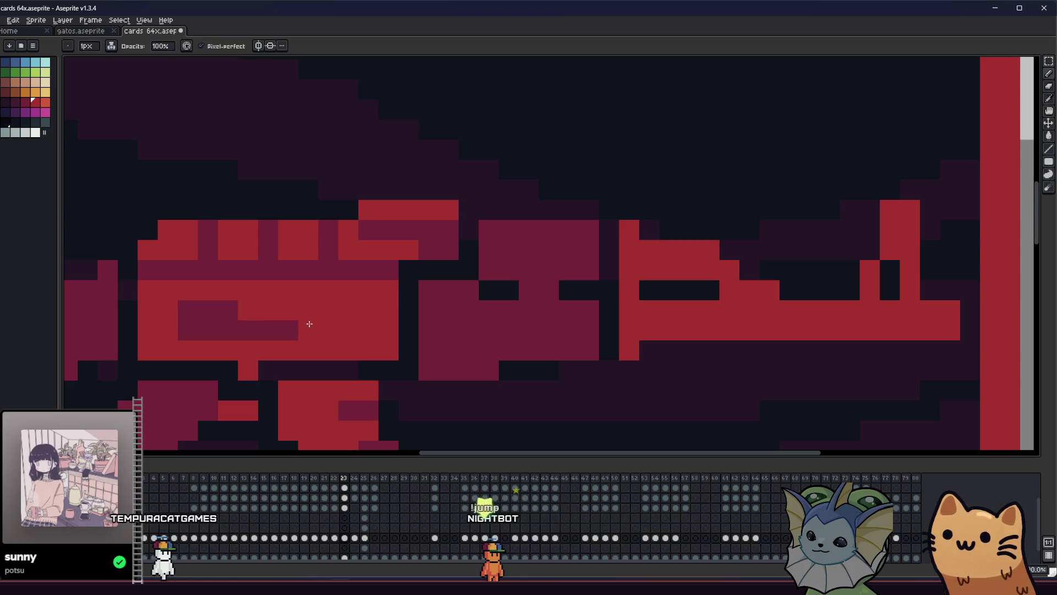
left_click(226, 325, "alt")
left_click(318, 326)
scroll(318, 325, "down", 5)
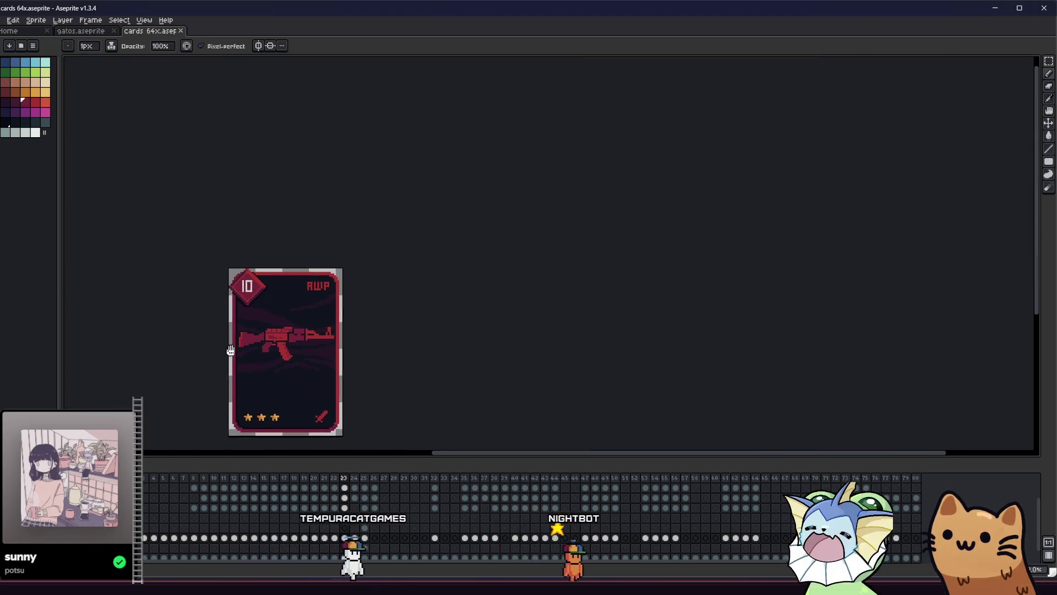
scroll(234, 349, "up", 1)
scroll(243, 347, "up", 2)
key("ctrl")
scroll(232, 333, "up", 3)
key("alt")
scroll(202, 333, "down", 1)
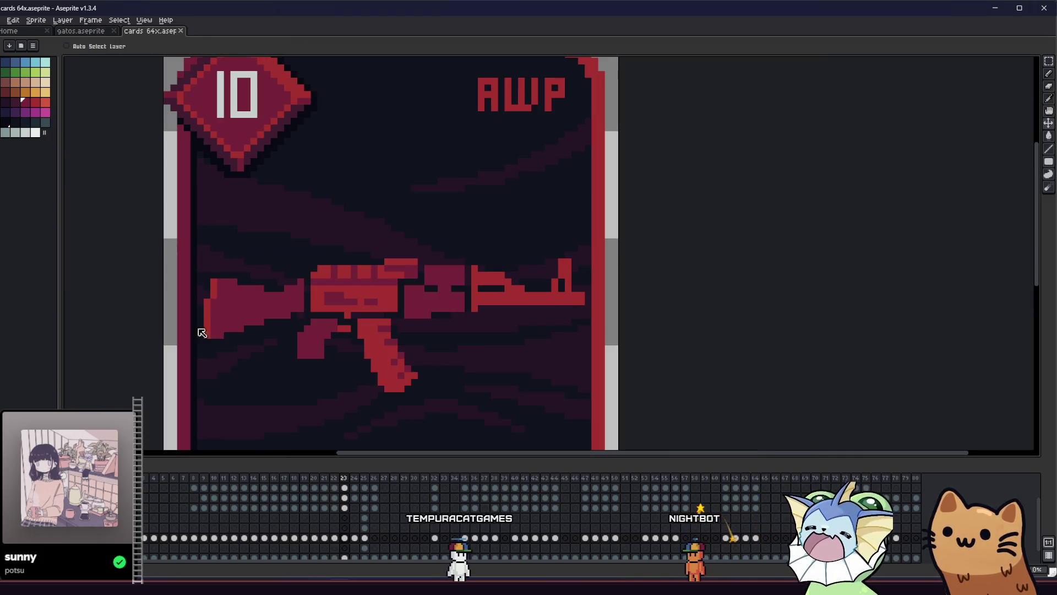
scroll(207, 301, "up", 2)
scroll(225, 283, "down", 2)
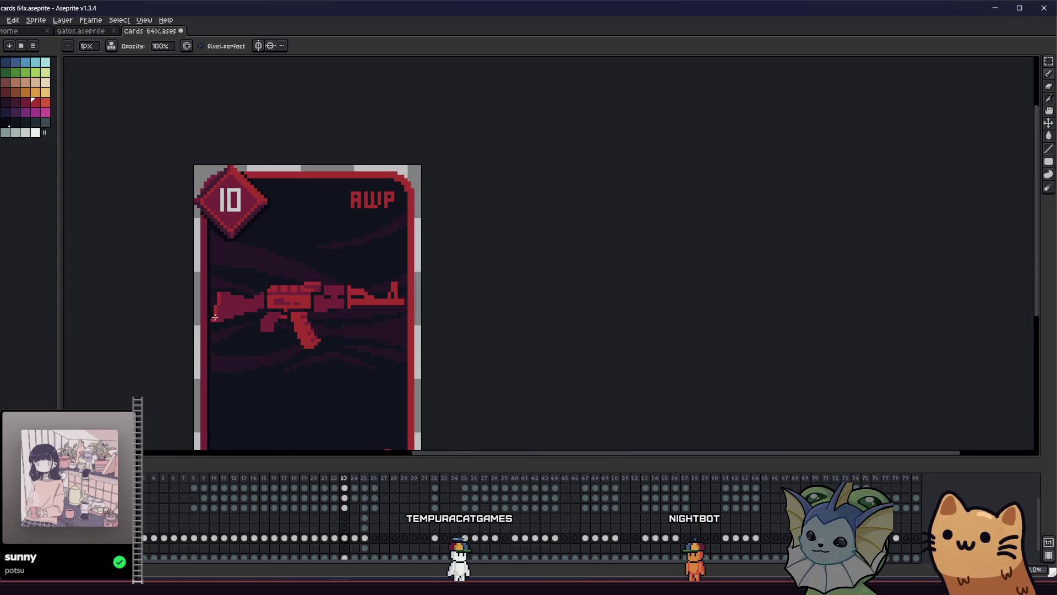
key("m")
scroll(205, 313, "up", 1)
Select the rifle band and apply an Outline using a dark palette colour
left_click_drag(196, 258, 506, 384)
key("shift+o")
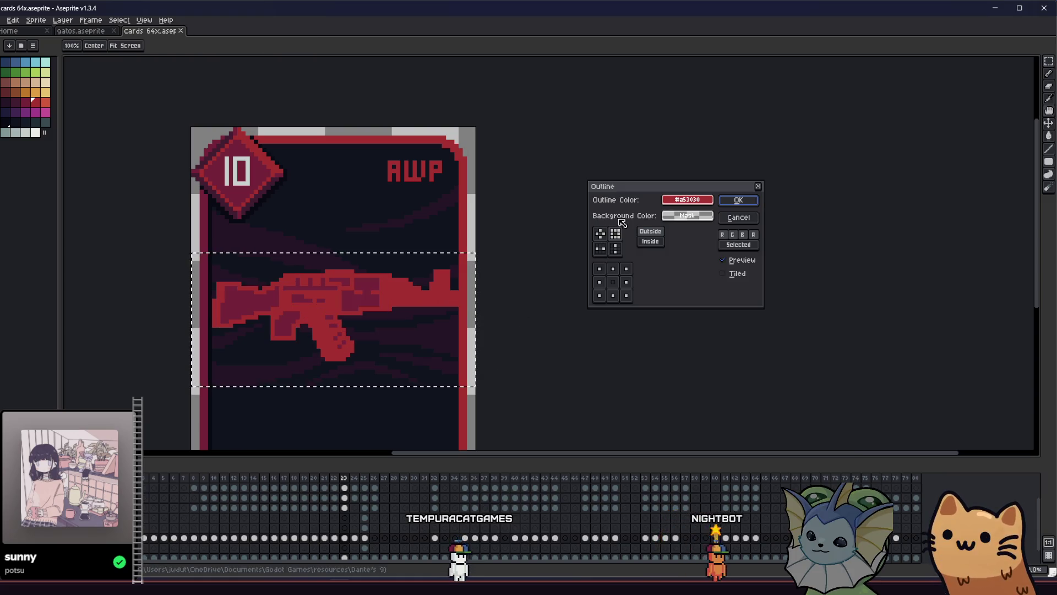
left_click(687, 200)
left_click(673, 215)
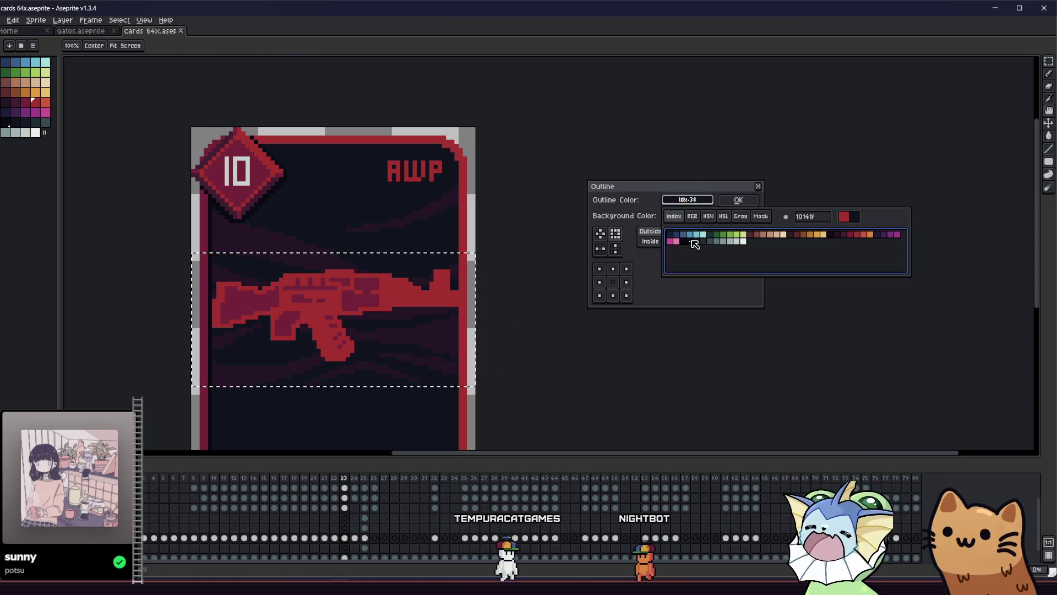
left_click(695, 241)
key("Return")
Deselect, commit the rifle band change and jump to the earliest card frame
key("ctrl+d")
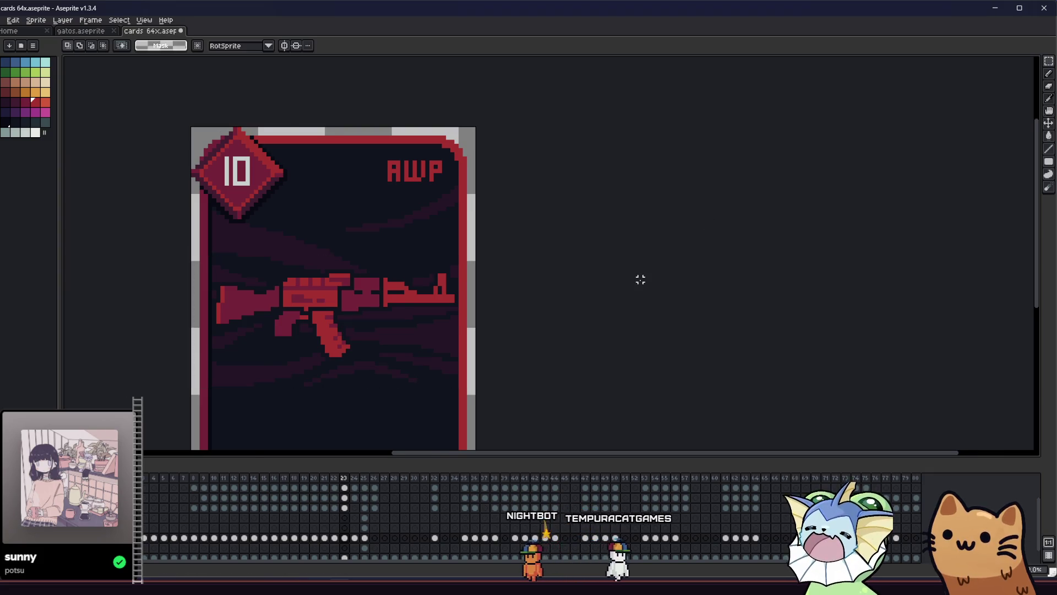
scroll(639, 281, "down", 2)
scroll(523, 310, "down", 1)
left_click_drag(512, 316, 444, 314)
scroll(300, 291, "up", 2)
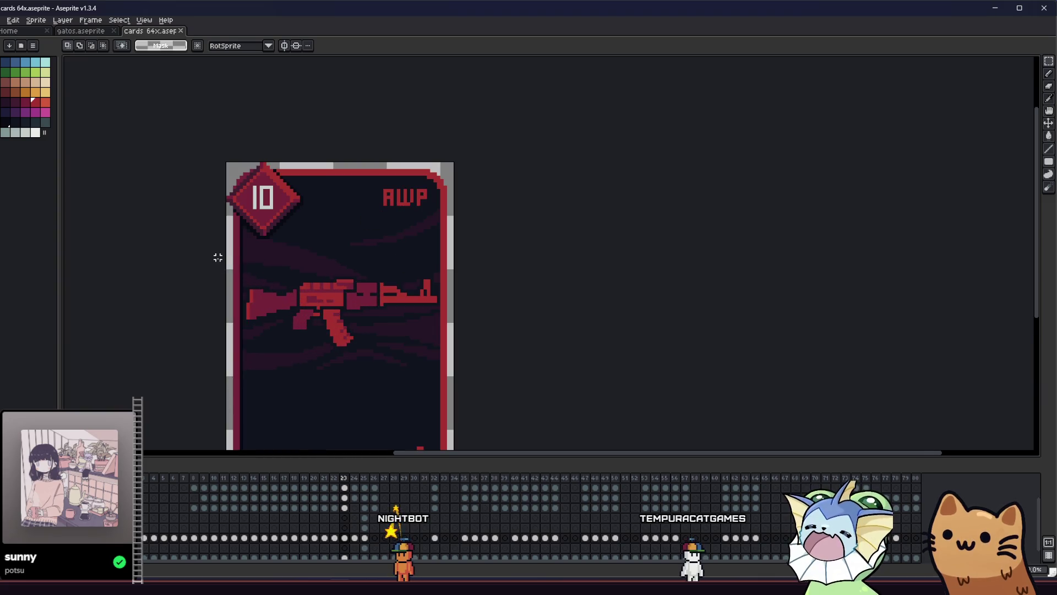
key("Return")
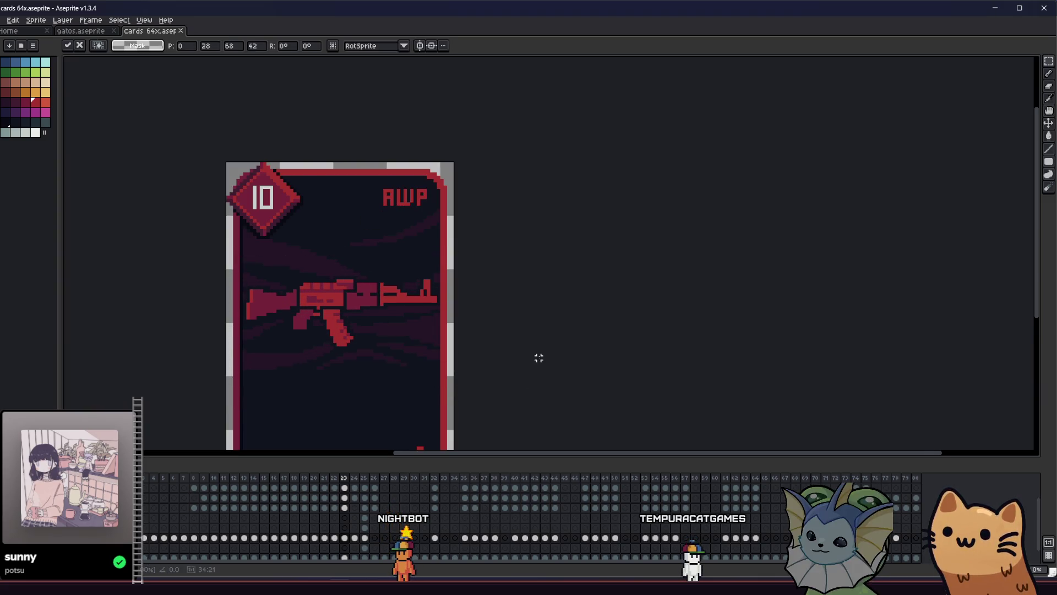
key("Home")
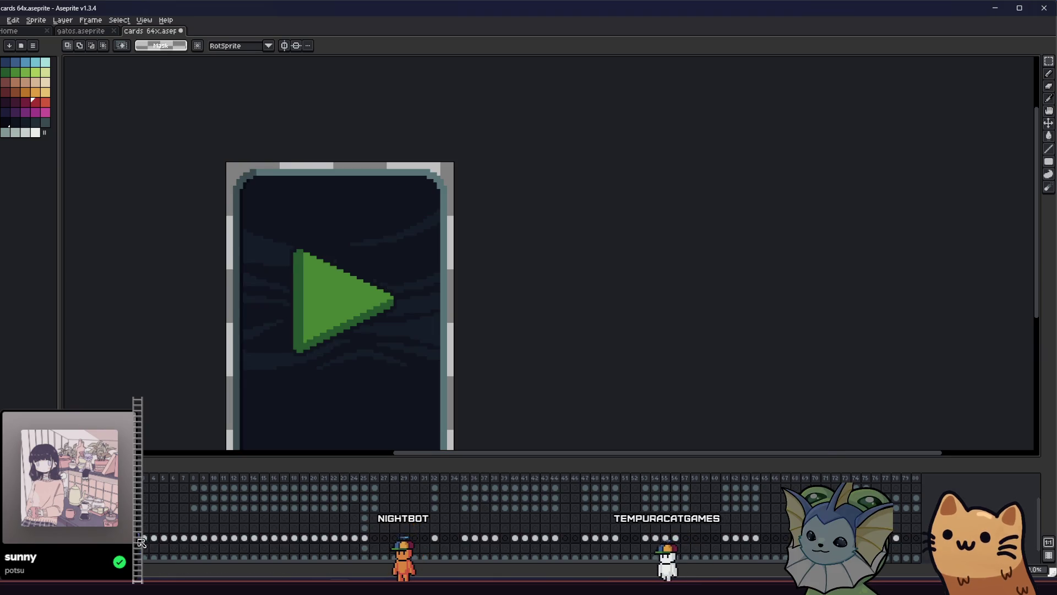
Click through the timeline frames to get back to the AWP card frame
key("Right")
key("Right")
key("Right")
key("Right")
key("Right")
key("Right")
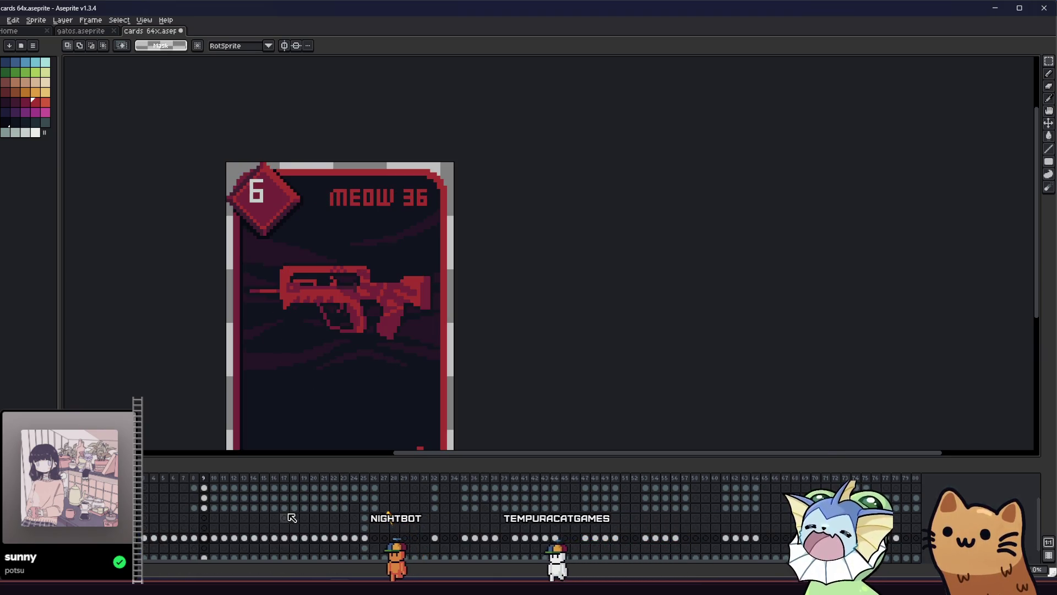
left_click(324, 479)
left_click(334, 479)
left_click(344, 479)
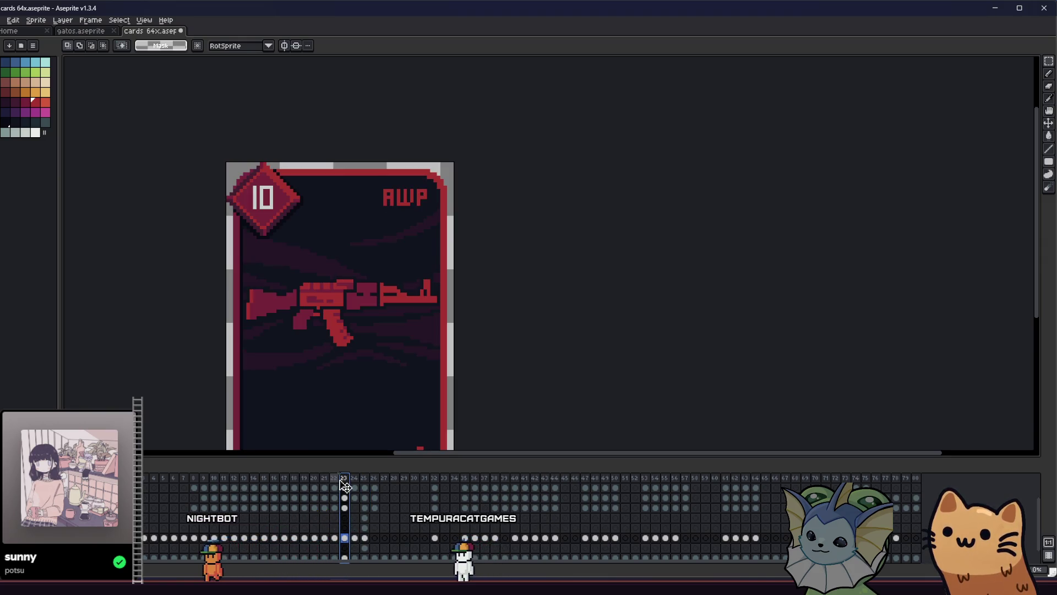
left_click(210, 483)
left_click(204, 483)
left_click(195, 483)
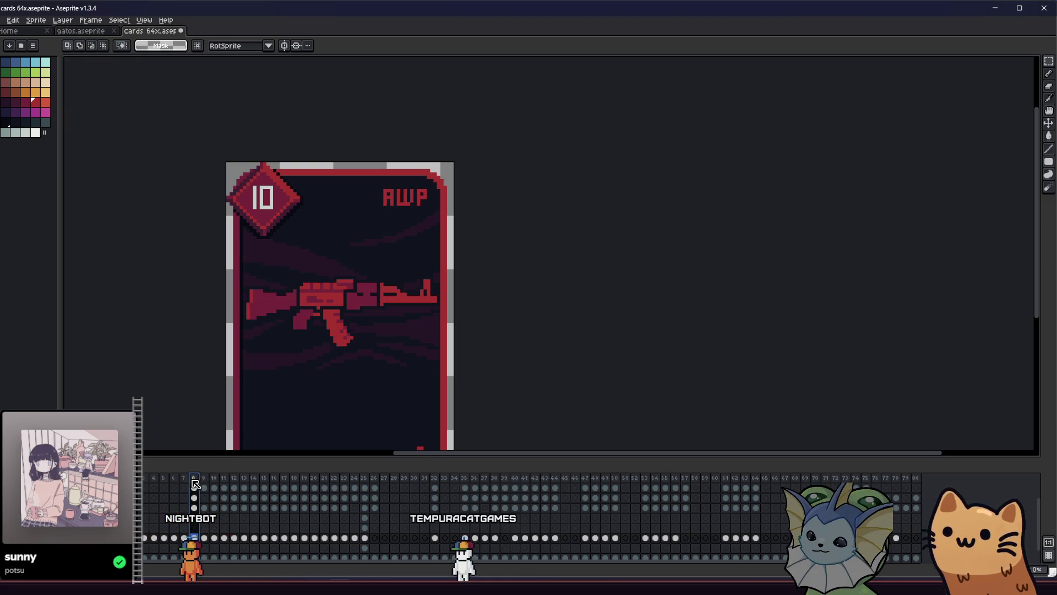
Flip back and forth between the MEOW 36 and AWP frames, ending on AWP
key("Right")
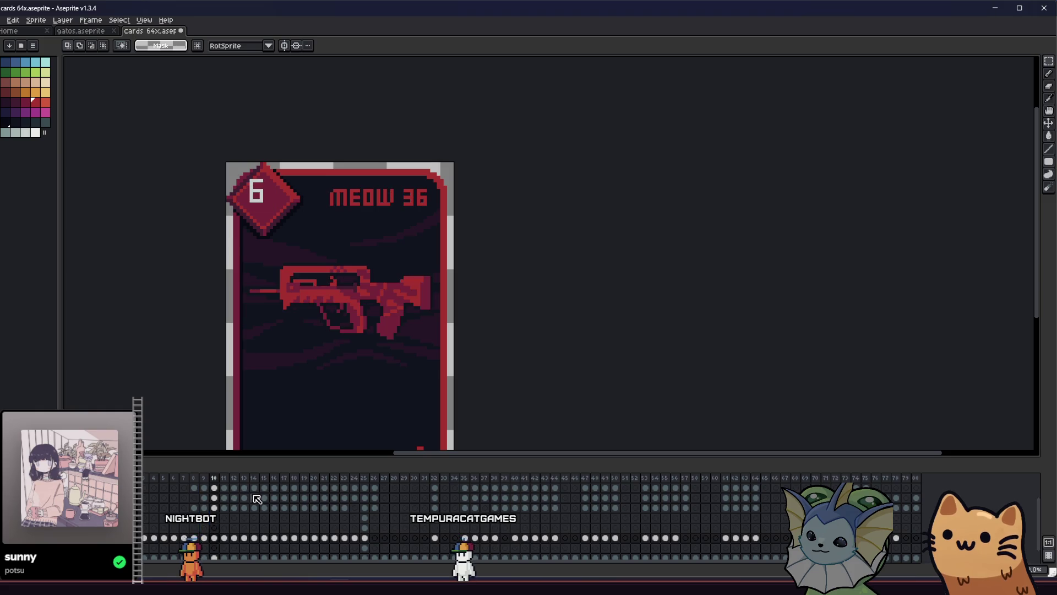
key("Left")
key("Right")
key("Left")
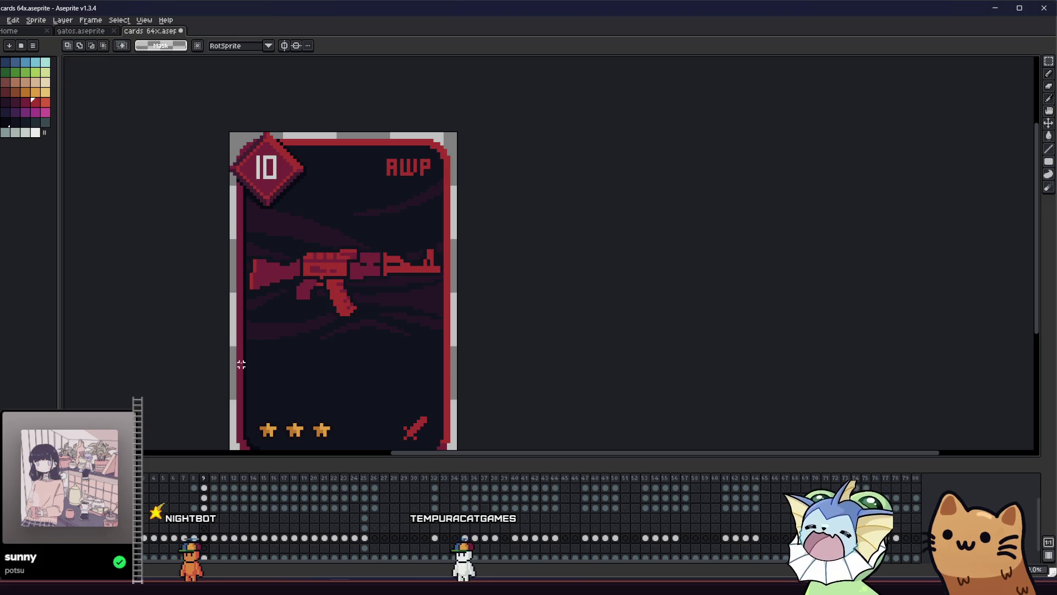
key("Right")
key("Left")
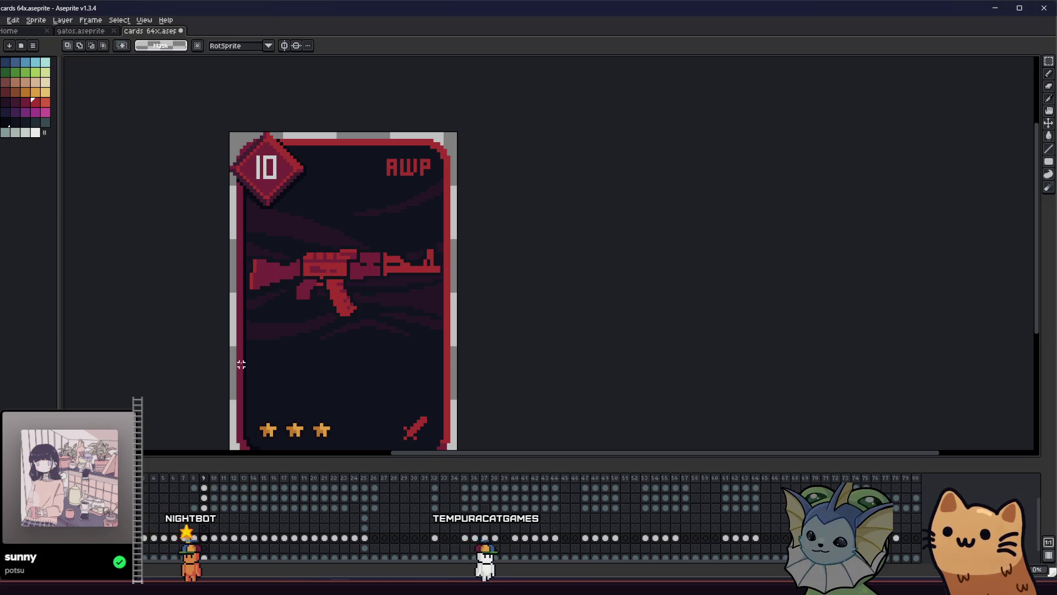
scroll(406, 266, "up", 5)
Box-select the rifle barrel pixels and commit the transform
scroll(405, 248, "left", 2)
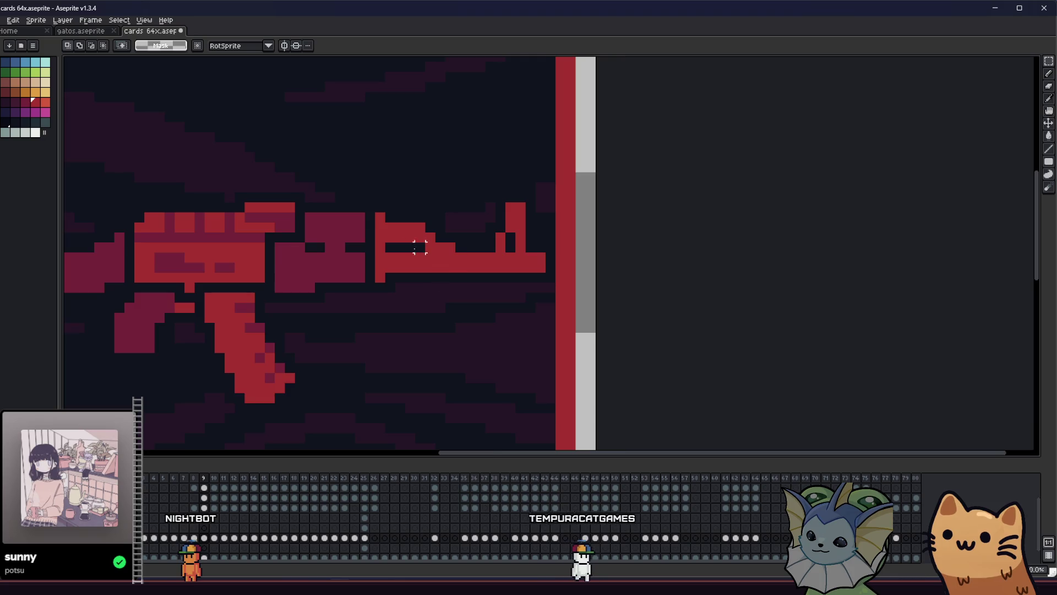
mouse_move(557, 152)
left_mouse_down()
mouse_move(481, 230)
mouse_move(358, 248)
mouse_move(344, 260)
left_mouse_up()
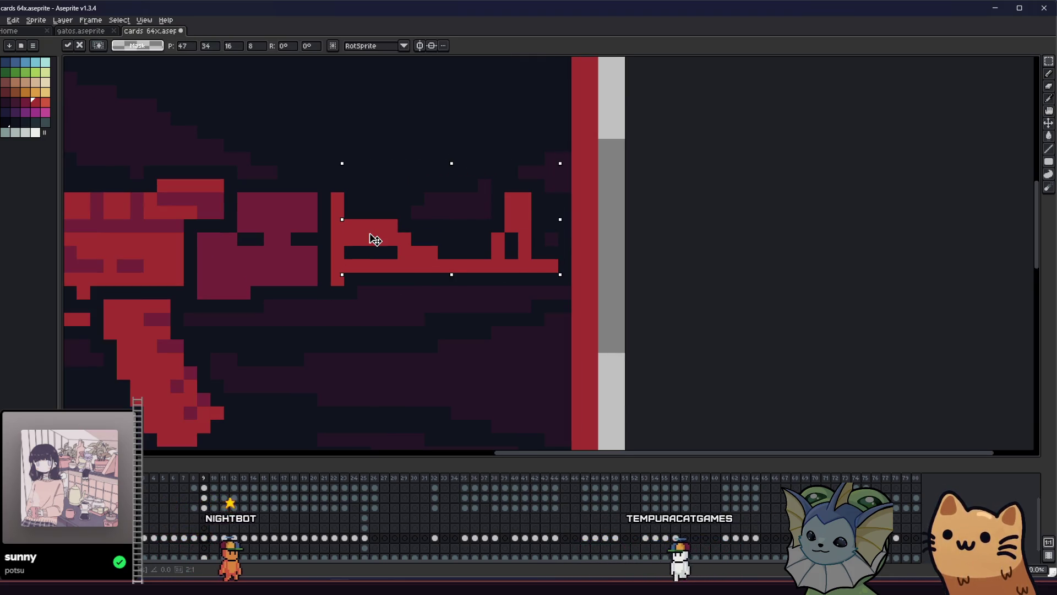
key("Return")
scroll(250, 351, "down", 4)
mouse_move(249, 351)
left_mouse_down()
mouse_move(323, 370)
mouse_move(413, 373)
mouse_move(361, 371)
left_mouse_up()
scroll(451, 350, "down", 2)
scroll(451, 350, "down", 1)
scroll(451, 350, "up", 1)
scroll(422, 331, "up", 2)
scroll(422, 331, "up", 3)
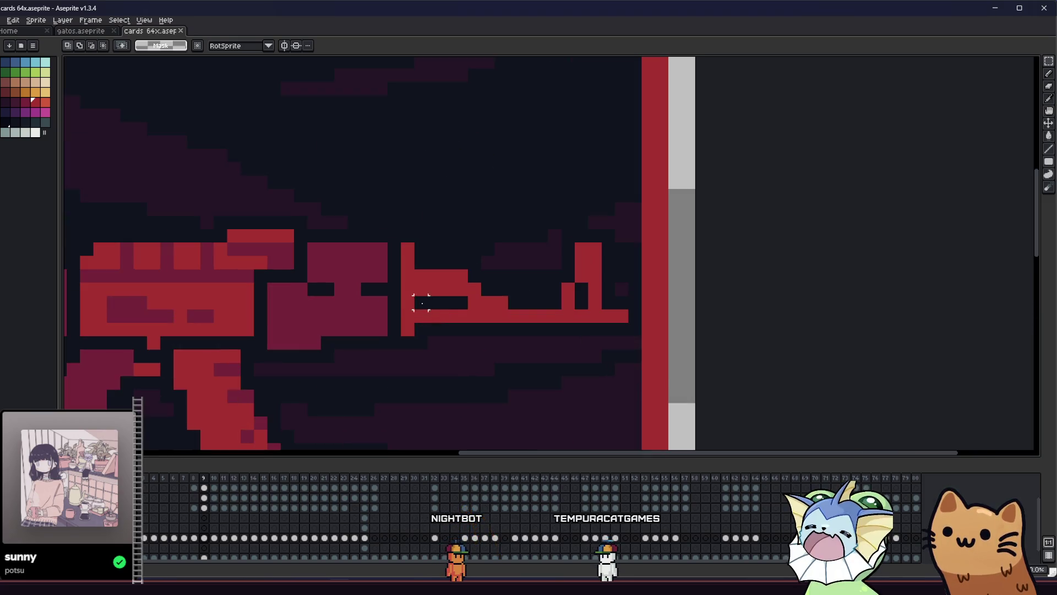
Paint a bright red pixel row along the rifle barrel
key("b")
scroll(501, 302, "down", 5)
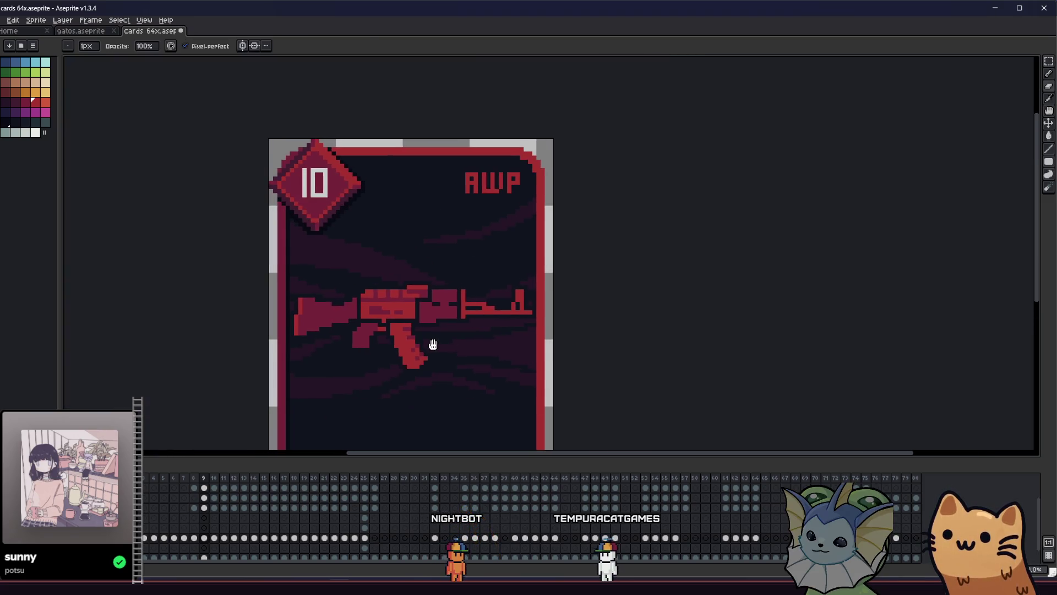
scroll(432, 342, "up", 2)
scroll(477, 288, "up", 3)
left_click_drag(468, 286, 507, 288)
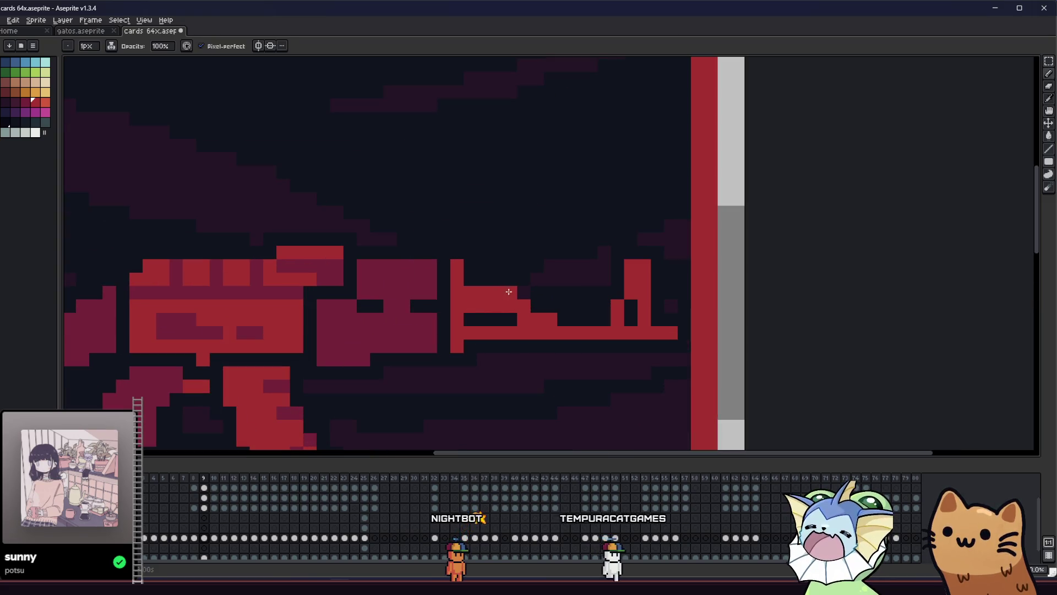
key("e")
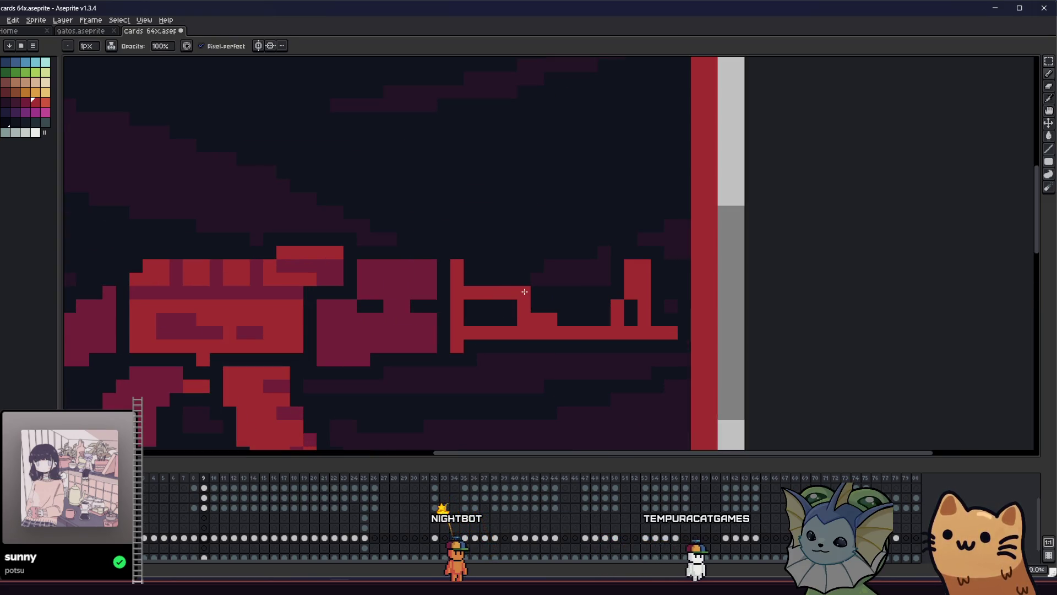
scroll(524, 319, "down", 4)
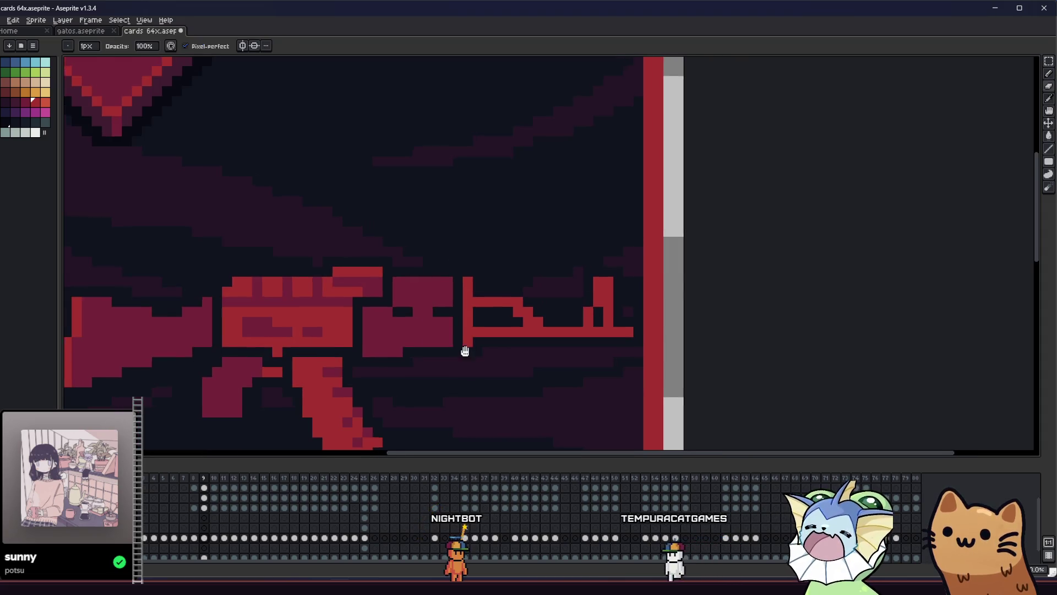
scroll(395, 359, "down", 2)
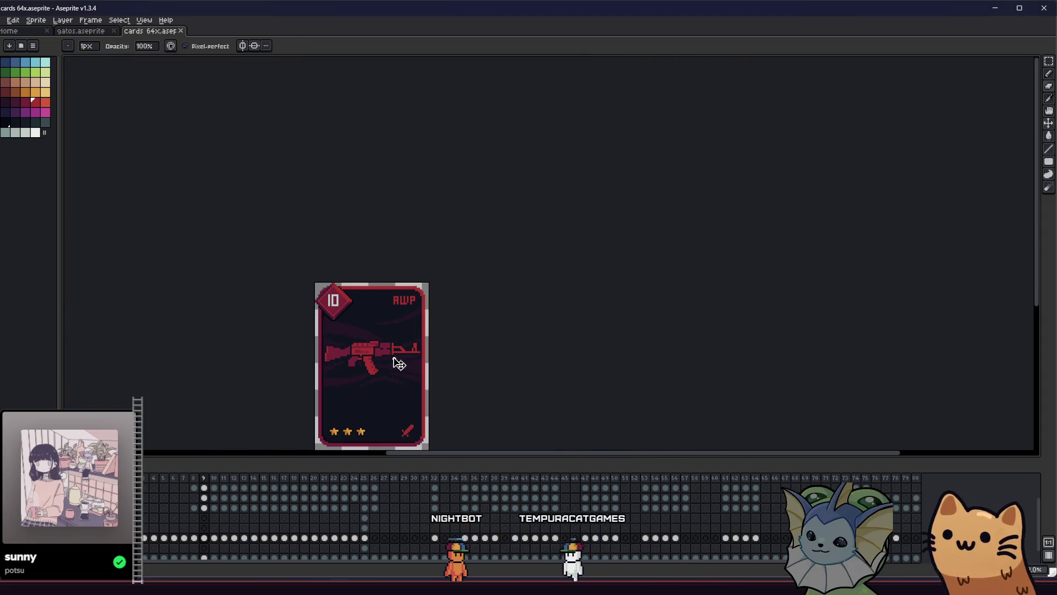
scroll(395, 359, "up", 1)
left_click_drag(352, 370, 266, 375)
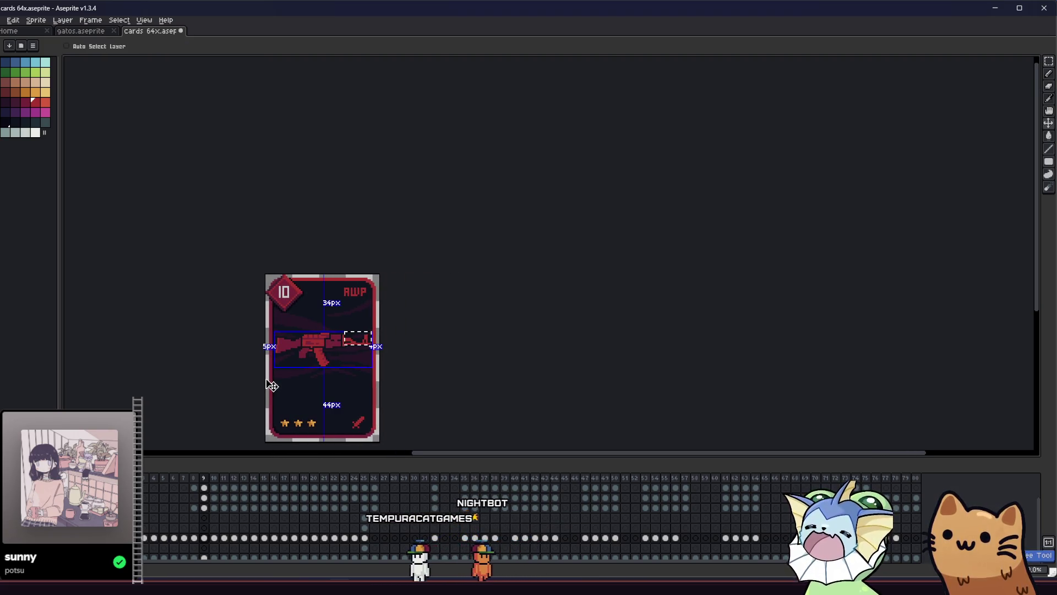
key("b")
key("m")
left_click_drag(290, 366, 227, 359)
scroll(238, 353, "up", 3)
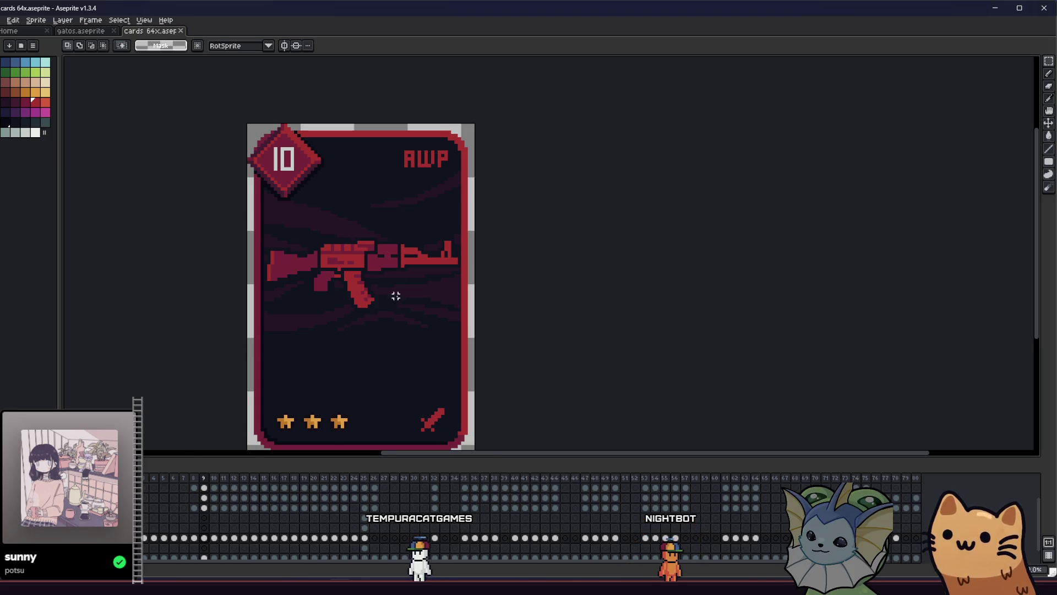
Pick the maroon from the artwork and draw a dark maroon strip along the barrel
scroll(394, 259, "up", 1)
key("i")
scroll(396, 257, "up", 2)
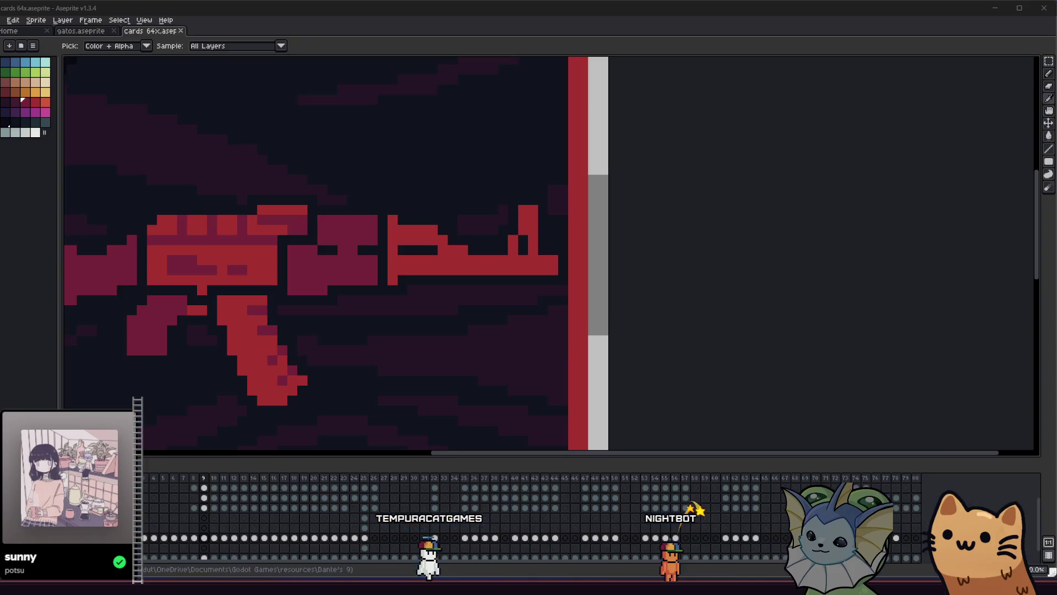
left_click_drag(128, 362, 188, 338)
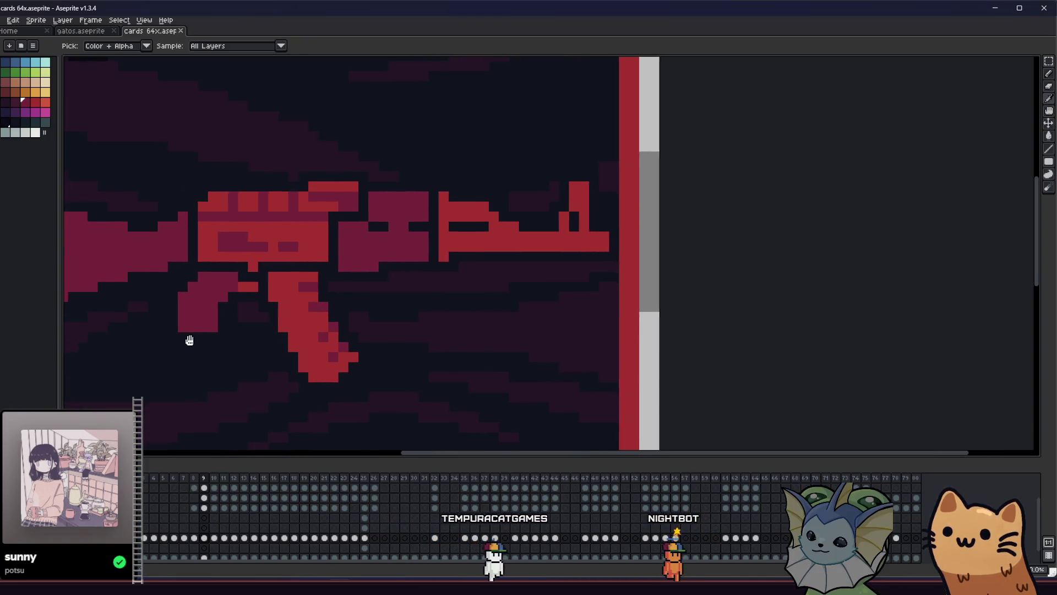
scroll(347, 306, "up", 2)
mouse_move(347, 306)
left_mouse_down()
mouse_move(221, 350)
mouse_move(255, 377)
mouse_move(230, 384)
left_mouse_up()
key("b")
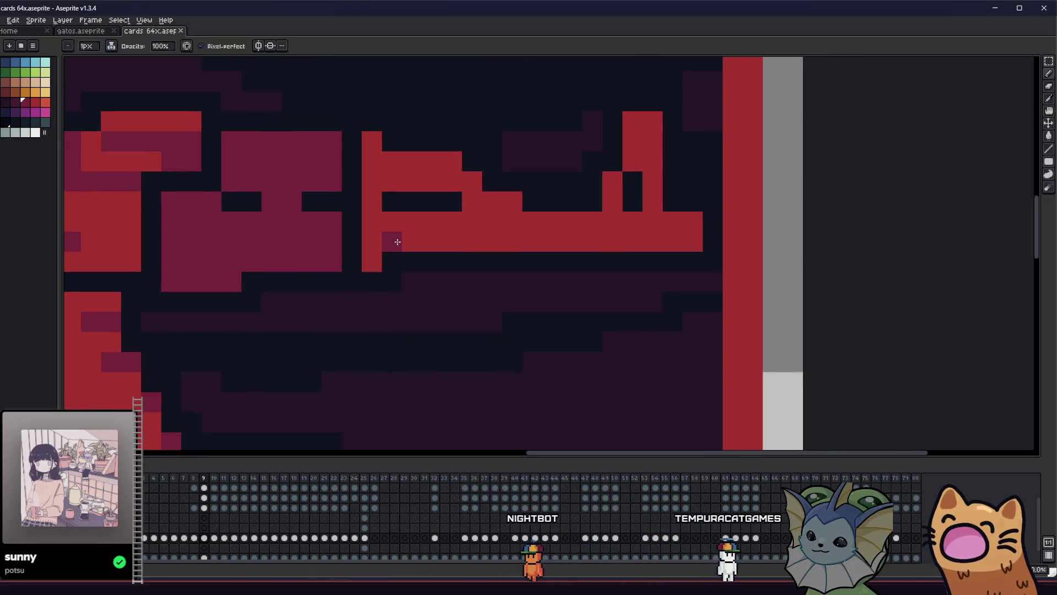
left_click_drag(398, 242, 639, 242)
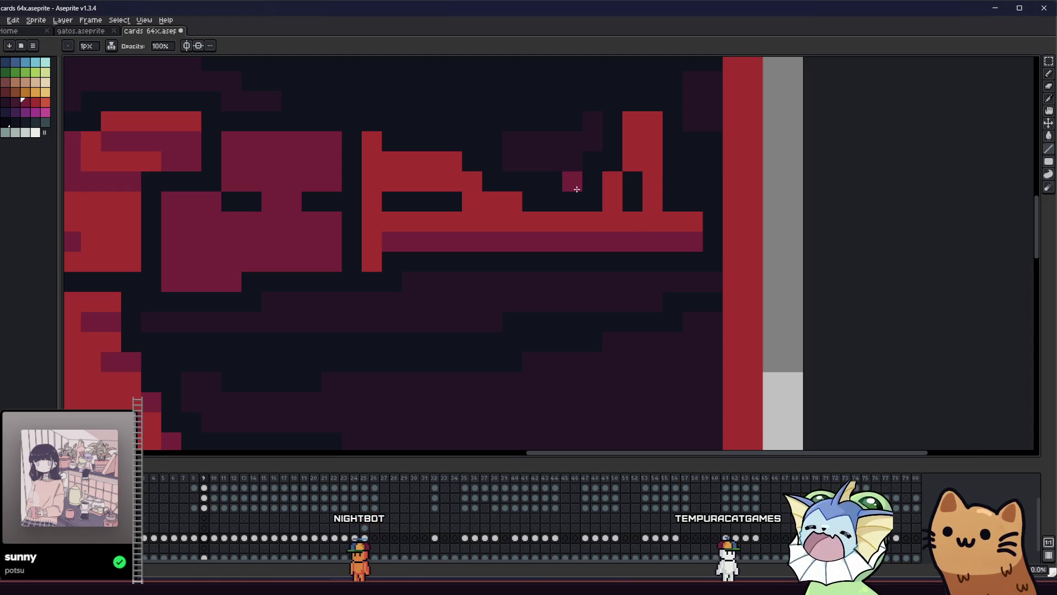
scroll(576, 189, "down", 4)
scroll(441, 266, "up", 4)
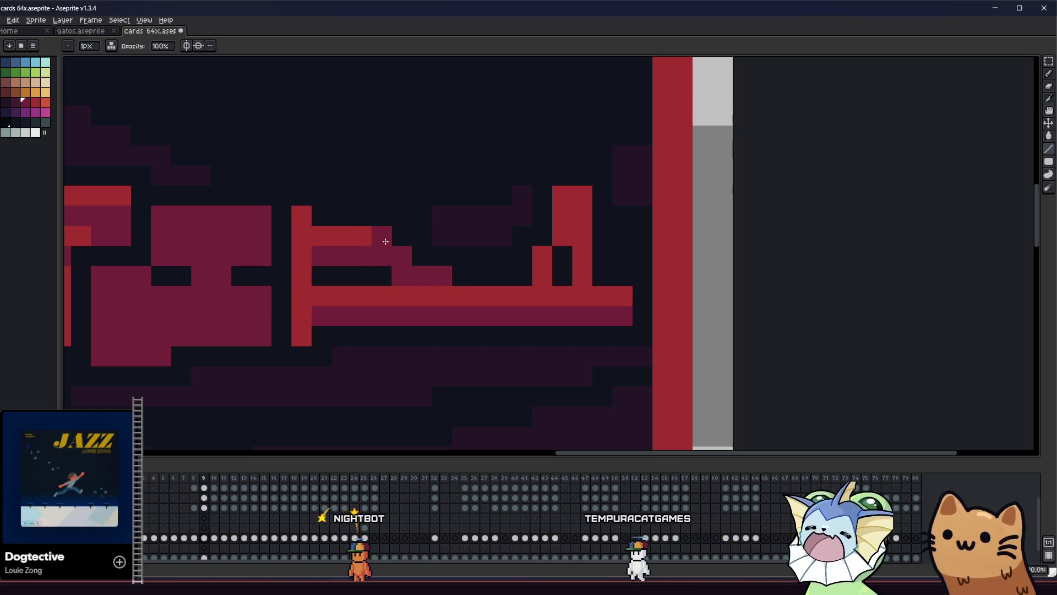
scroll(386, 241, "down", 5)
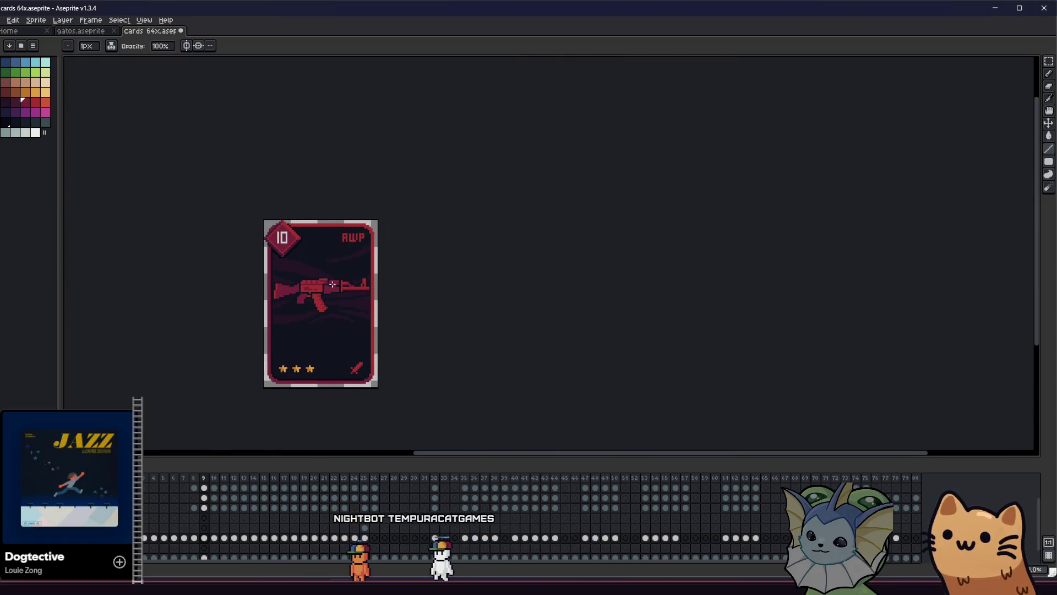
scroll(363, 282, "up", 5)
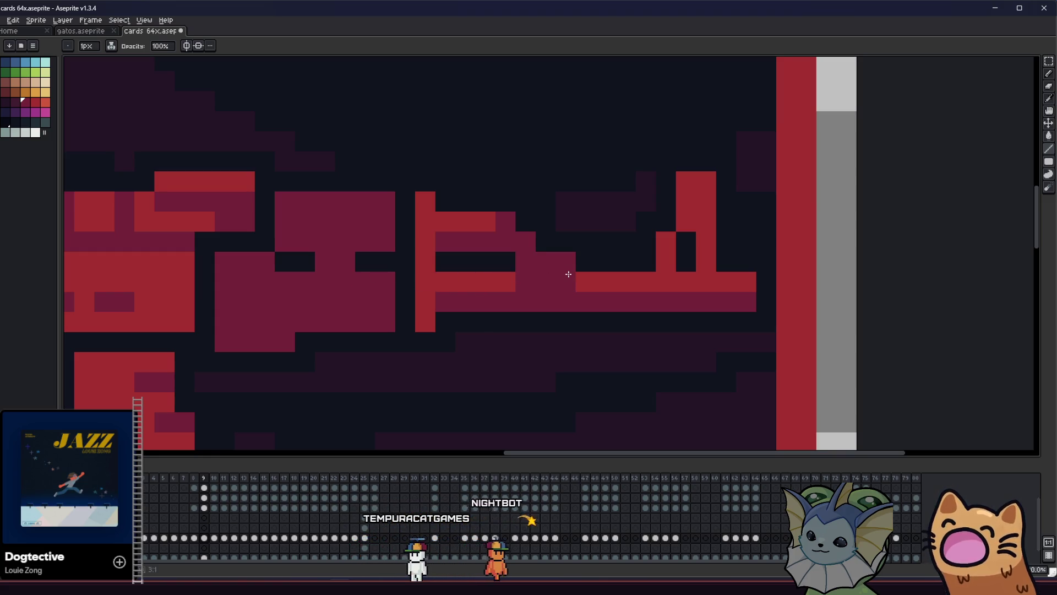
Fix single barrel pixels: maroon lower cells and a red highlight atop the front sight
mouse_move(453, 314)
left_mouse_down()
mouse_move(435, 316)
mouse_move(446, 331)
mouse_move(428, 314)
mouse_move(379, 328)
mouse_move(451, 344)
left_mouse_up()
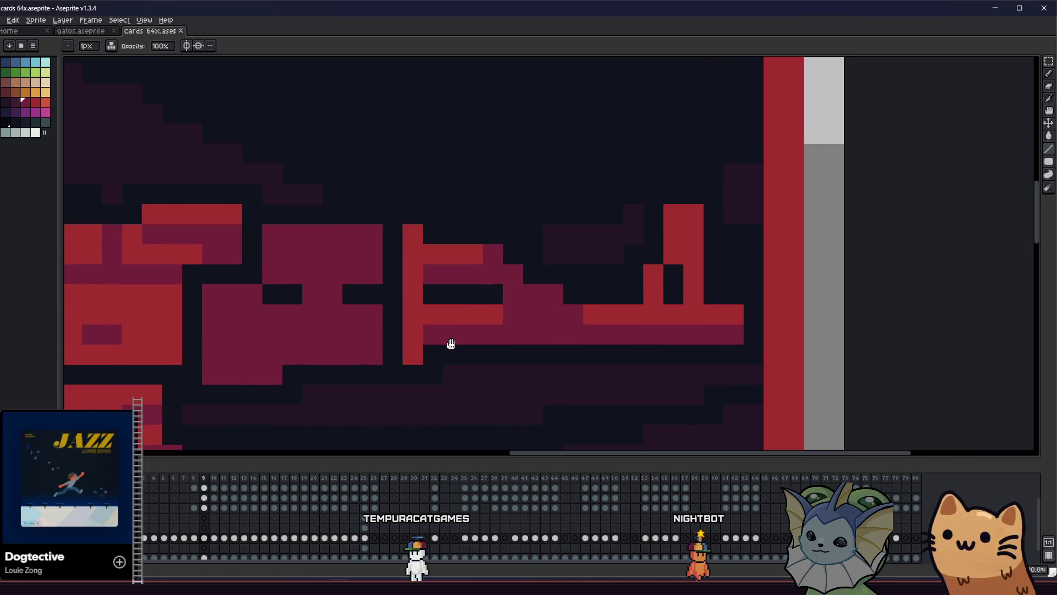
left_click(573, 314)
right_click(412, 357)
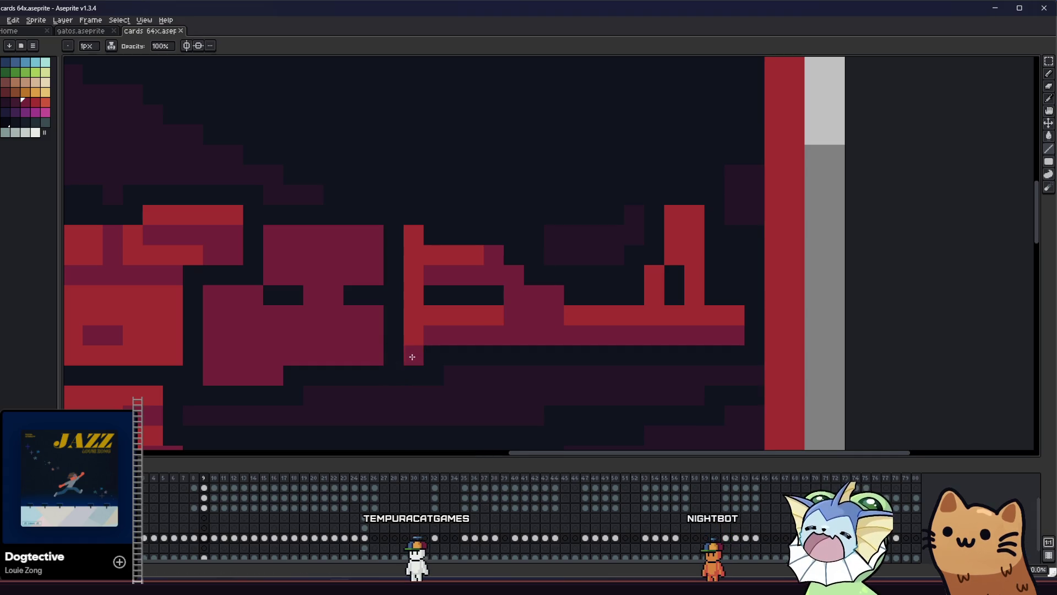
left_click_drag(412, 357, 392, 353)
left_click(633, 315)
right_click(645, 281)
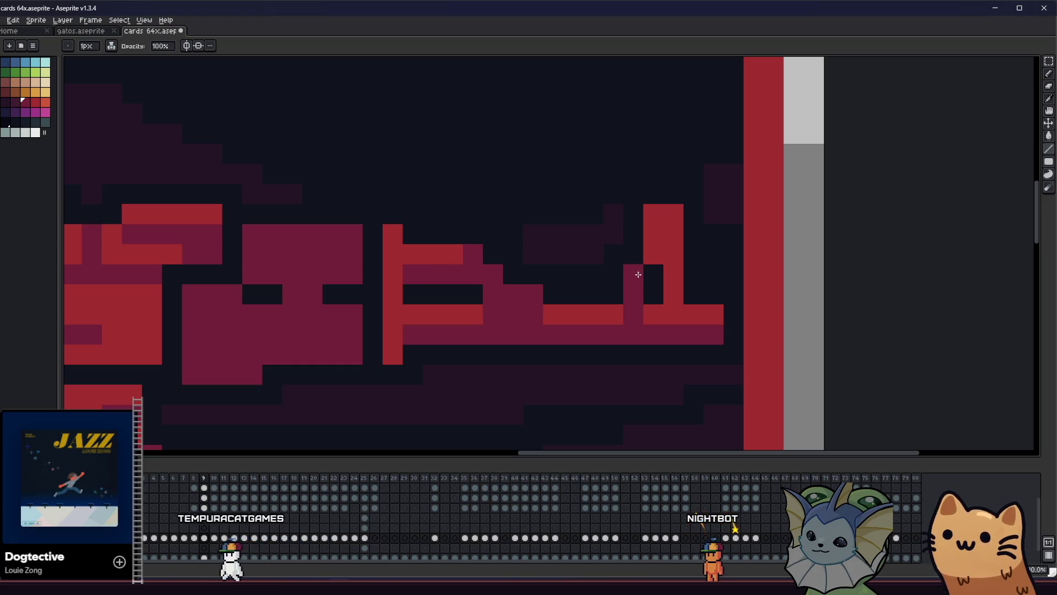
left_click_drag(677, 309, 663, 309)
left_click(606, 311, "alt")
left_click(643, 223)
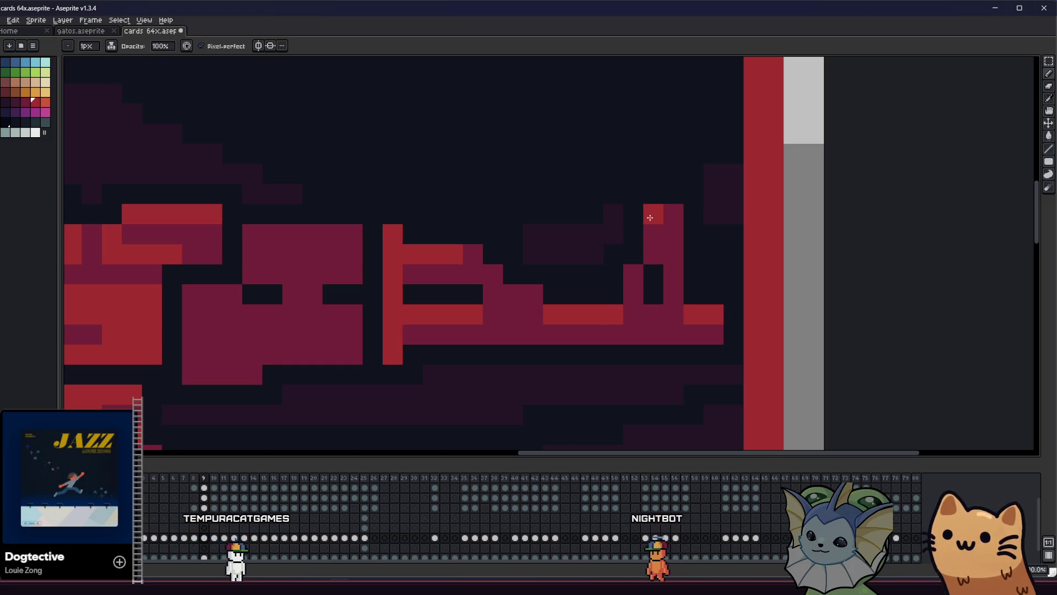
scroll(662, 215, "down", 5)
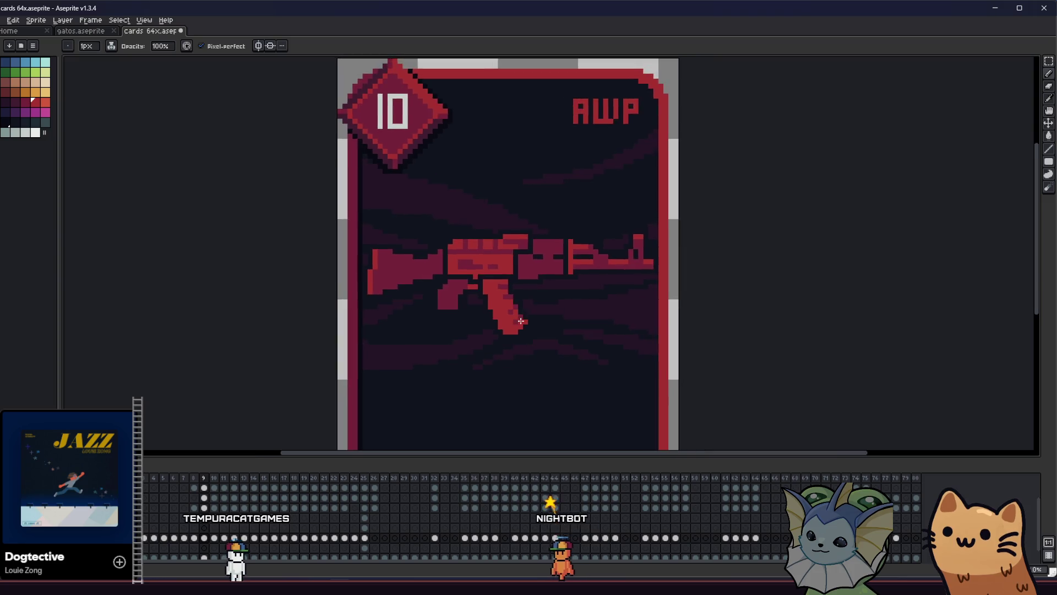
Save the card file and zoom around the rifle to inspect its shading
key("ctrl+s")
scroll(445, 346, "down", 1)
scroll(408, 336, "right", 3)
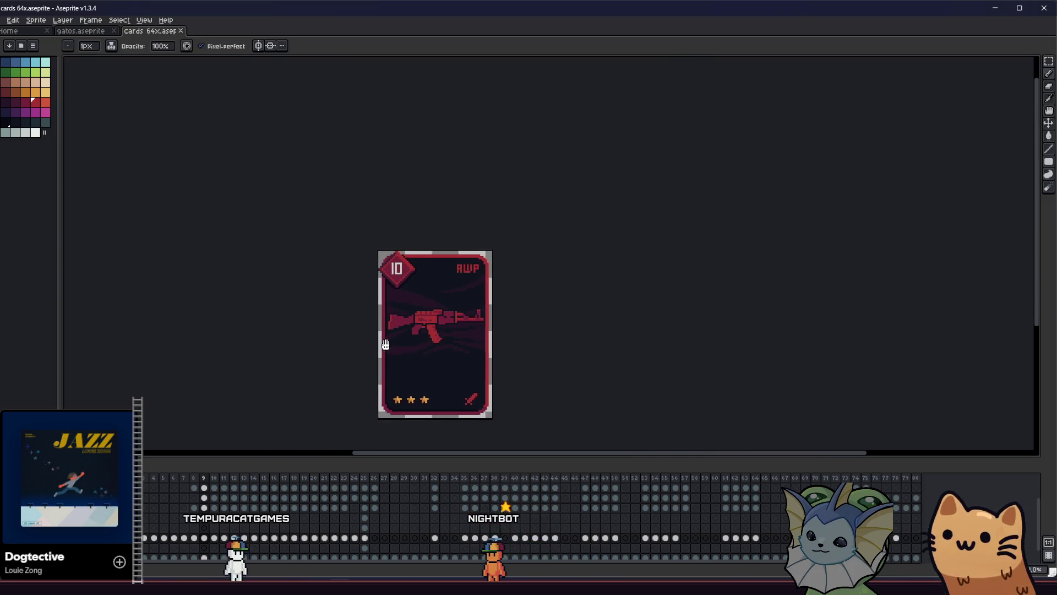
key("alt")
scroll(372, 317, "up", 5)
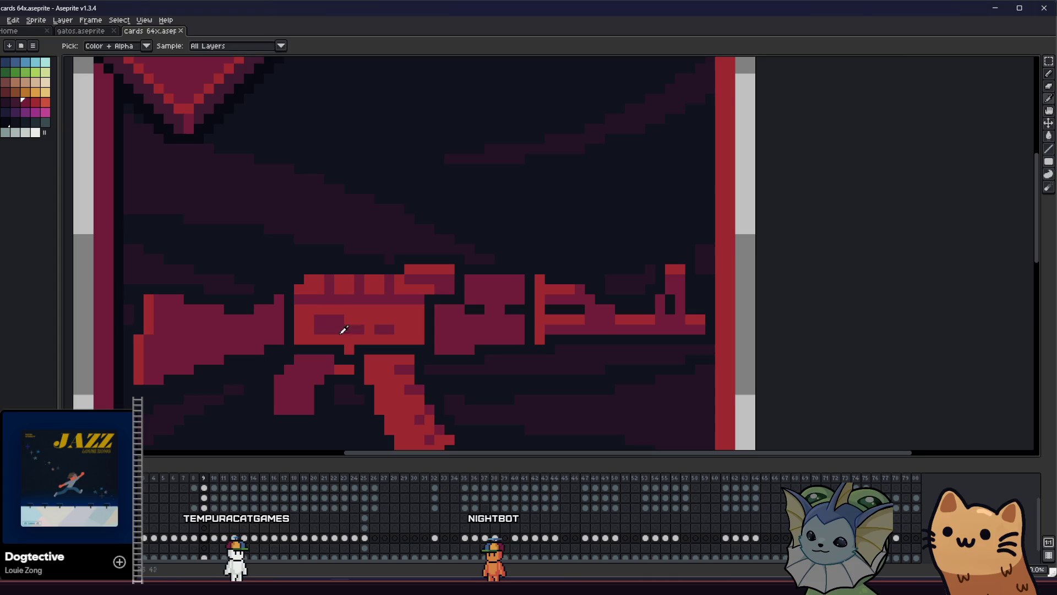
scroll(298, 335, "up", 1)
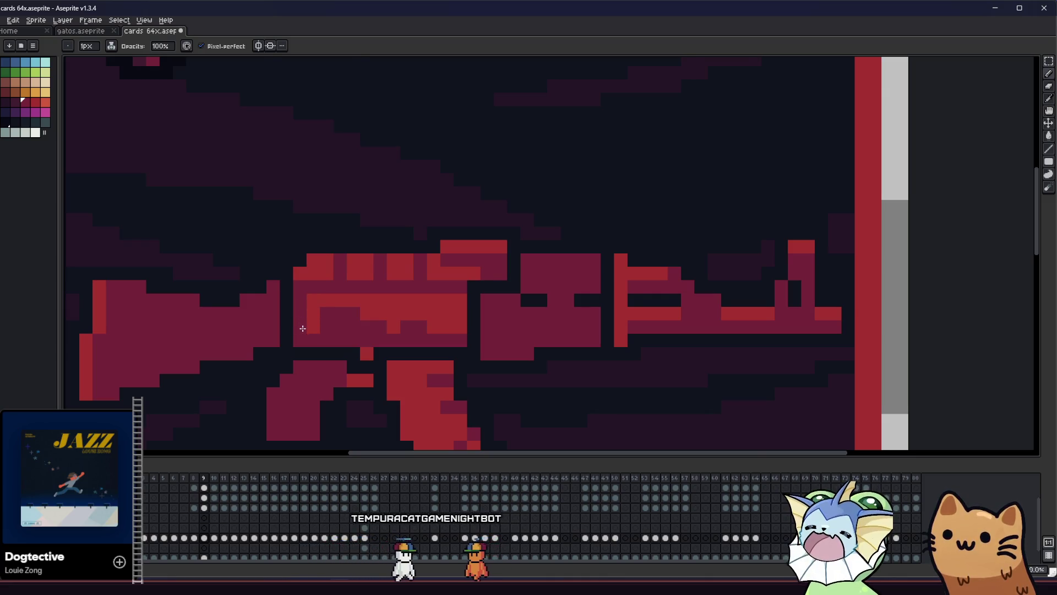
scroll(278, 354, "down", 3)
scroll(138, 363, "down", 2)
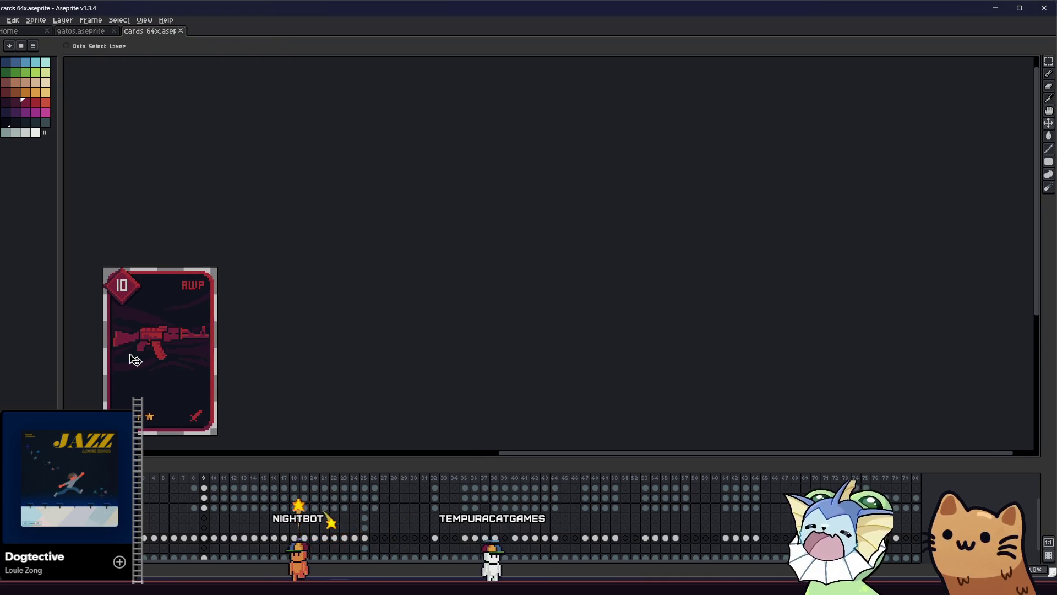
left_click_drag(134, 359, 175, 363)
scroll(176, 353, "up", 2)
Paint the middle block's top row and one rifle highlight bright red, then save
key("v")
scroll(234, 312, "up", 3)
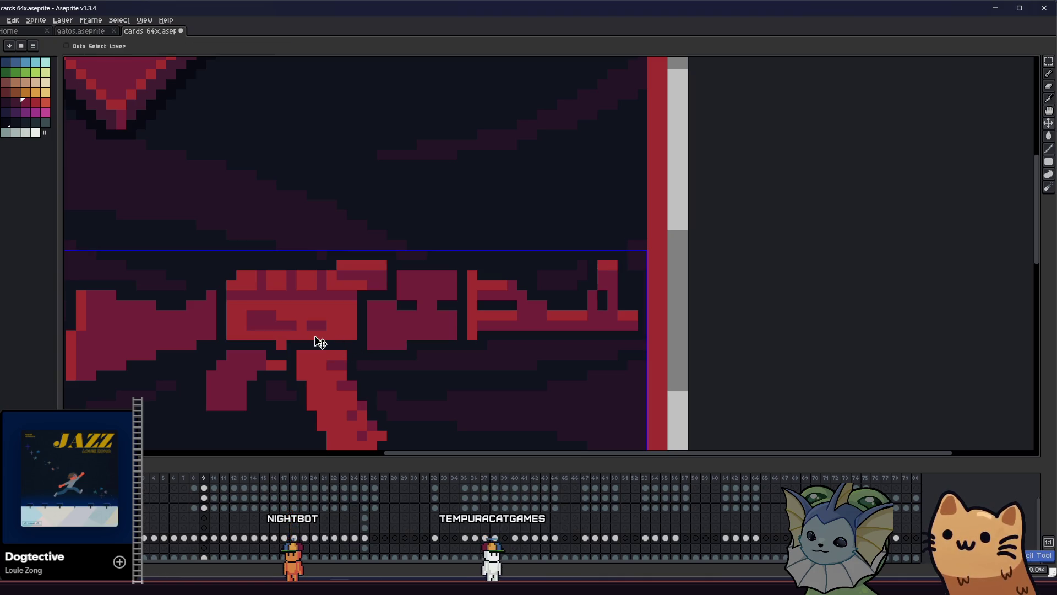
key("i")
scroll(296, 327, "up", 1)
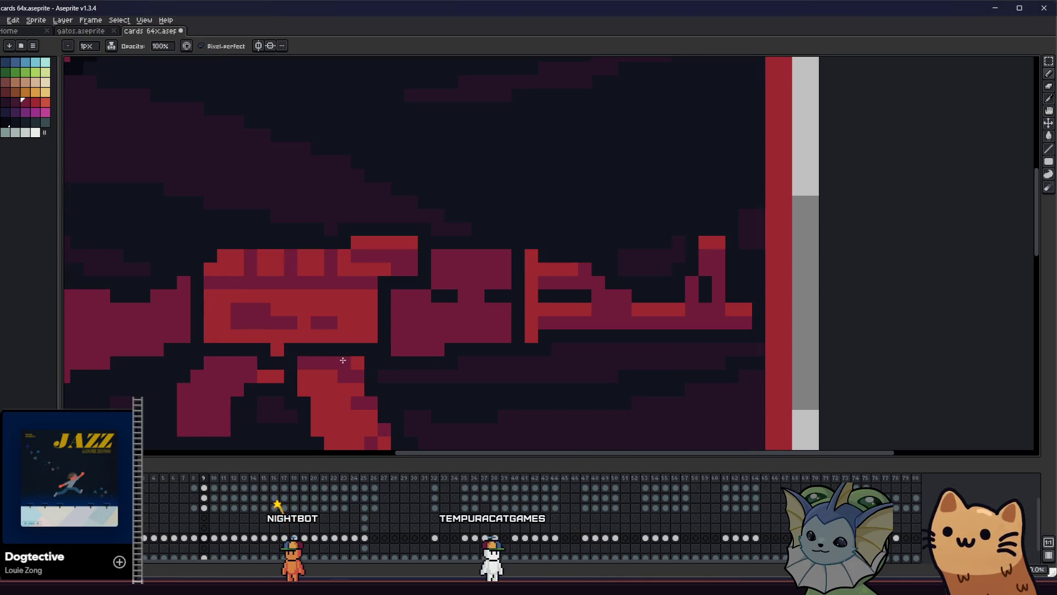
scroll(310, 368, "down", 1)
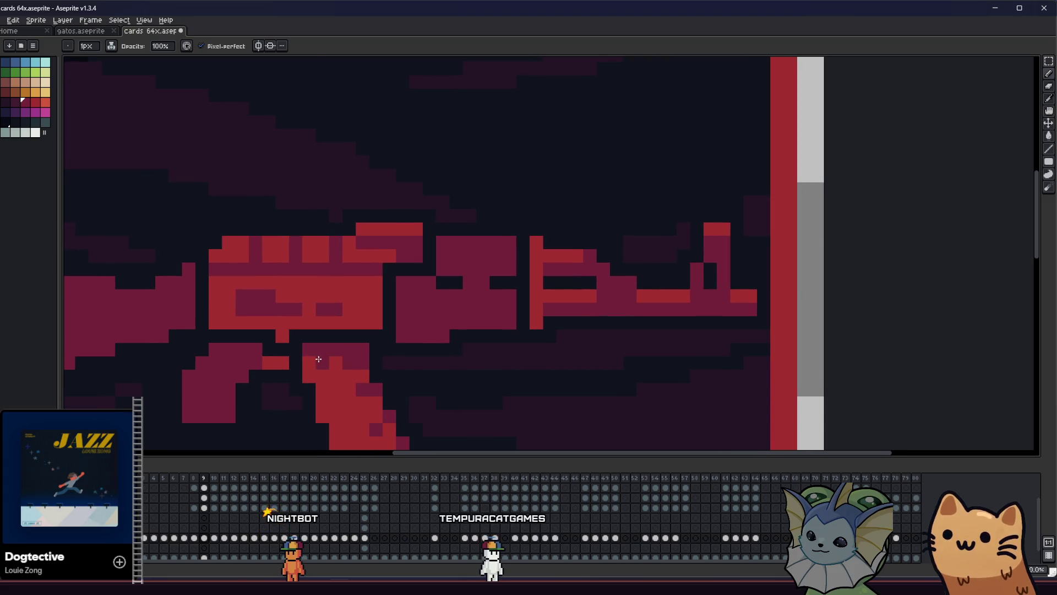
scroll(318, 359, "down", 3)
scroll(284, 373, "up", 5)
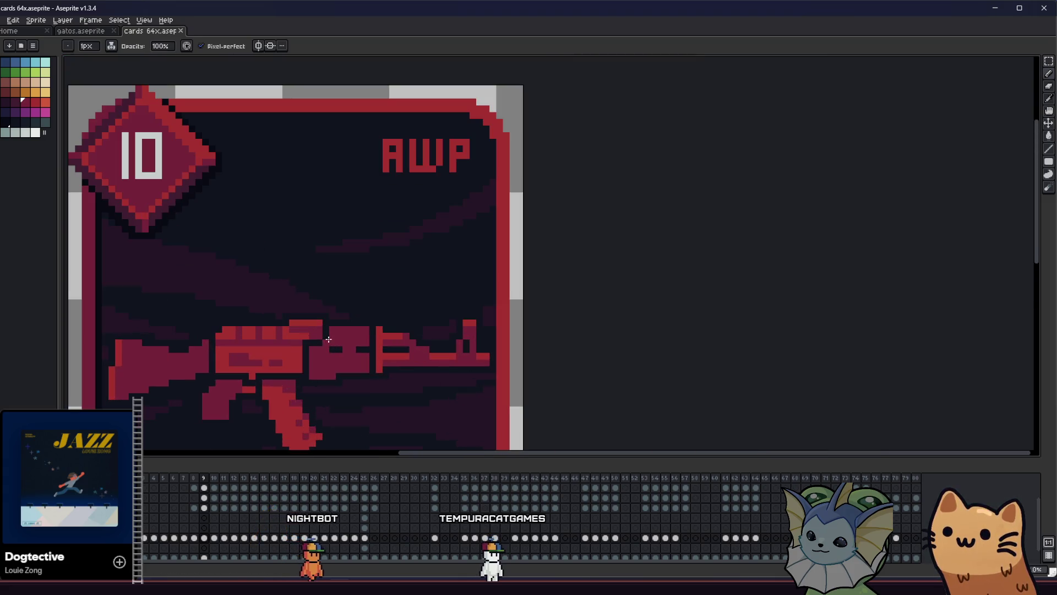
key("alt")
mouse_move(317, 331)
left_mouse_down()
mouse_move(291, 326)
mouse_move(354, 326)
left_mouse_up()
scroll(330, 358, "left", 2)
left_click(389, 377)
key("ctrl+s")
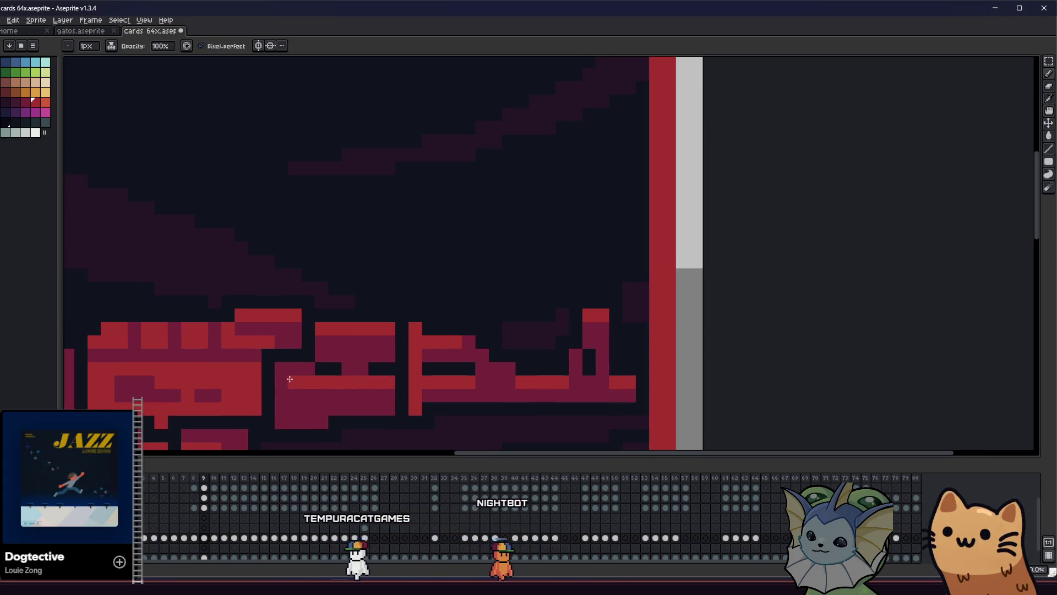
Zoom and pan over the card to check the retouched pixels, then save again
scroll(388, 377, "down", 6)
left_click_drag(248, 397, 231, 396)
scroll(231, 397, "down", 3)
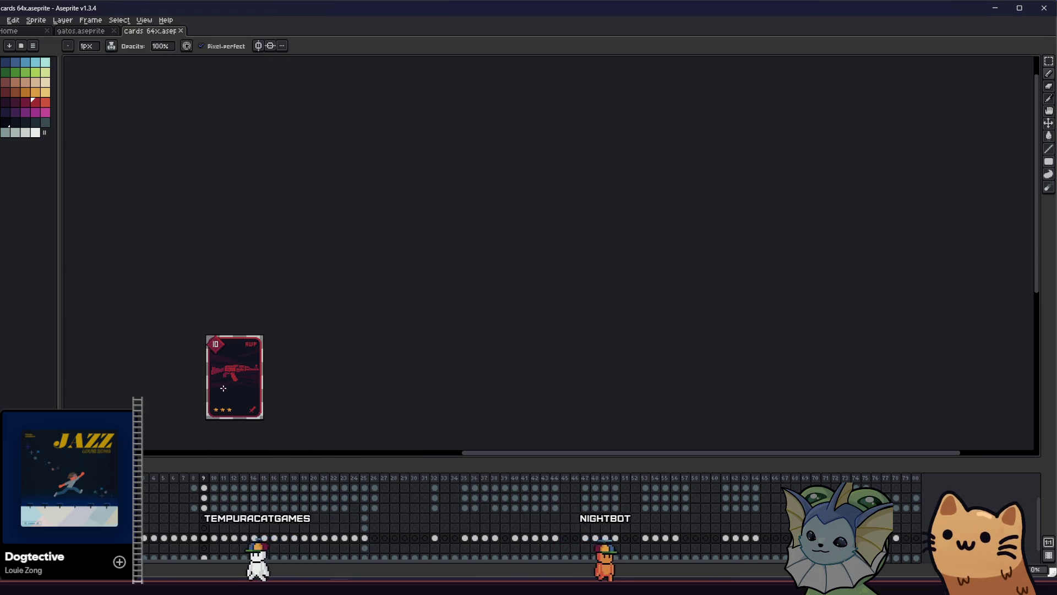
scroll(226, 372, "up", 4)
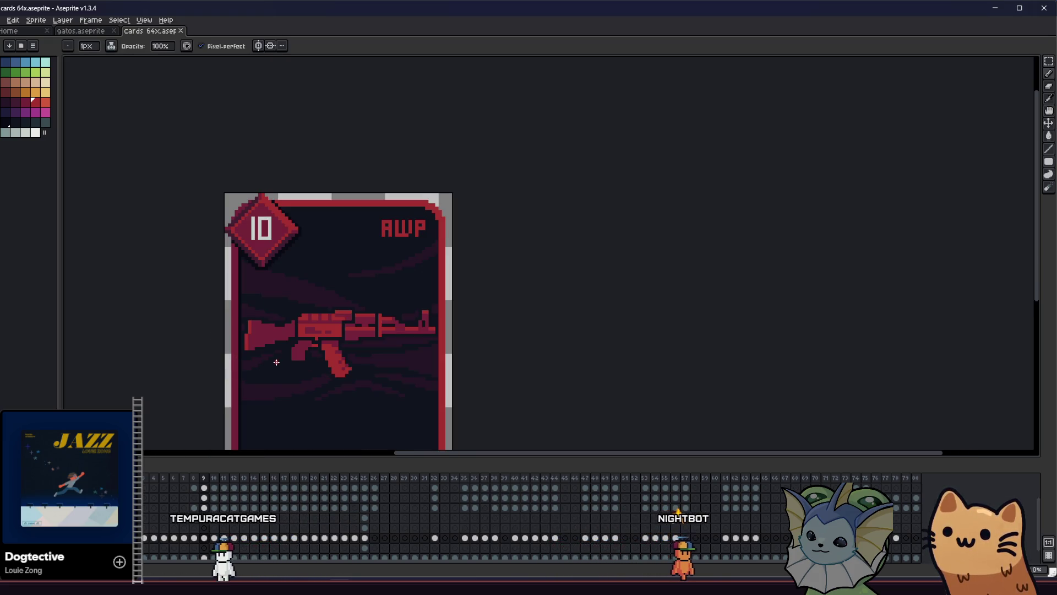
scroll(276, 364, "up", 2)
scroll(325, 287, "up", 1)
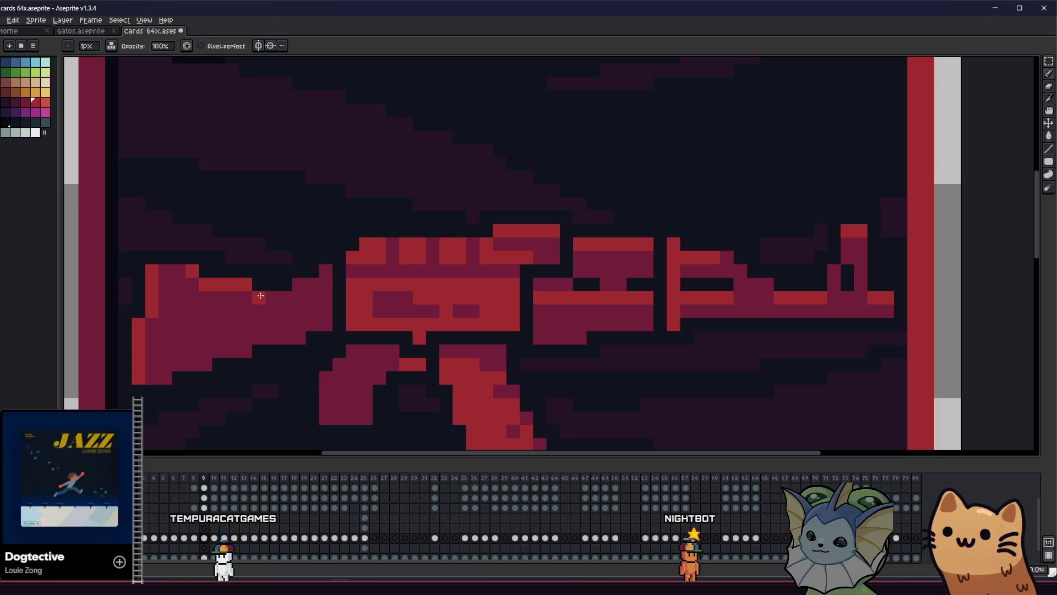
key("ctrl+s")
Sample a red from the rifle and pan the close-up along its body
scroll(172, 275, "down", 5)
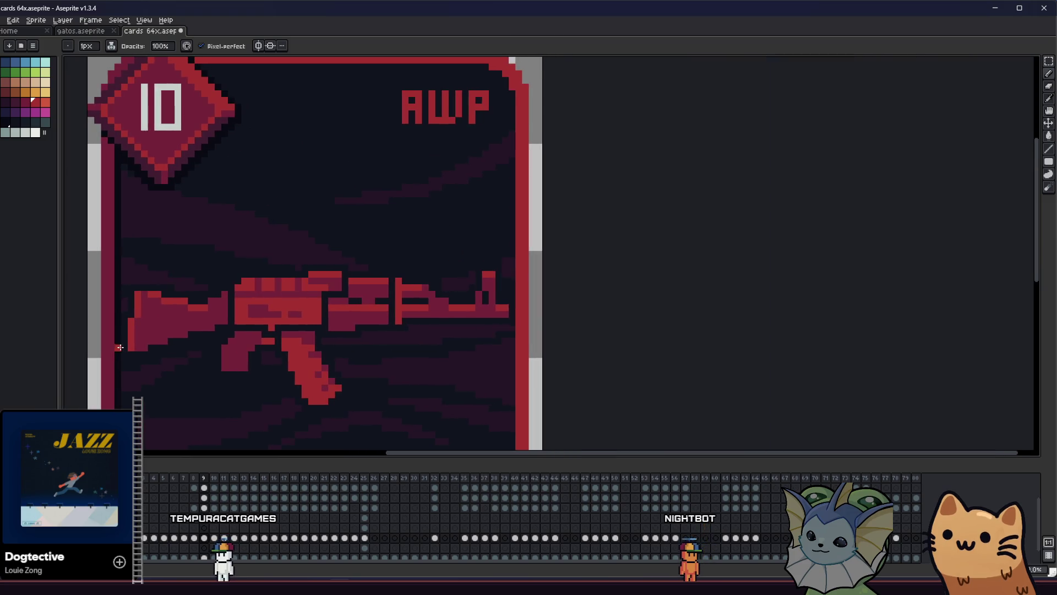
left_click_drag(135, 343, 251, 357)
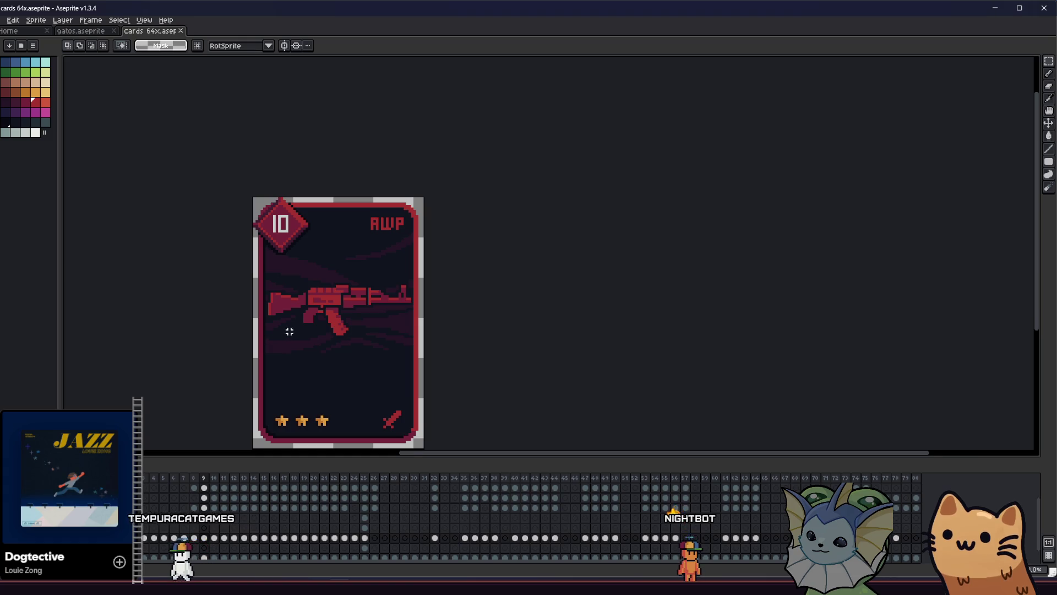
scroll(288, 331, "down", 1)
scroll(297, 306, "up", 3)
scroll(297, 307, "up", 1)
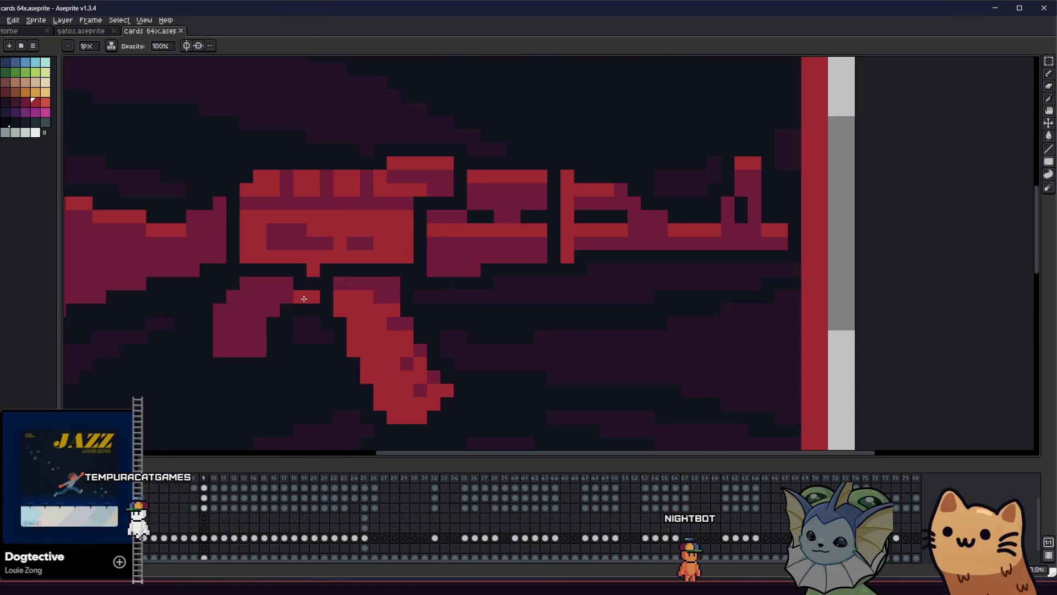
left_click(278, 302, "alt")
scroll(268, 325, "down", 1)
scroll(198, 359, "down", 4)
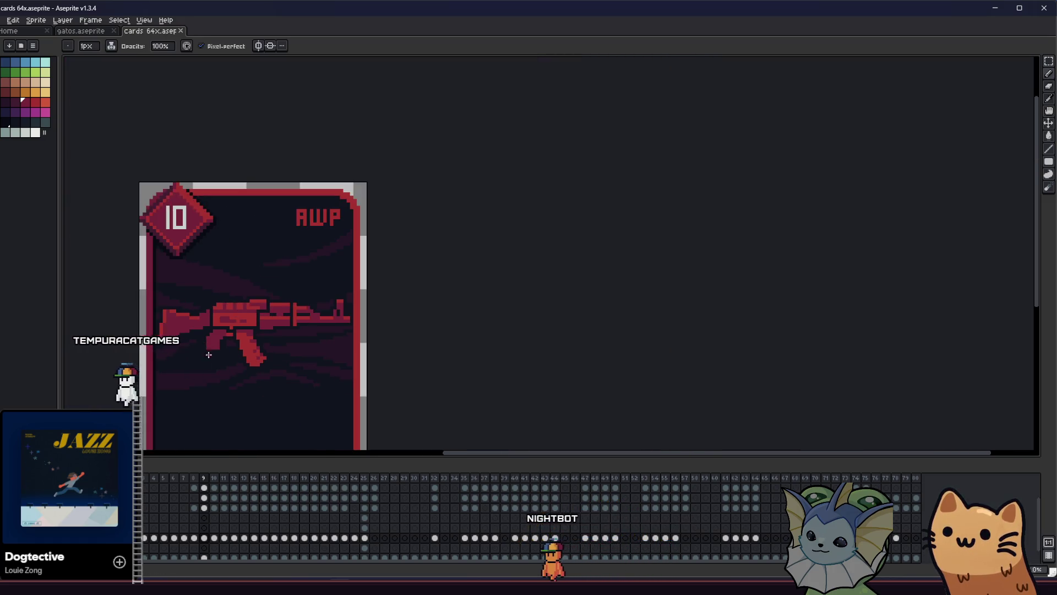
scroll(194, 349, "up", 4)
key("v")
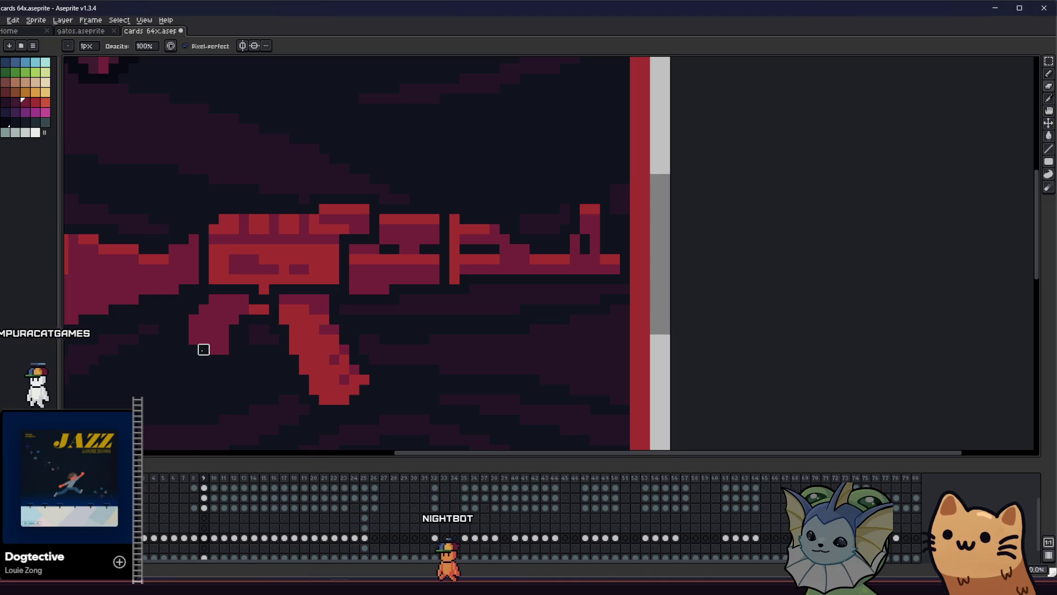
key("b")
scroll(194, 348, "down", 4)
scroll(165, 375, "up", 4)
left_click_drag(175, 400, 140, 400)
Sample a colour from the rifle grip on the AWP card
scroll(140, 400, "down", 2)
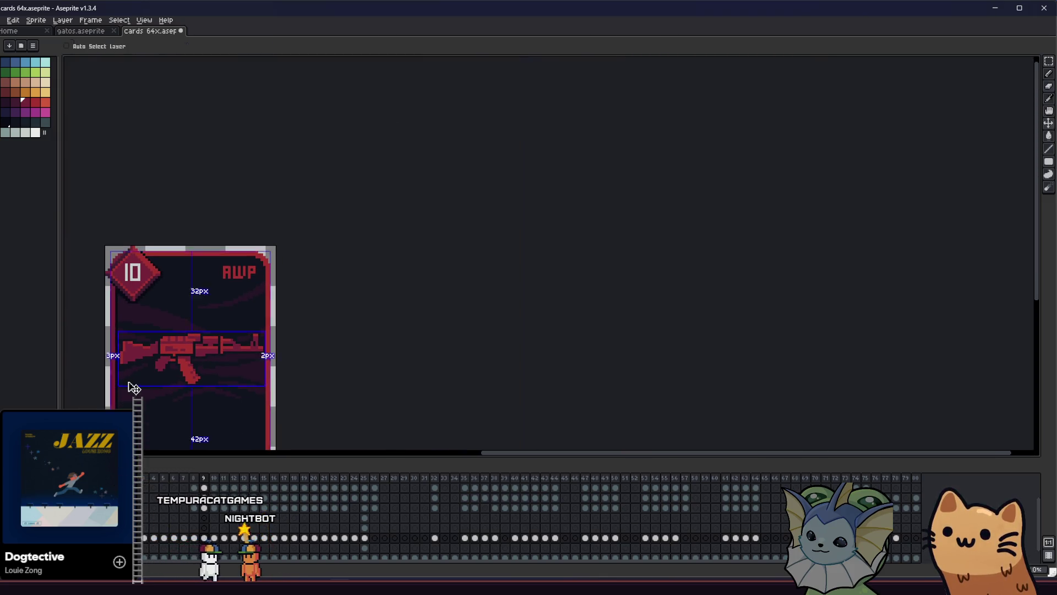
scroll(182, 353, "up", 1)
key("i")
scroll(182, 353, "up", 6)
key("b")
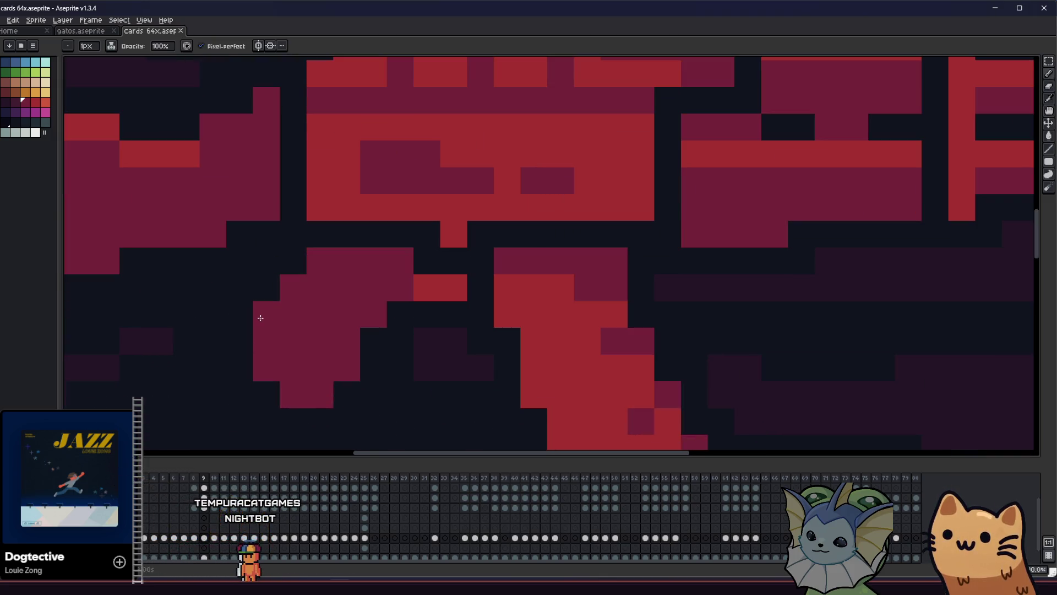
left_click(276, 308, "alt")
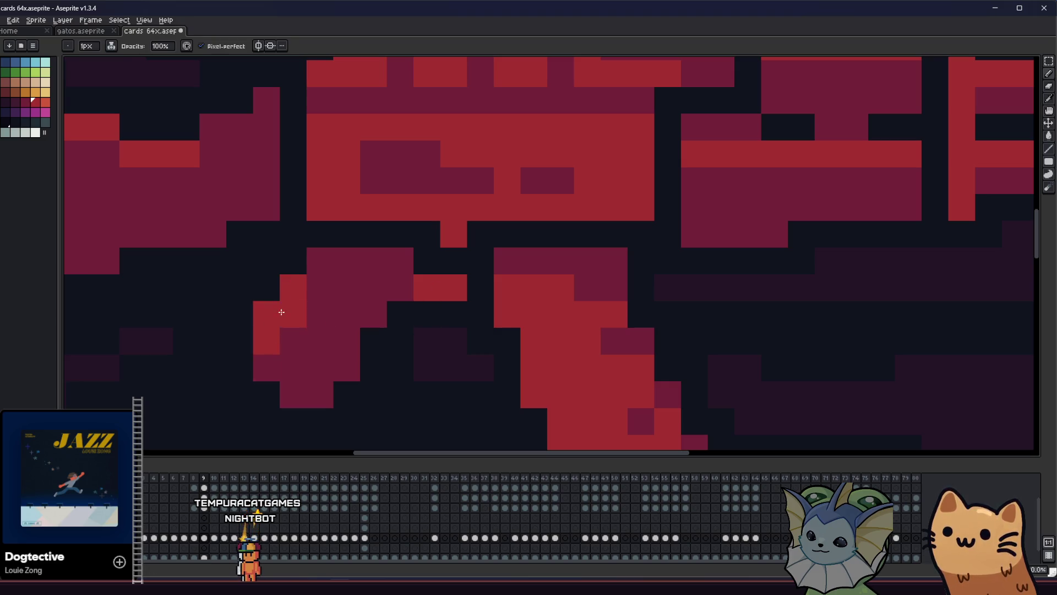
Marquee-select the rifle area on the card, then clear the selection
scroll(278, 320, "down", 4)
key("m")
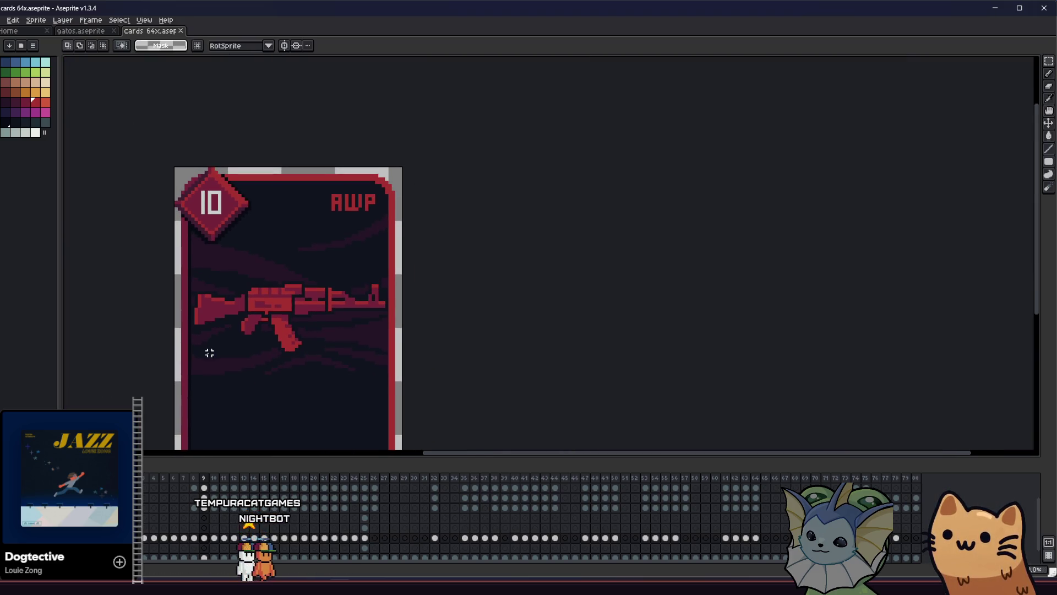
left_click_drag(186, 266, 460, 378)
left_click(460, 378)
scroll(435, 375, "down", 1)
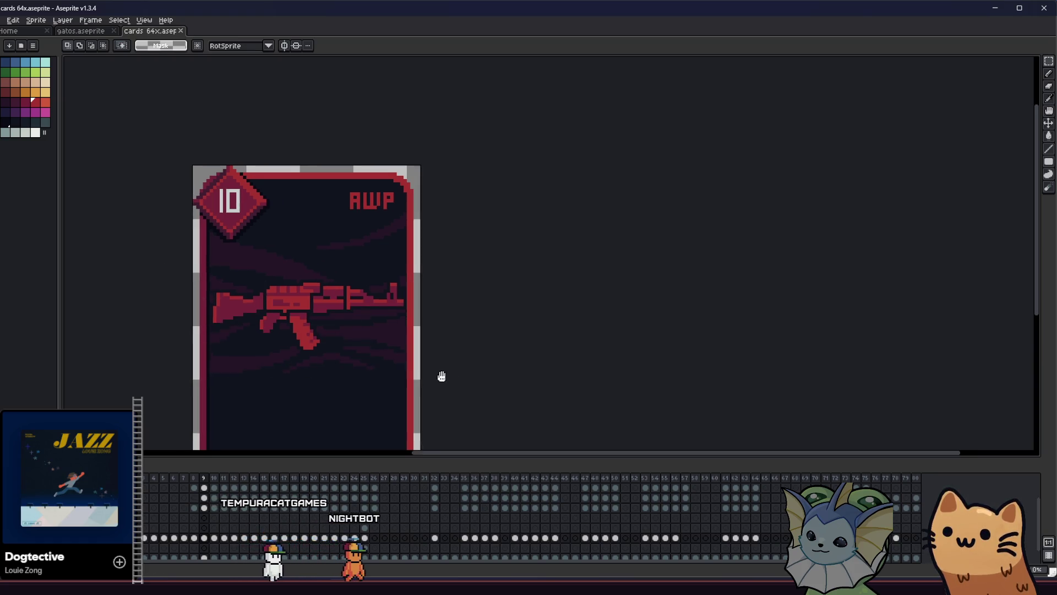
scroll(391, 371, "up", 4)
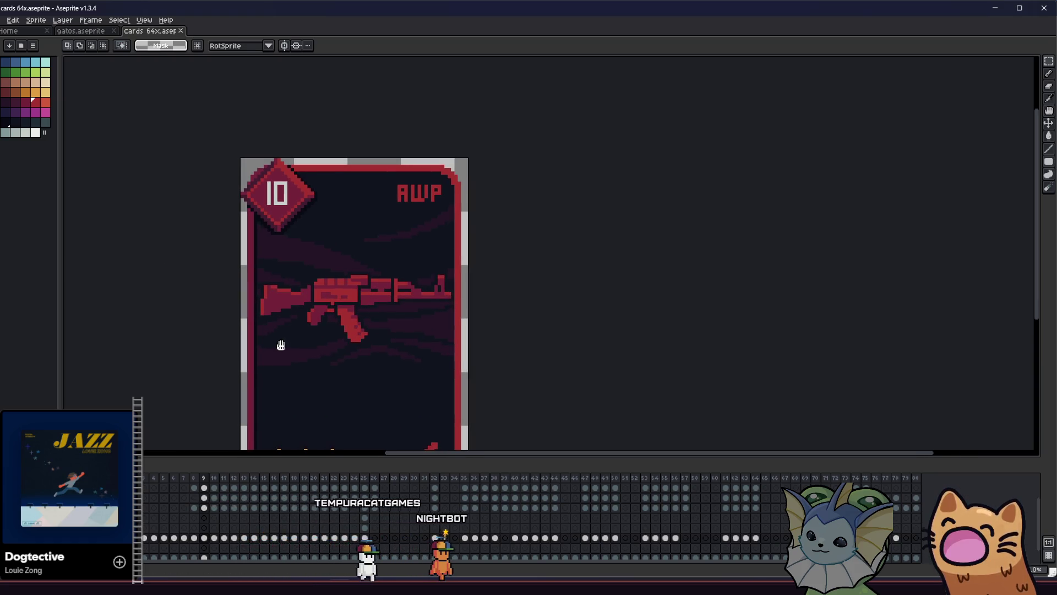
left_click_drag(279, 350, 285, 353)
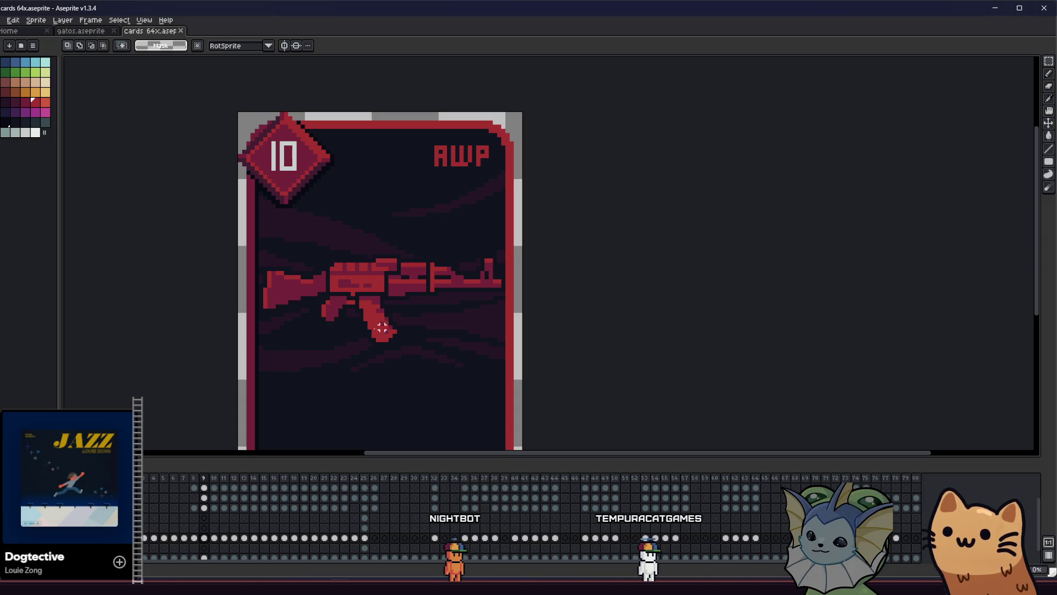
Paint maroon shading pixels up the rifle near the grip and save the file
scroll(365, 331, "up", 3)
scroll(405, 288, "up", 2)
key("b")
left_click(451, 275, "alt")
left_click_drag(451, 275, 447, 233)
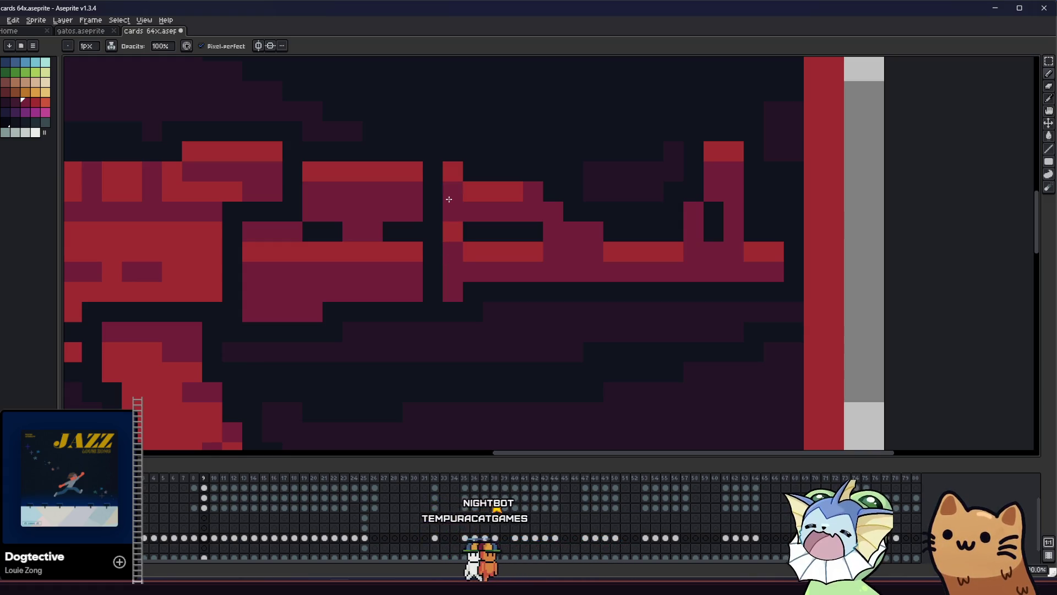
scroll(449, 198, "down", 6)
key("ctrl+s")
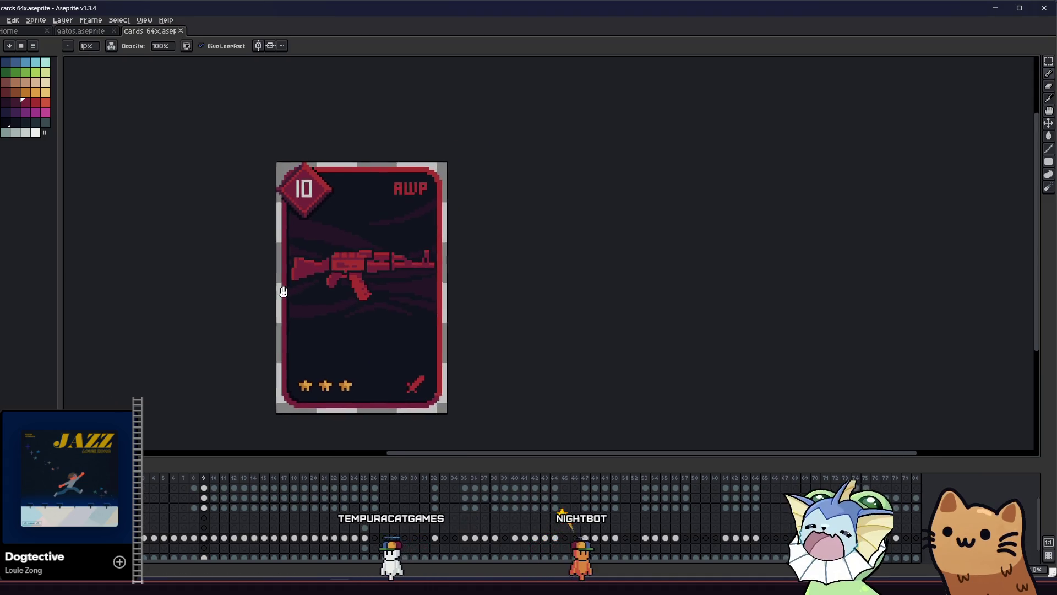
Zoom and pan across the card to review the new maroon shading
scroll(249, 306, "down", 4)
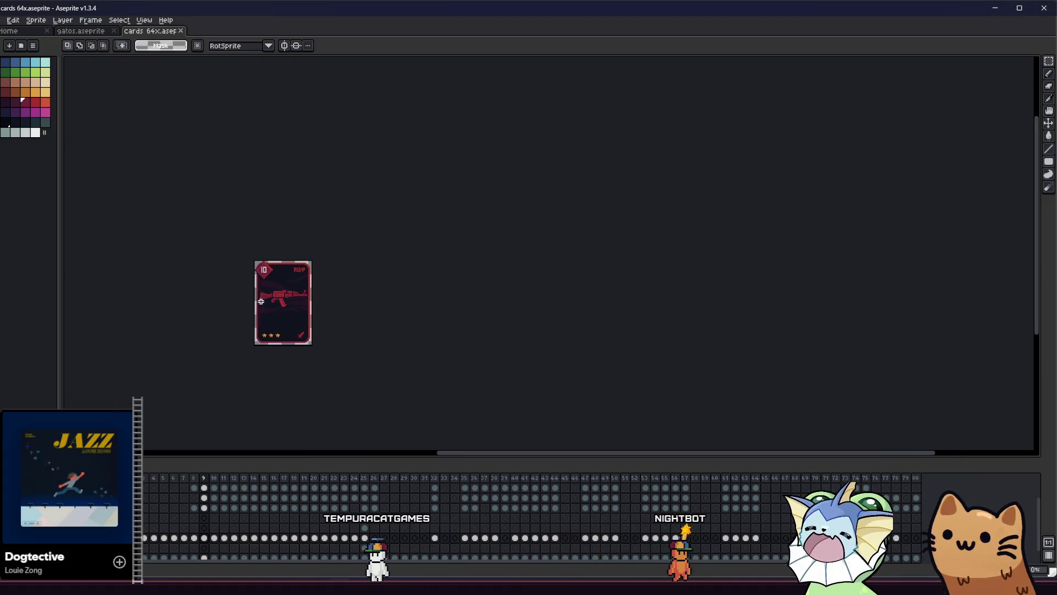
scroll(260, 301, "up", 4)
scroll(334, 290, "down", 1)
scroll(380, 289, "up", 3)
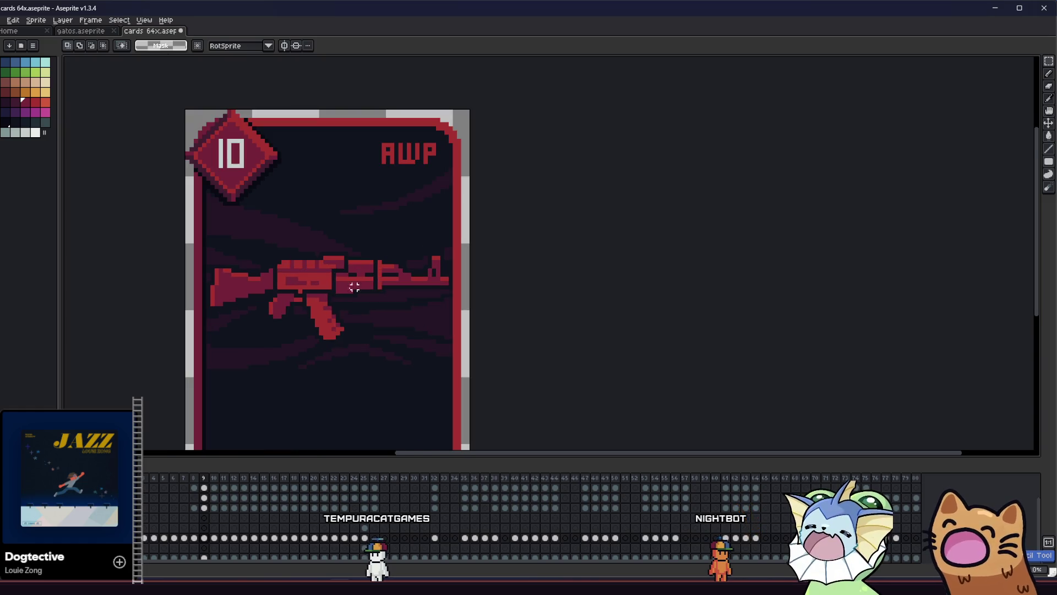
key("b")
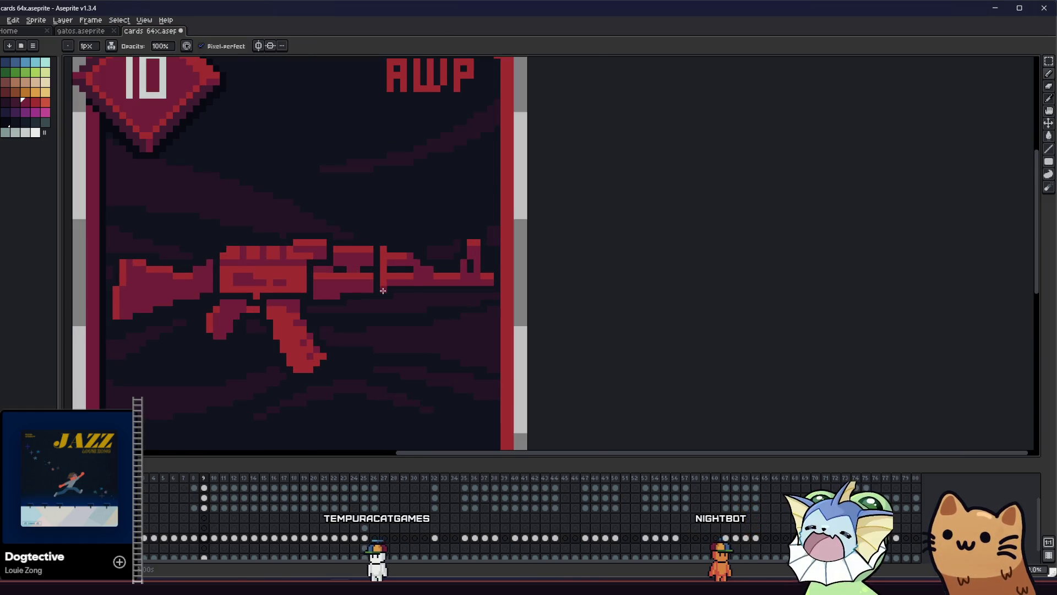
scroll(383, 290, "up", 1)
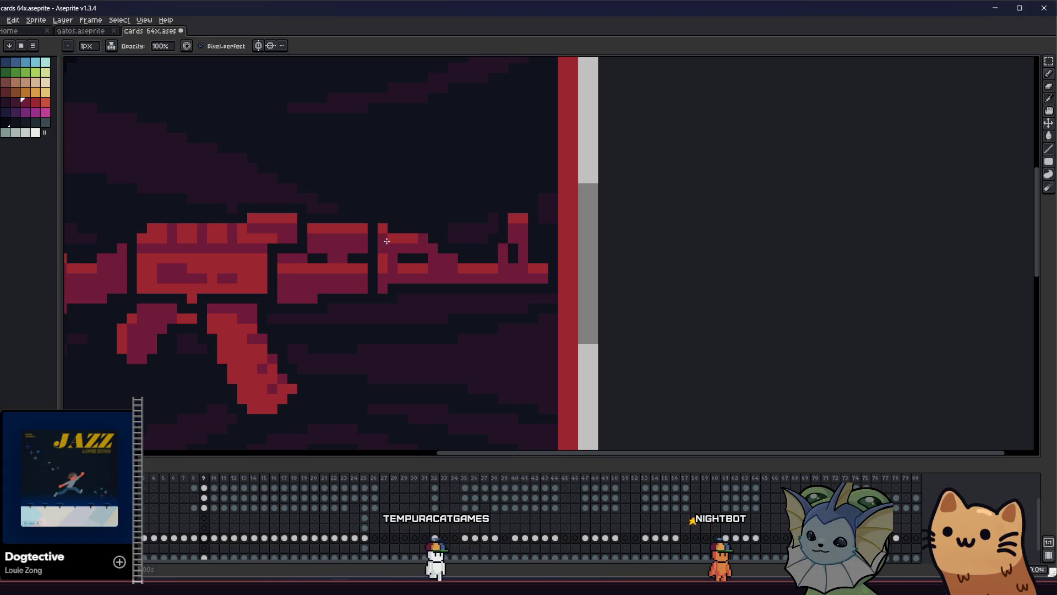
scroll(381, 250, "down", 2)
mouse_move(345, 299)
left_mouse_down()
mouse_move(319, 323)
mouse_move(243, 314)
mouse_move(293, 326)
left_mouse_up()
key("m")
scroll(293, 326, "down", 1)
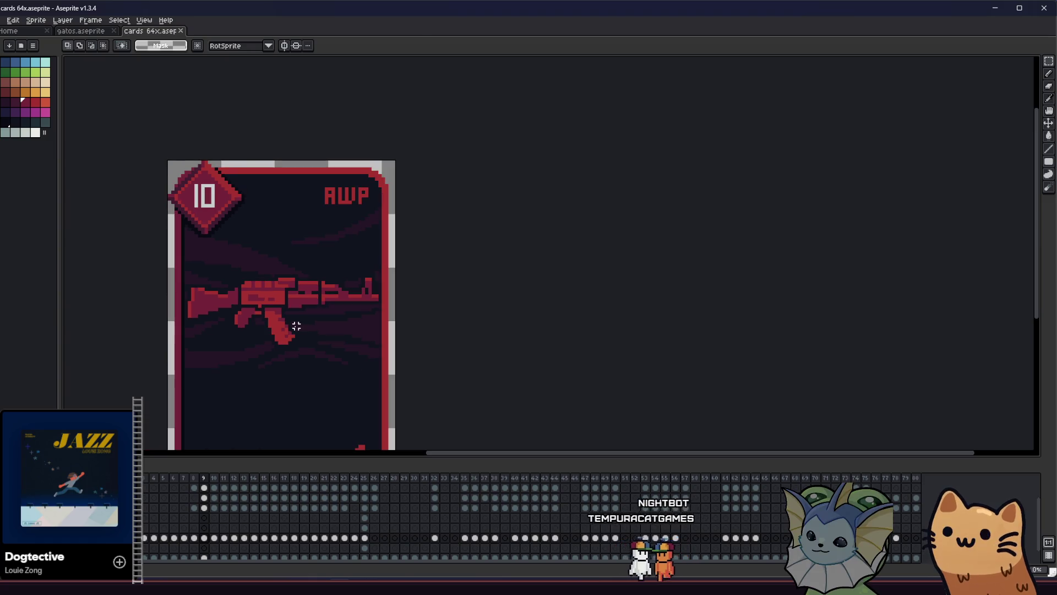
scroll(296, 326, "down", 3)
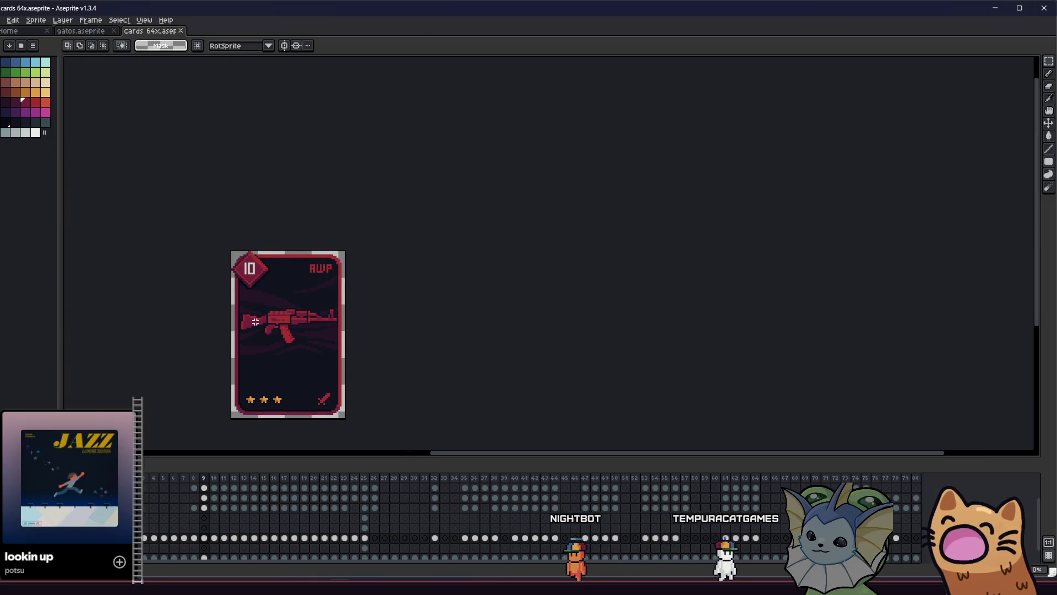
scroll(260, 328, "up", 1)
scroll(273, 303, "up", 2)
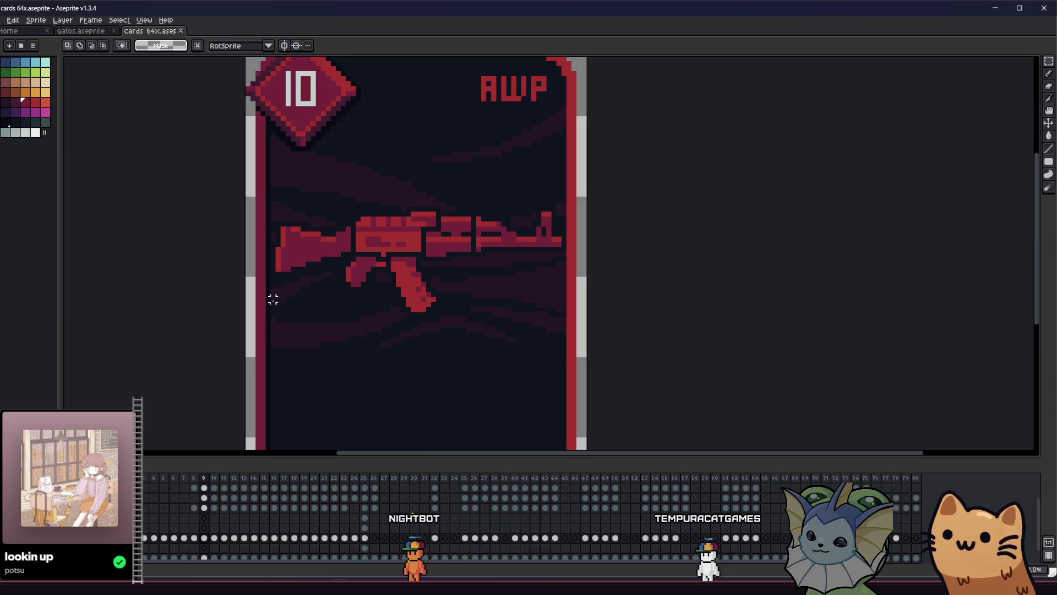
Flip back and forth between the AWP card and the MEOW 36 card frames
key("Right")
key("Left")
key("Right")
key("Left")
key("Right")
key("Left")
key("Right")
key("Left")
Select the card's middle rifle band, nudge it up 2 px, and commit
left_click_drag(233, 174, 659, 375)
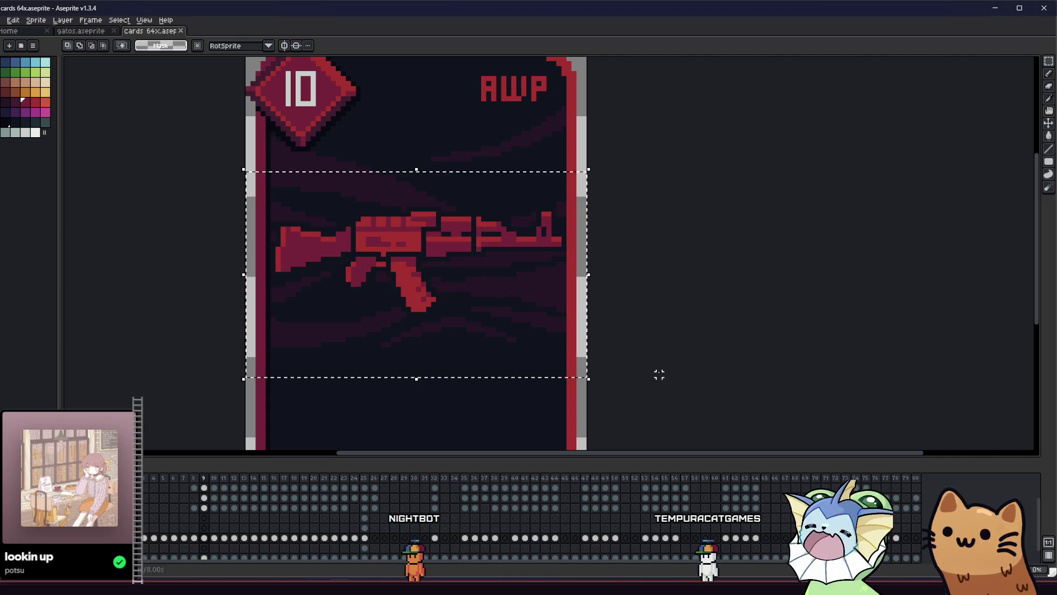
key("Up")
key("Up")
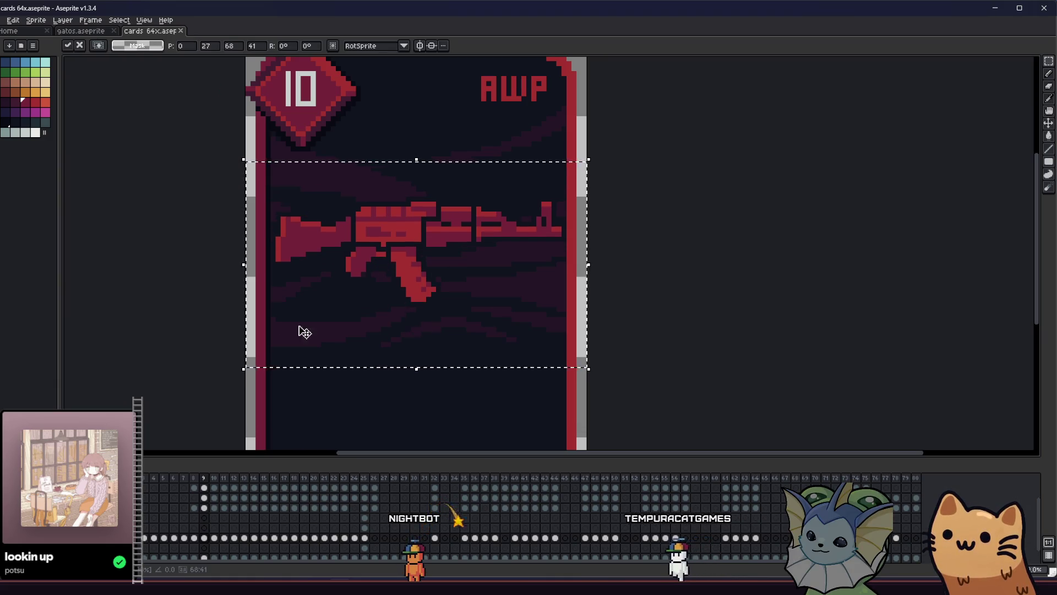
key("Return")
key("Return")
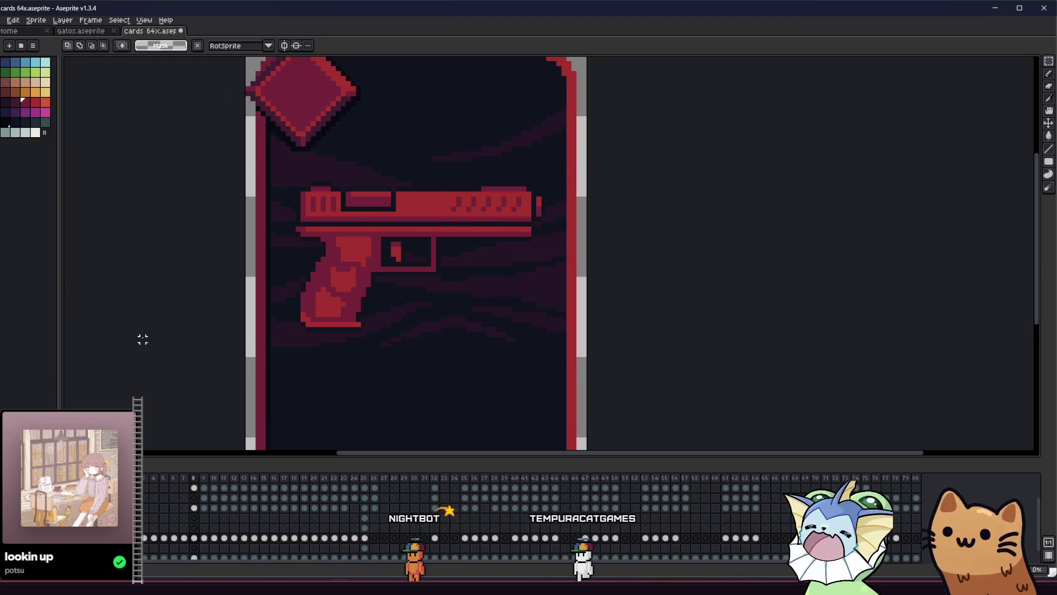
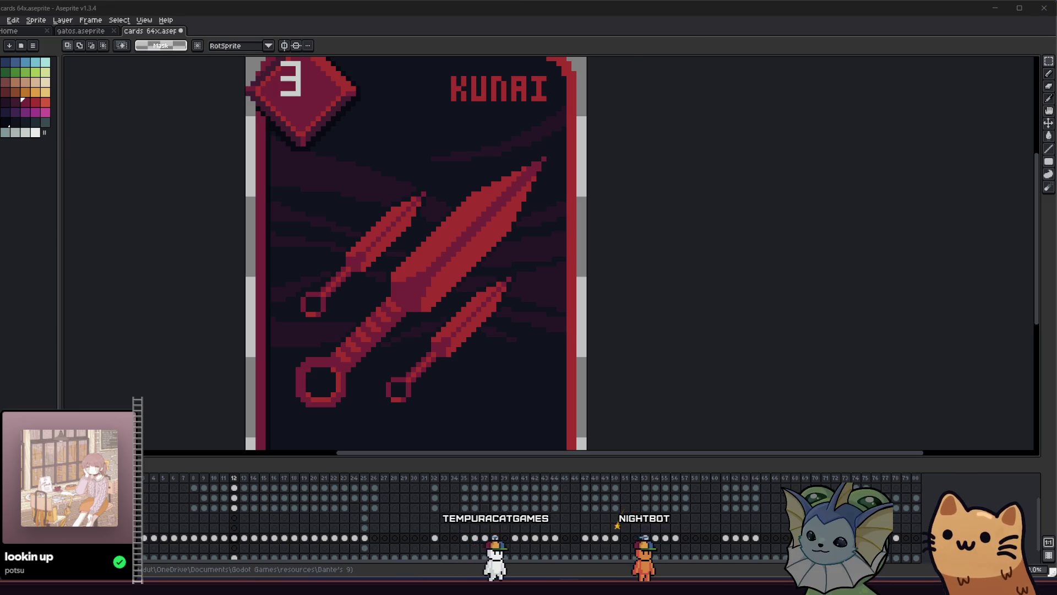
Switch from Aseprite to the running Dante's 9 game and scroll its debug menu down
key("alt+Tab")
scroll(243, 354, "down", 5)
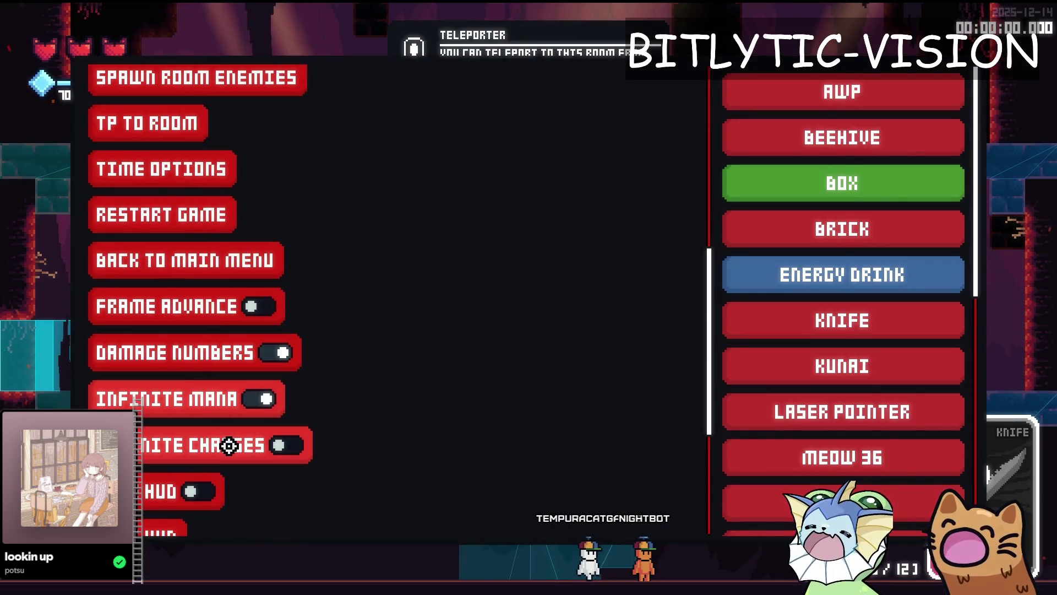
Slow the game's time scale to 0.4 in Time Options and resume play
left_click(151, 171)
left_click(801, 119)
left_click(808, 121)
key("Escape")
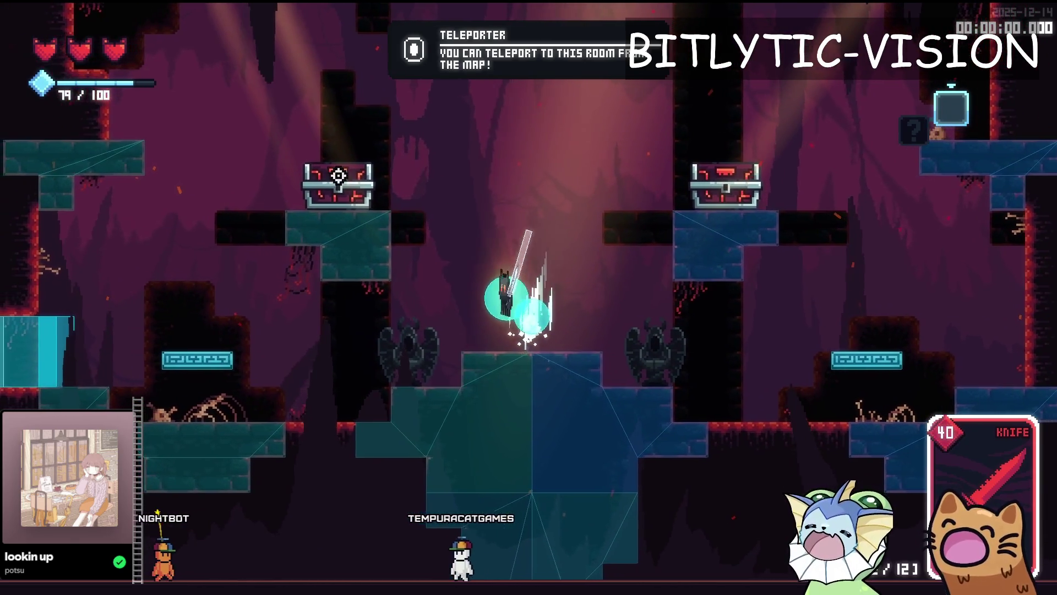
Teleport the cat onto the left chest, toggle the debug menu twice, then stop the game
right_click(337, 169)
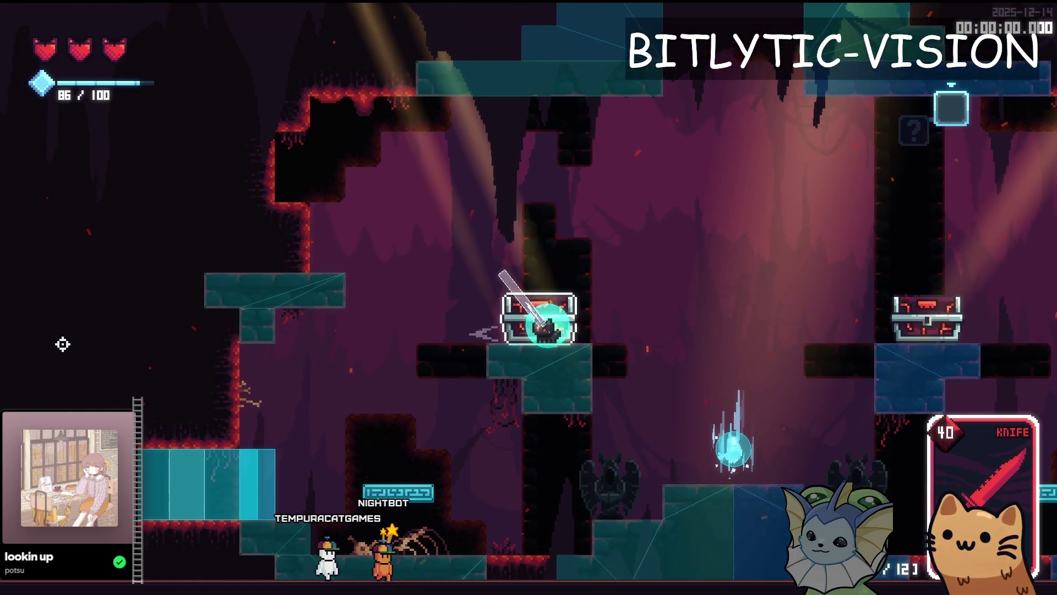
key("F1")
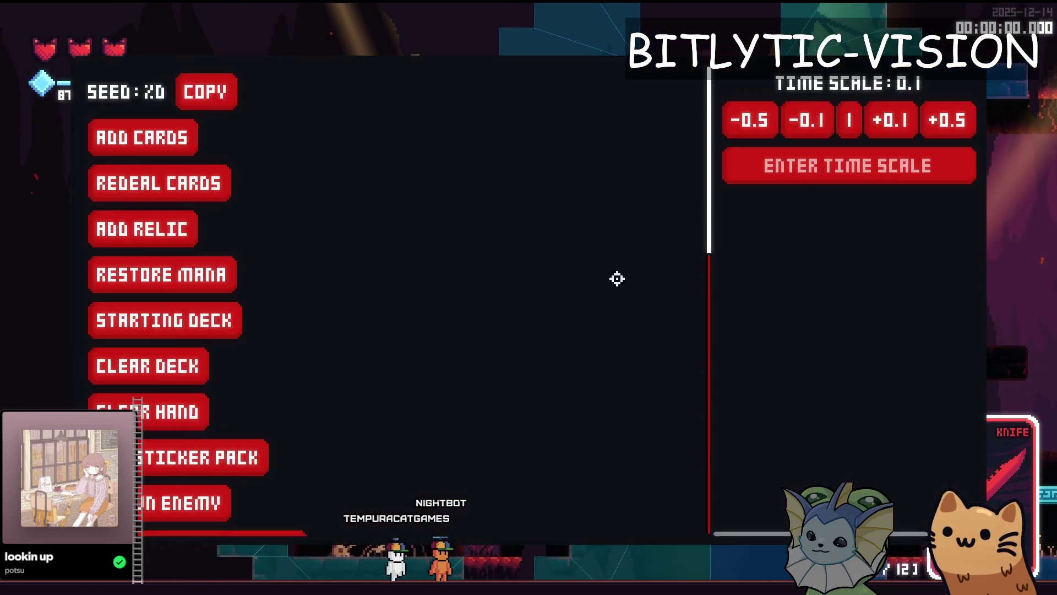
key("F1")
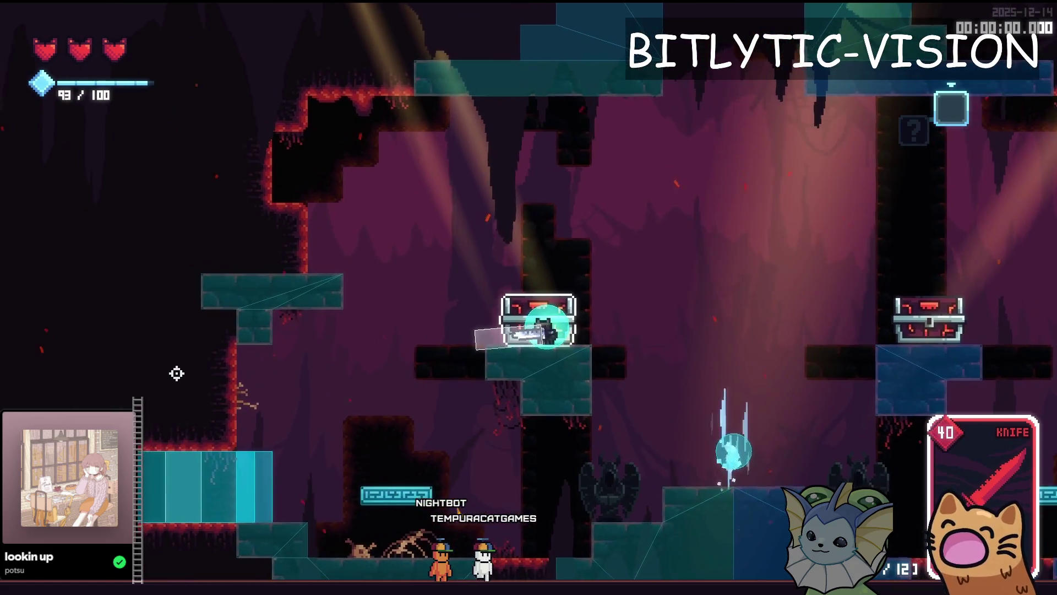
key("F1")
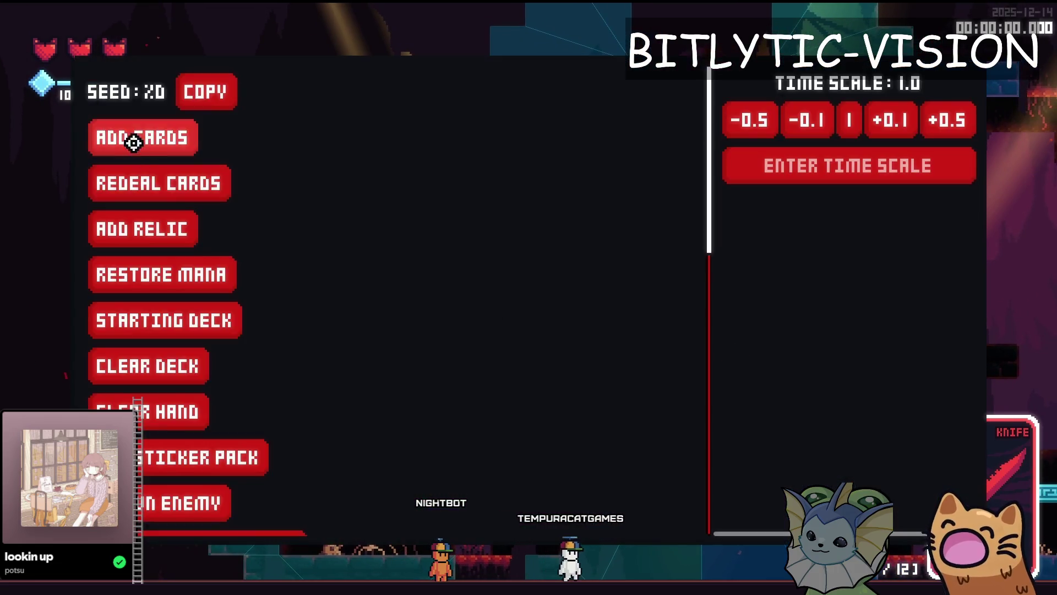
key("F1")
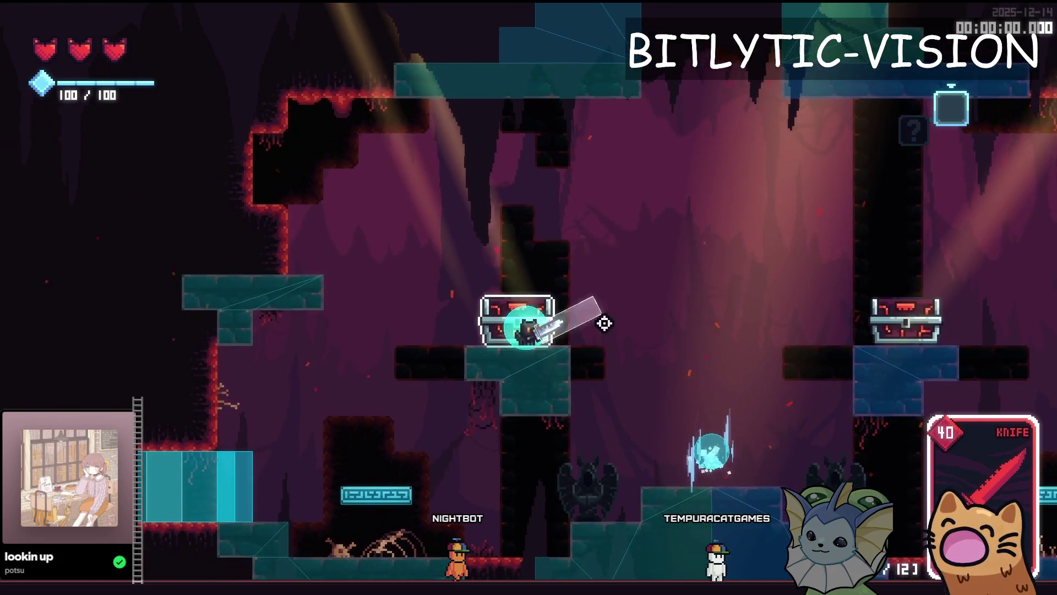
key("F8")
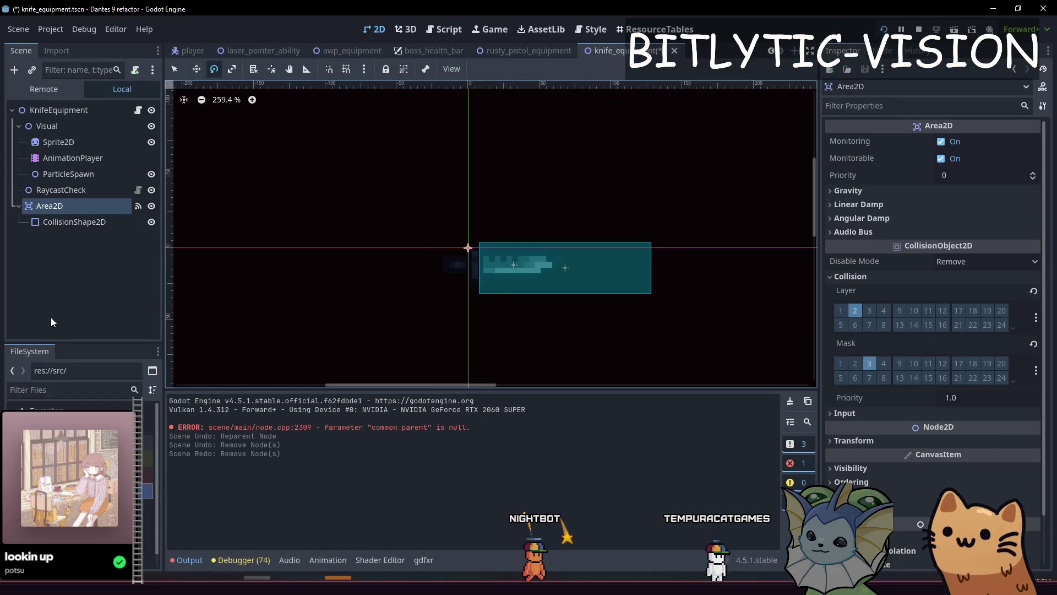
Save the knife_equipment scene and relaunch the project with F5
key("ctrl+s")
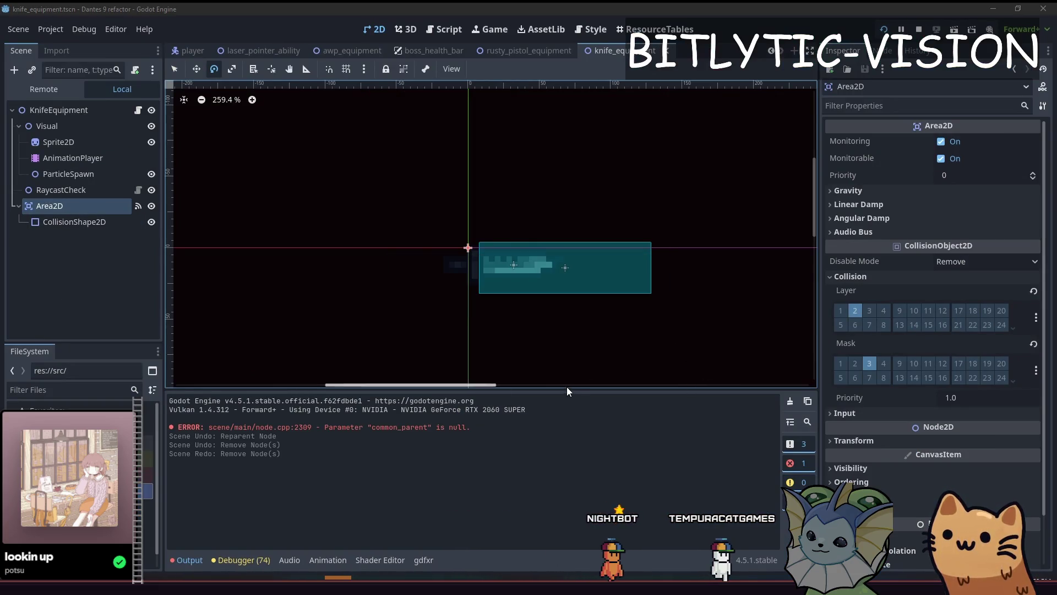
key("F5")
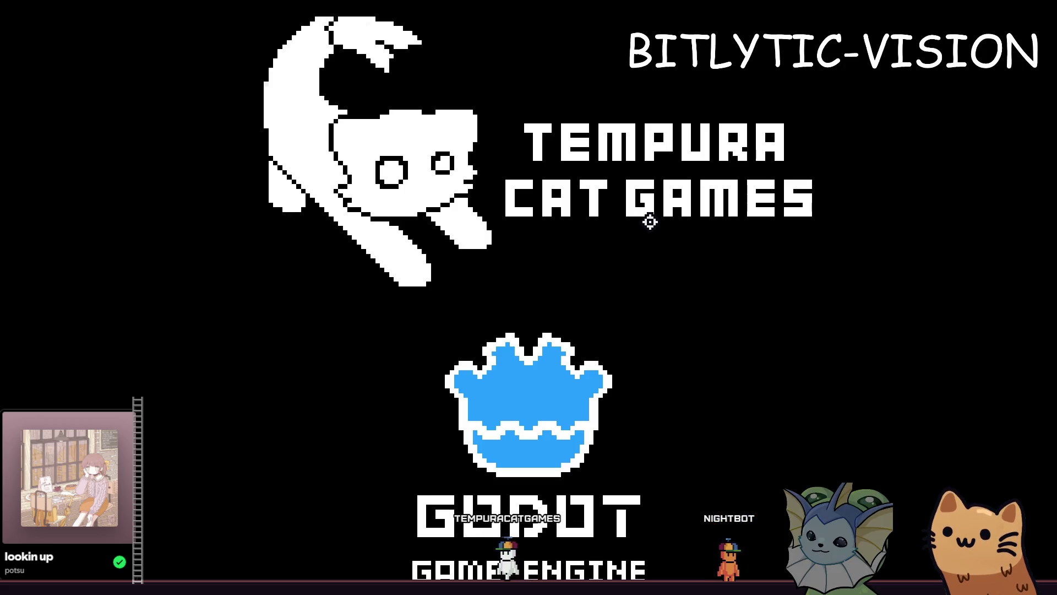
Add a KNIFE card from the debug menu, play briefly, then stop the game
key("grave")
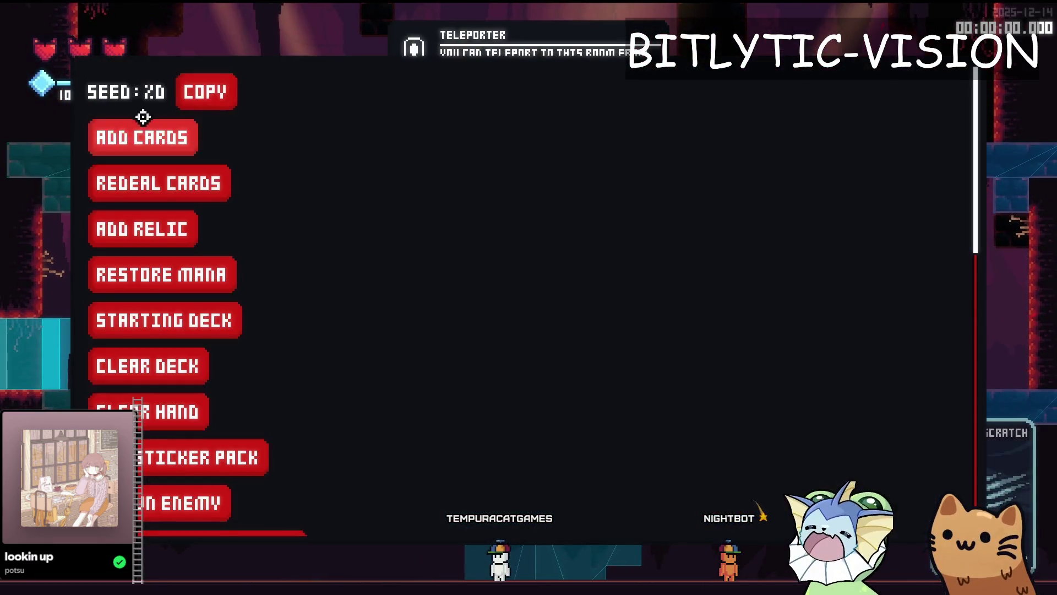
left_click(836, 324)
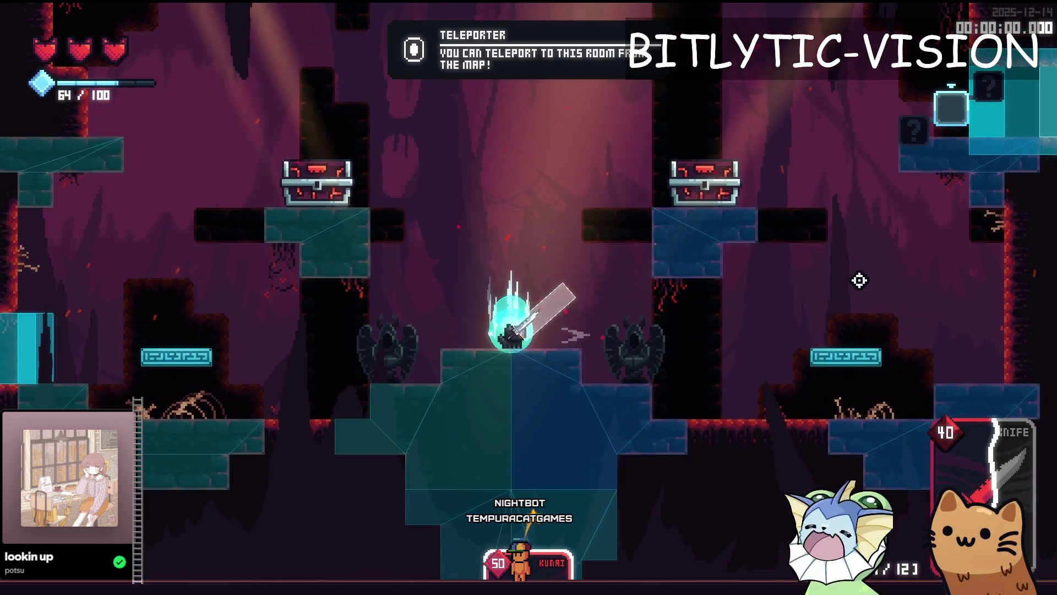
key("F8")
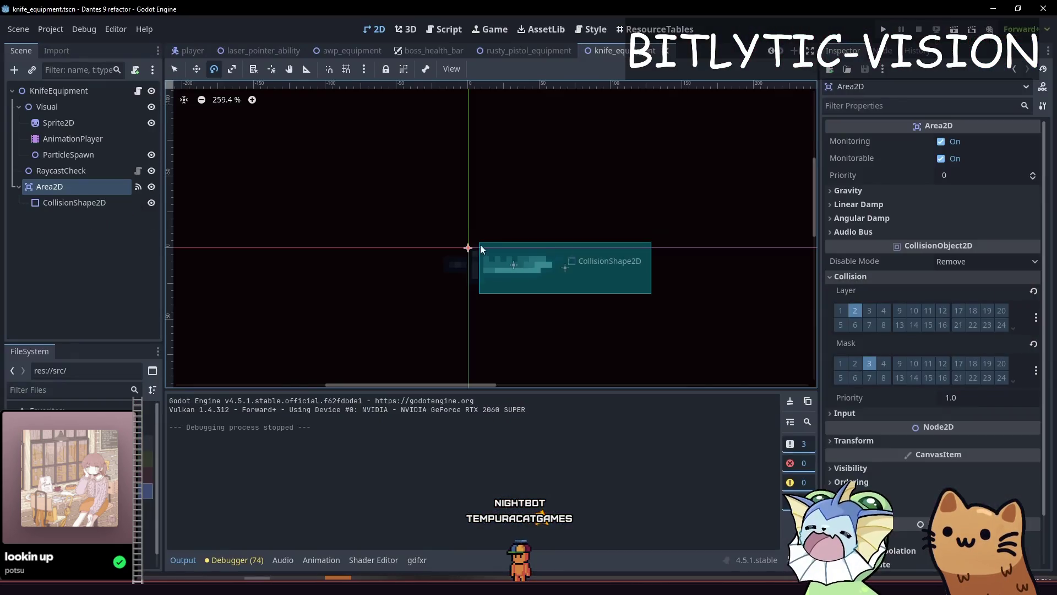
Open knife_equipment.gd and add a TODO on line 3 about misaligned rapier and knife hitboxes
left_click(68, 224)
left_click(135, 93)
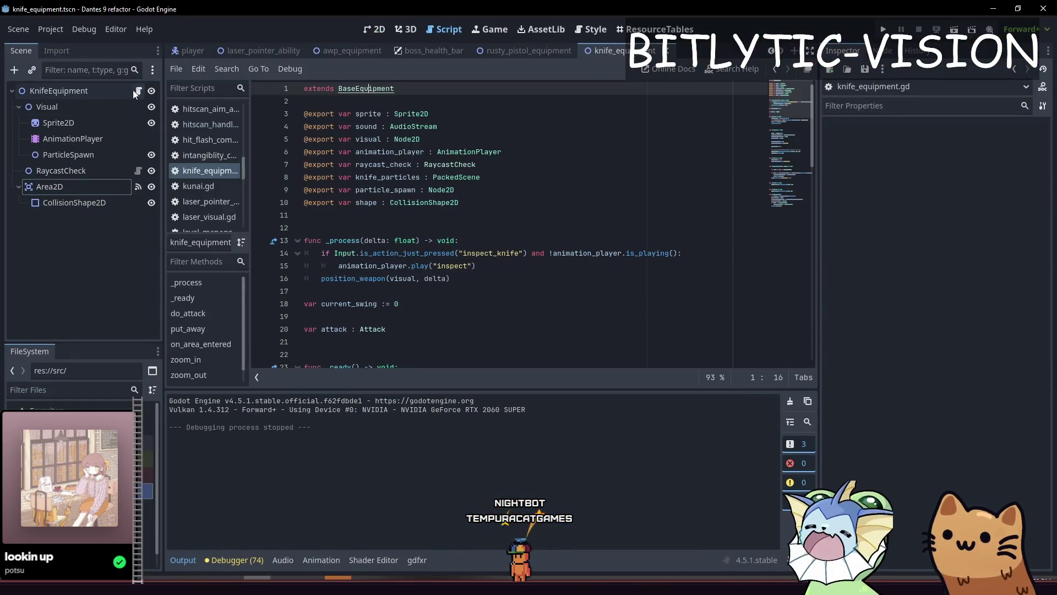
left_click(527, 114)
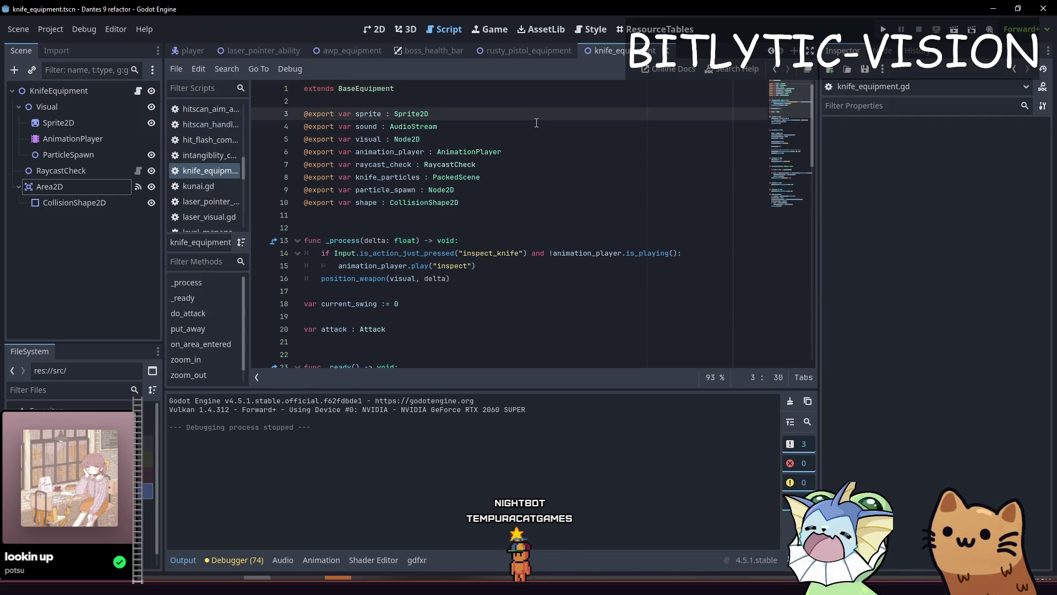
key("ctrl+shift+Return")
key("ctrl+shift+Return")
key("BackSpace")
type("DO: Rapier and knk")
key("BackSpace")
type("ife have fucke du")
key("BackSpace")
key("BackSpace")
key("BackSpace")
type("d ")
type("up higt")
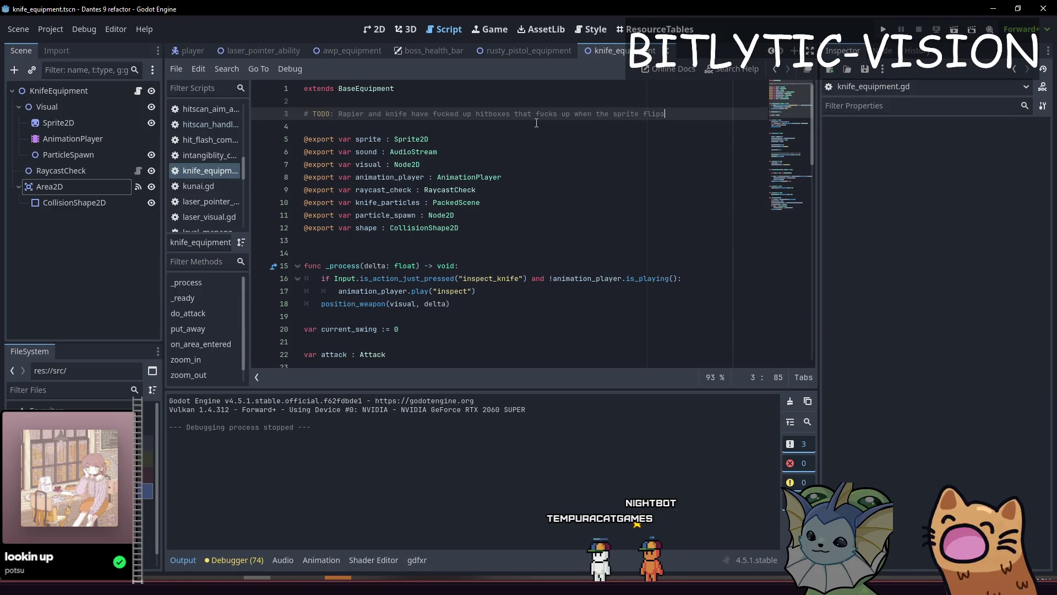
type("mess")
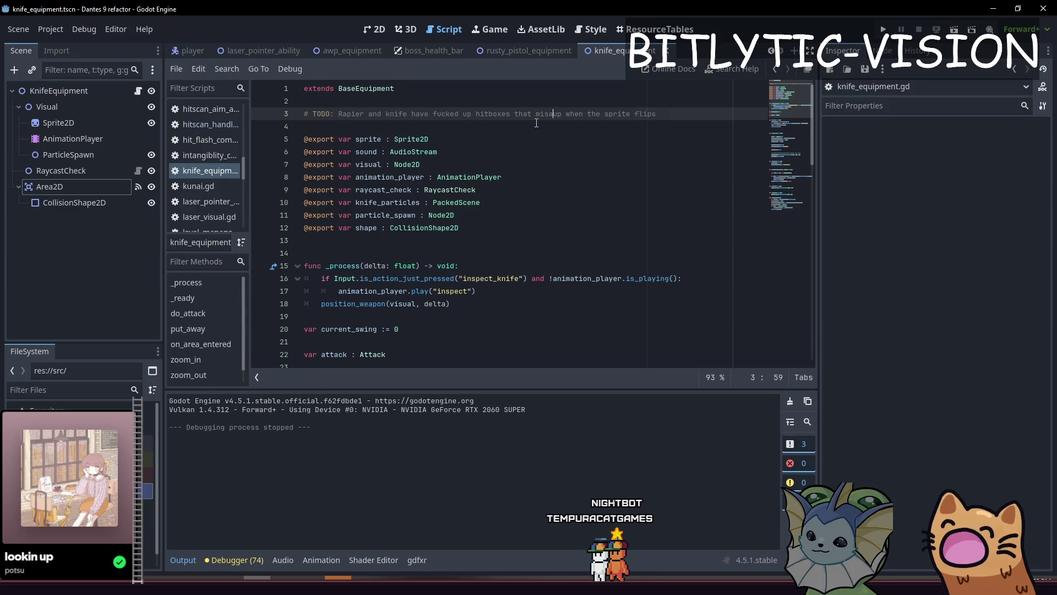
Remove the stray word from the TODO, save the script, and return to Aseprite
key("End")
key("ctrl+s")
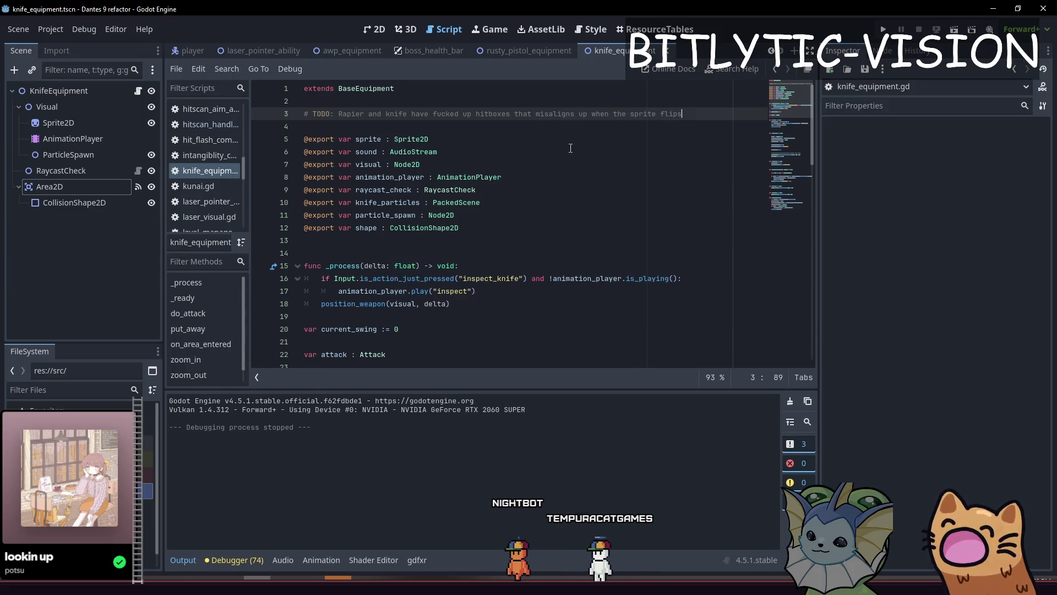
left_click(588, 114)
key("BackSpace")
key("BackSpace")
key("BackSpace")
key("ctrl+s")
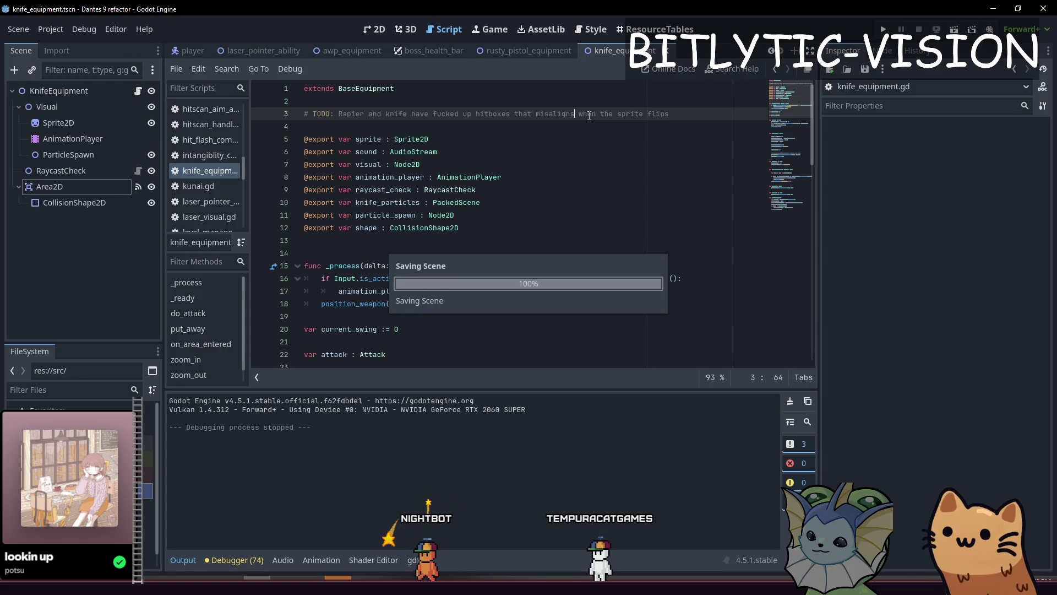
key("End")
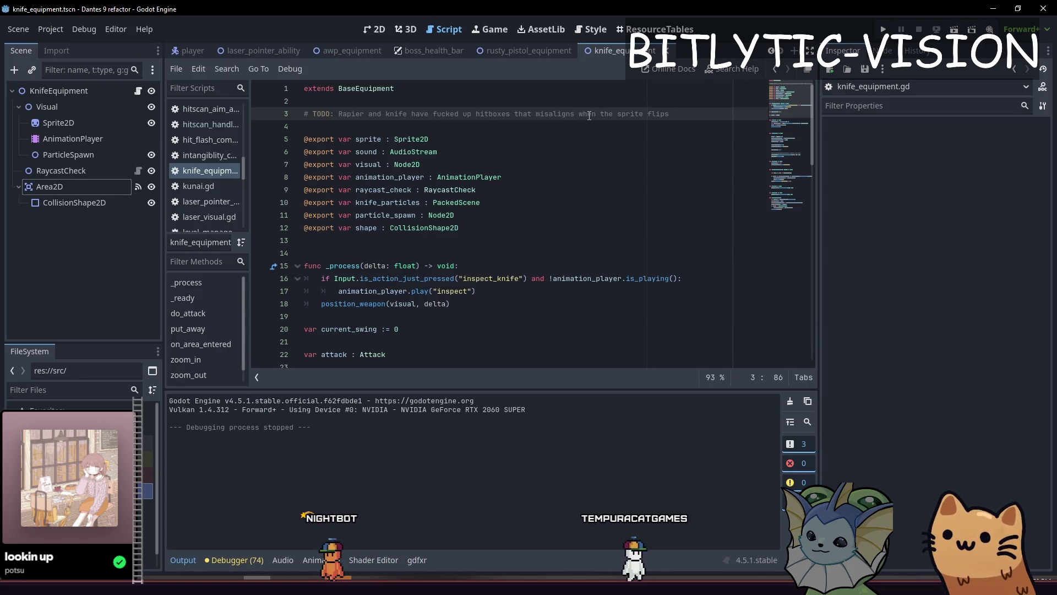
key("ctrl+s")
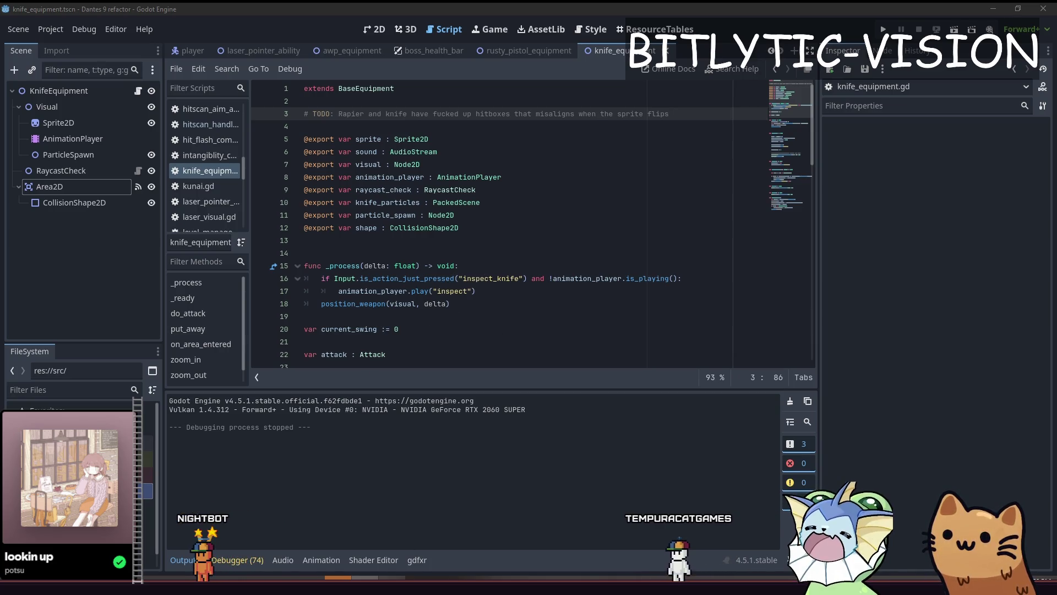
left_click(592, 290)
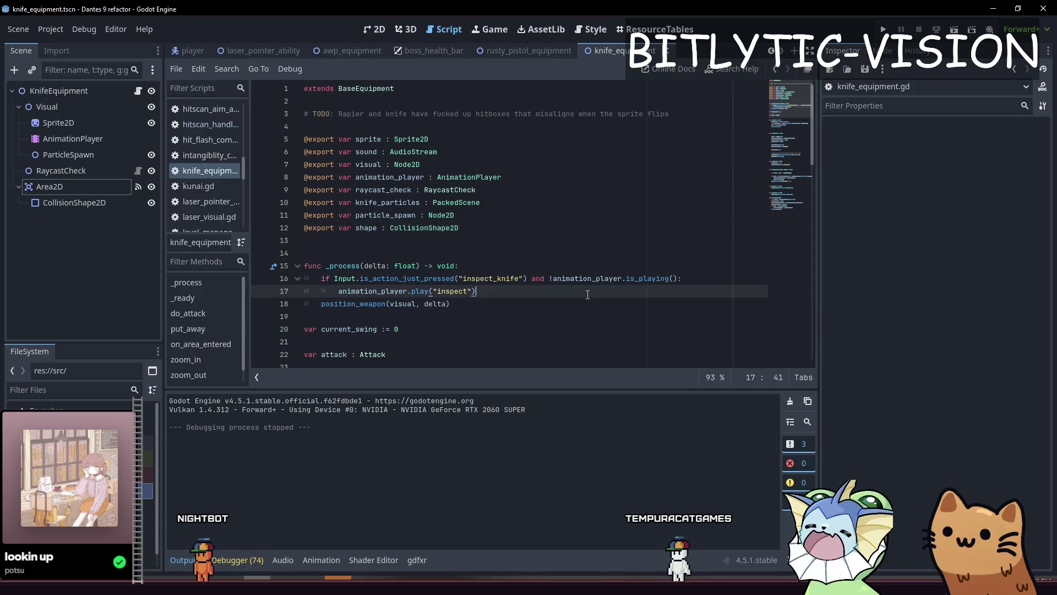
left_click_drag(661, 266, 667, 251)
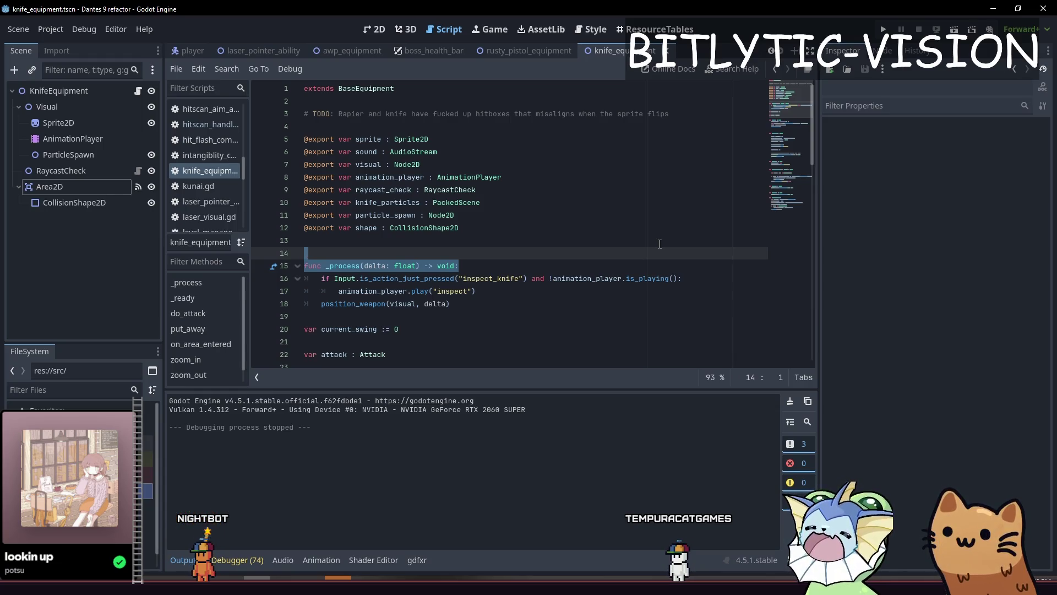
key("alt+Tab")
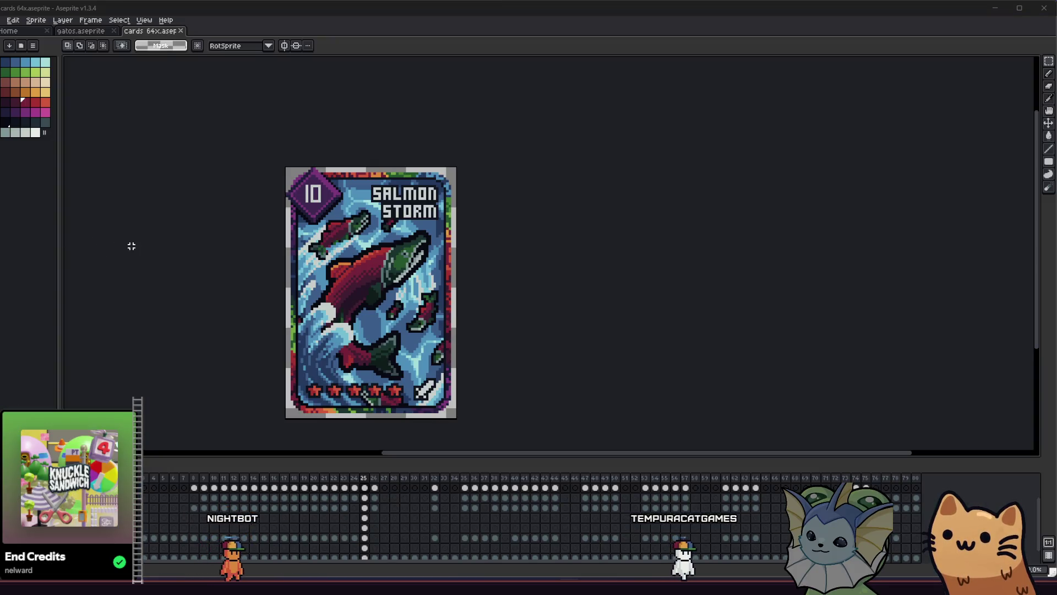
Step through the hammer, shield, arrow and Salami card frames, ending on Salmon Storm
key("Right")
key("Right")
key("Right")
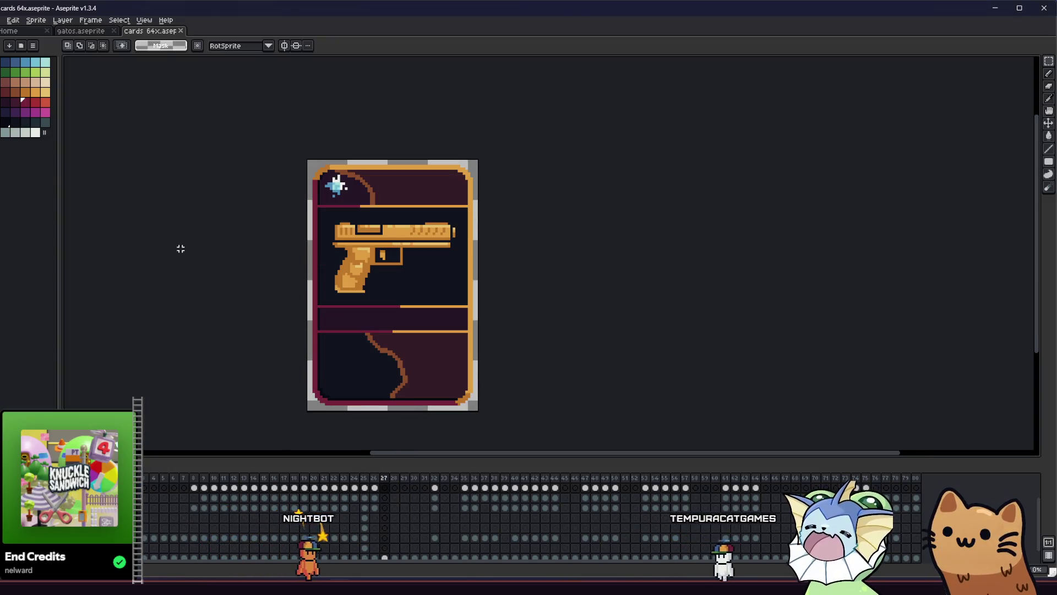
key("Right")
key("Right")
key("Right")
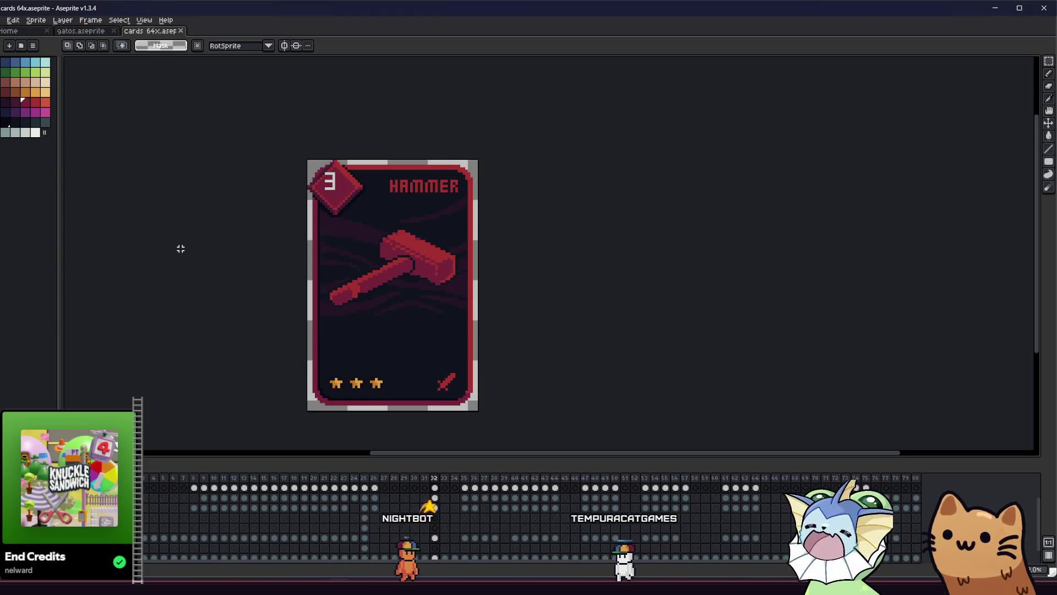
key("Left")
key("Left")
key("Left")
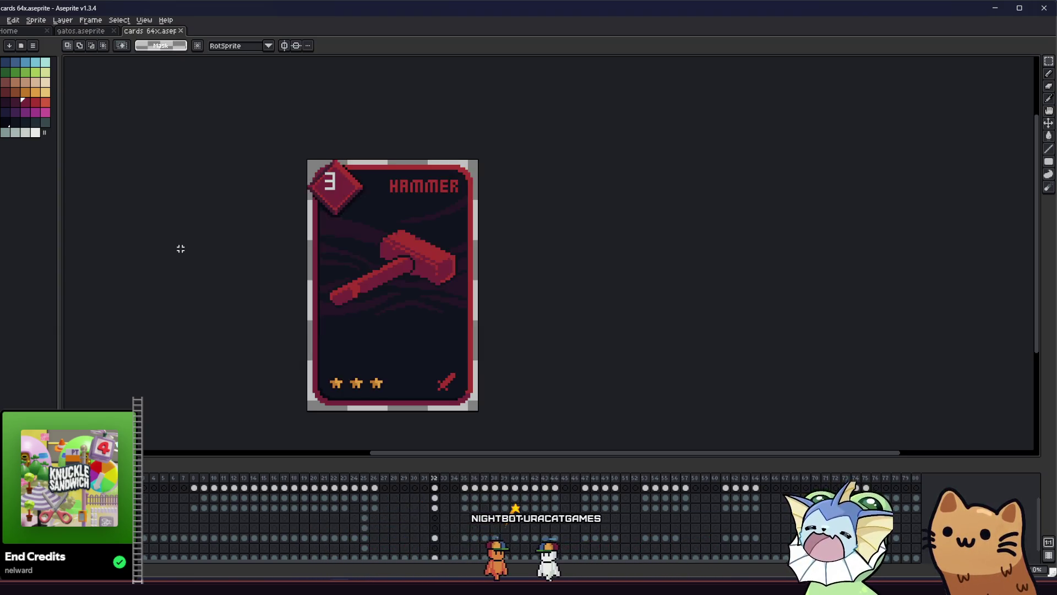
key("Right")
key("Right")
key("Right")
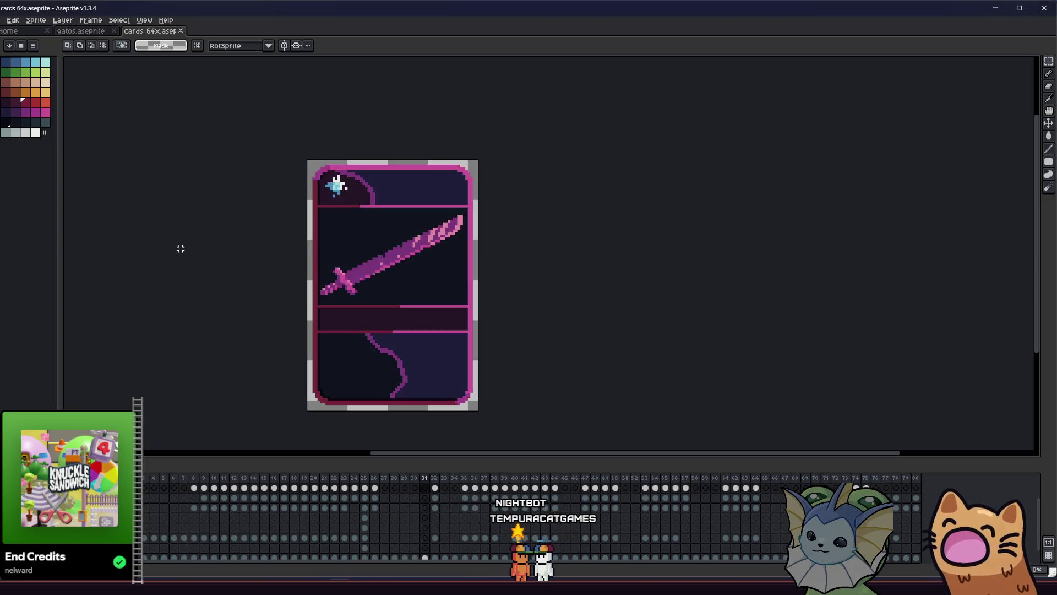
key("Left")
key("Right")
key("Right")
key("Right")
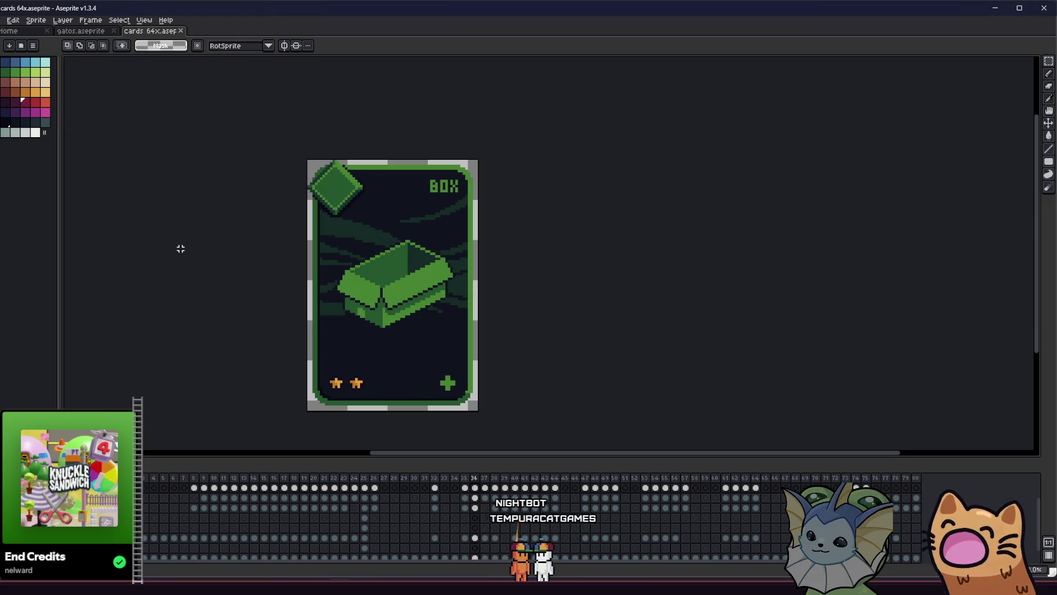
key("Right")
key("Right")
key("Right")
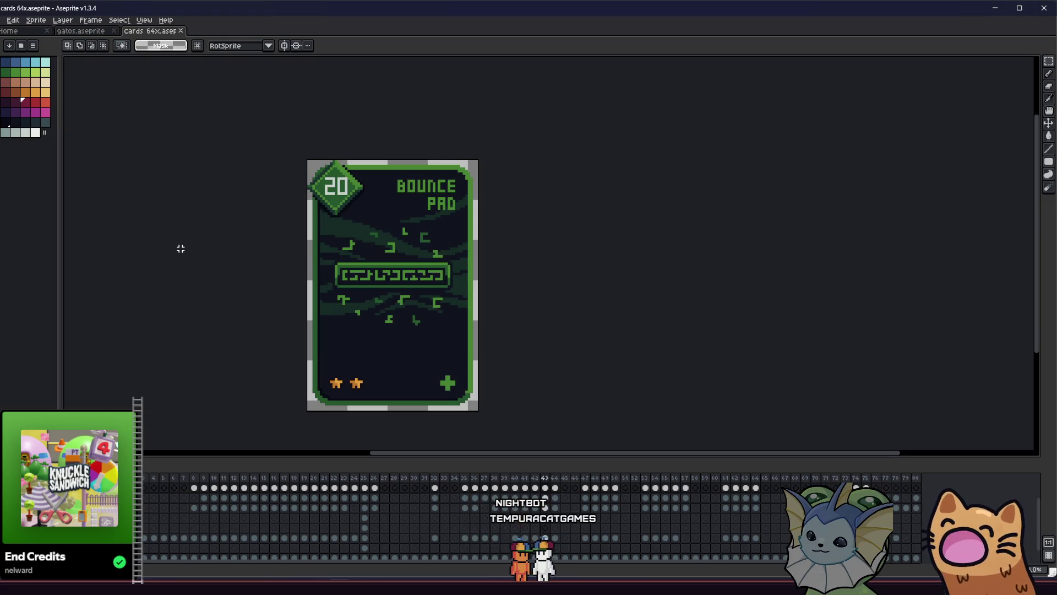
key("Right")
key("Right")
key("Right")
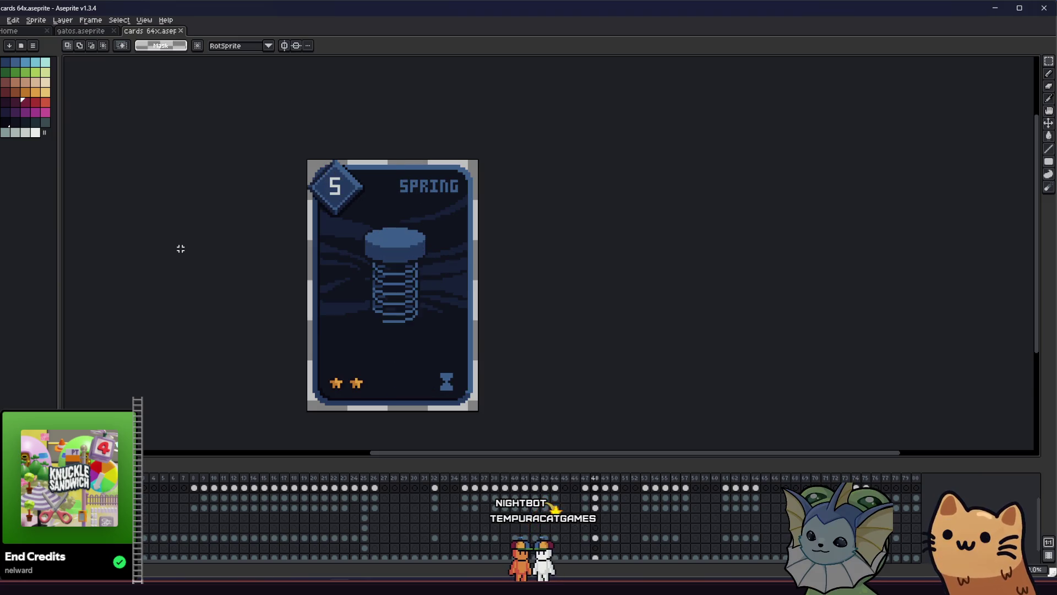
key("Right")
key("Right")
key("Right")
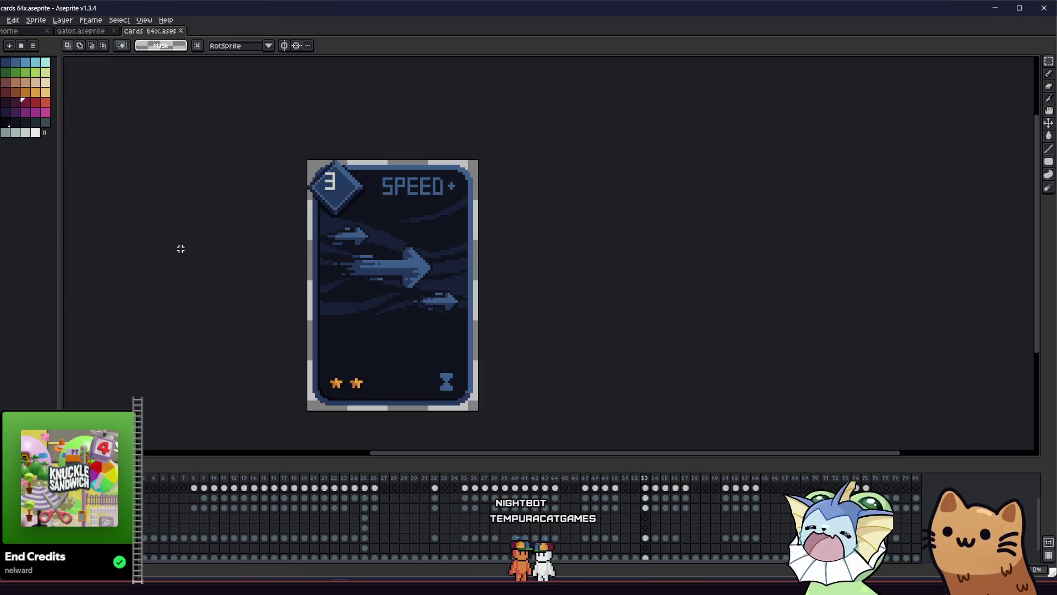
key("Right")
key("Right")
key("Right")
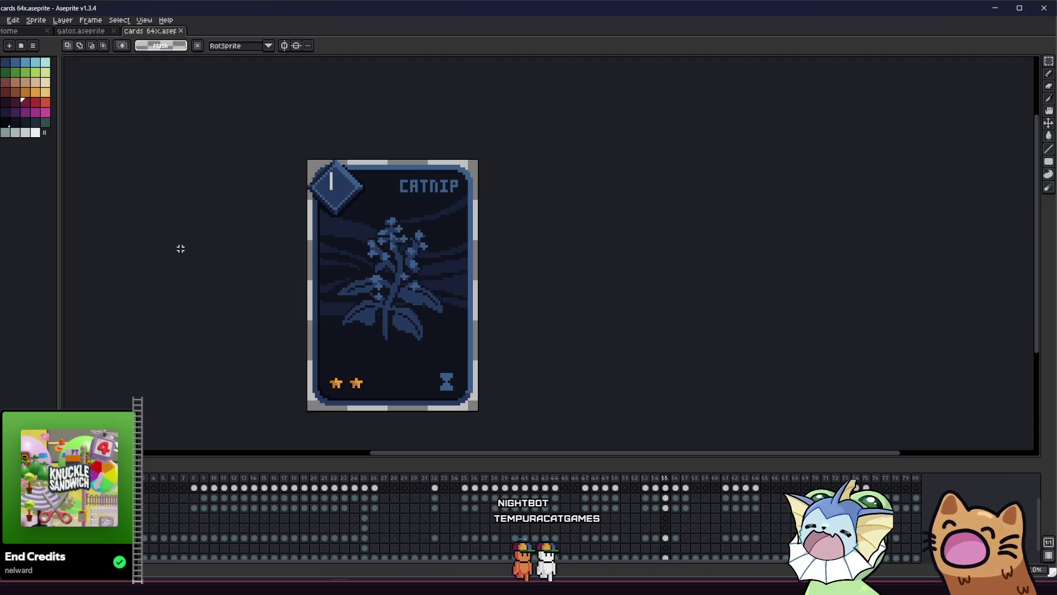
key("Right")
key("Right")
key("Right")
key("Left")
key("Right")
key("Left")
key("Left")
key("Right")
key("Right")
key("Right")
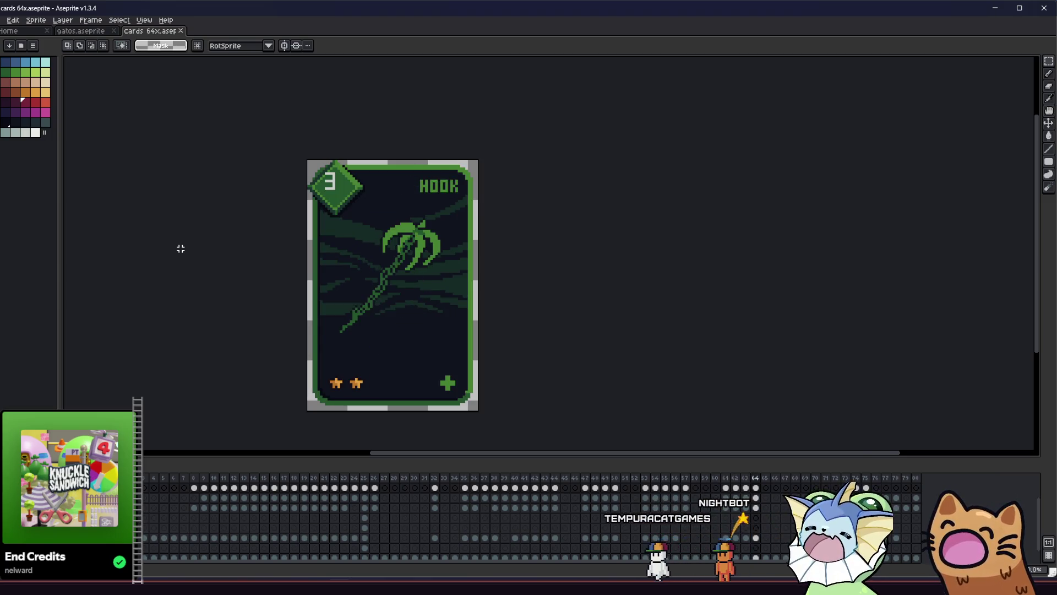
key("Right")
key("Left")
key("Right")
key("Right")
key("Right")
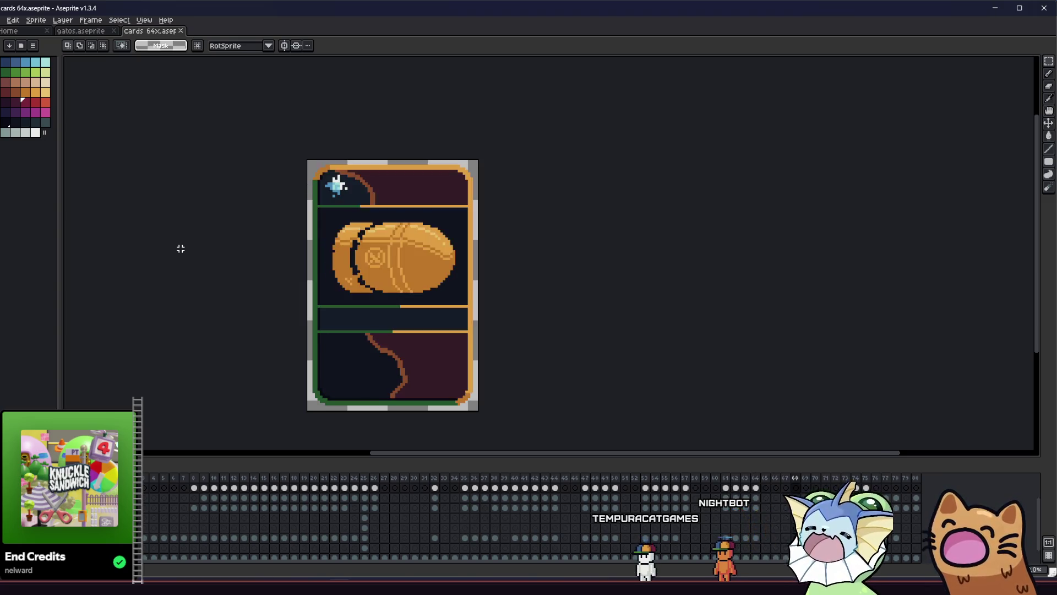
key("Right")
key("Right")
key("Right")
key("Right")
key("Right")
key("Right")
key("Left")
key("Left")
key("Left")
key("Right")
key("Right")
key("Right")
key("Right")
key("Right")
key("Right")
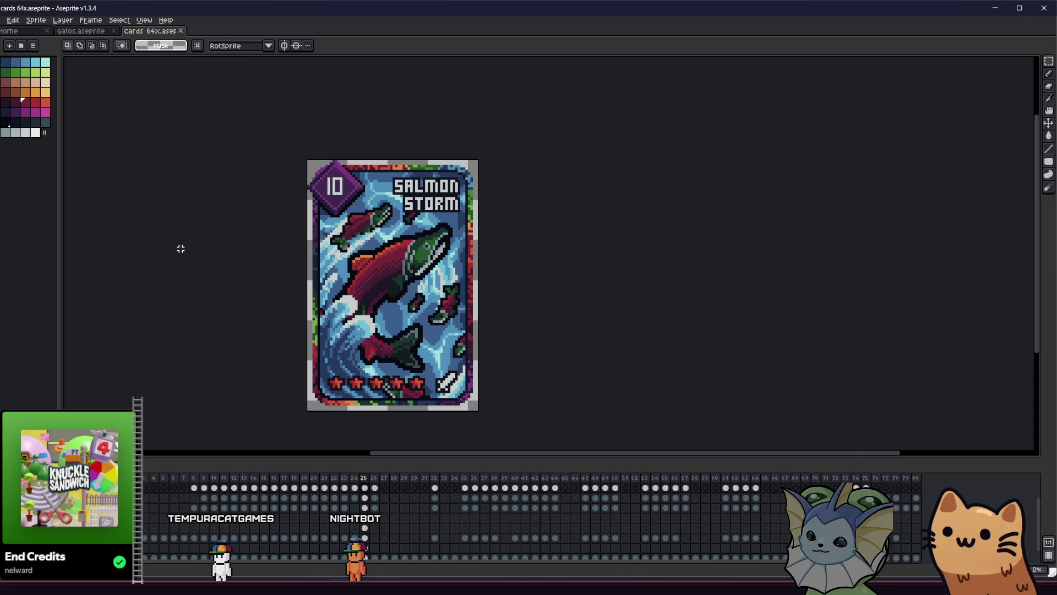
key("Return")
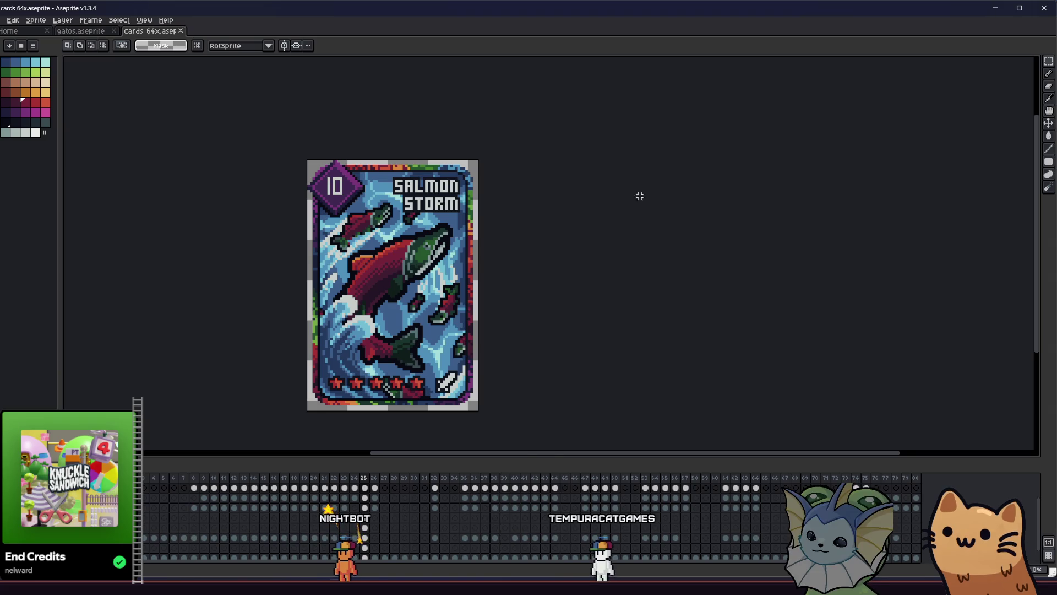
Zoom in and compare Knife, Stone Block, Hell Jelly, trap and Paw of Midas cards, reaching frame 67
scroll(346, 289, "up", 2)
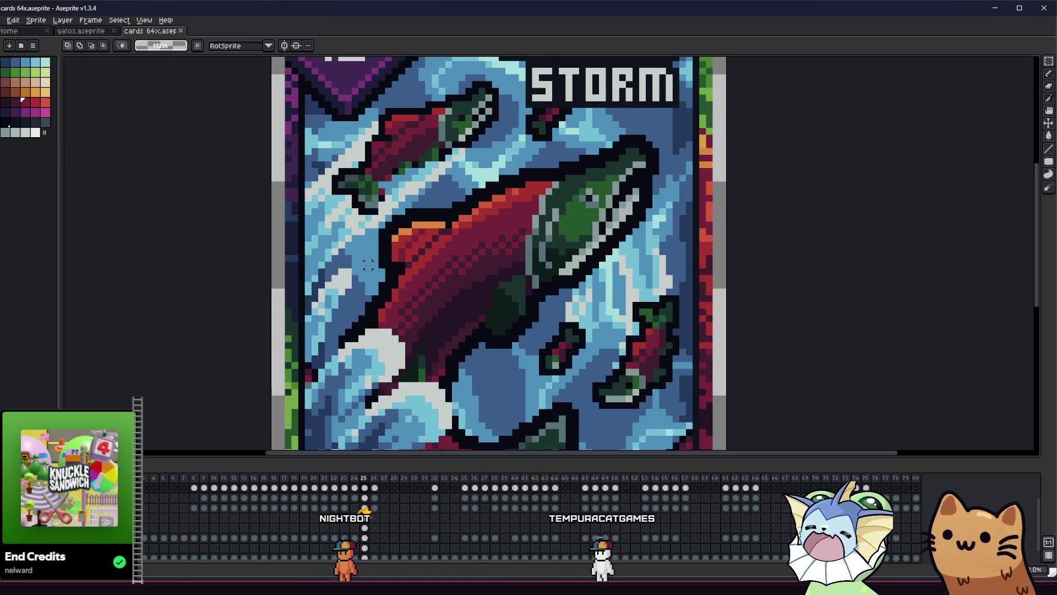
scroll(368, 265, "down", 1)
scroll(368, 284, "down", 2)
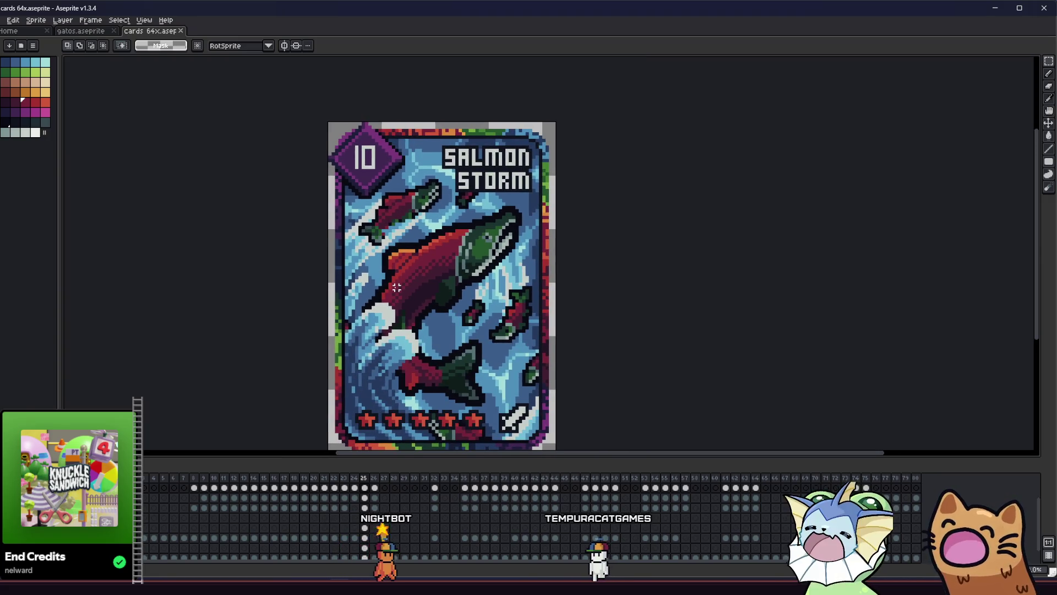
key("Left")
key("Left")
key("Left")
key("Left")
key("Left")
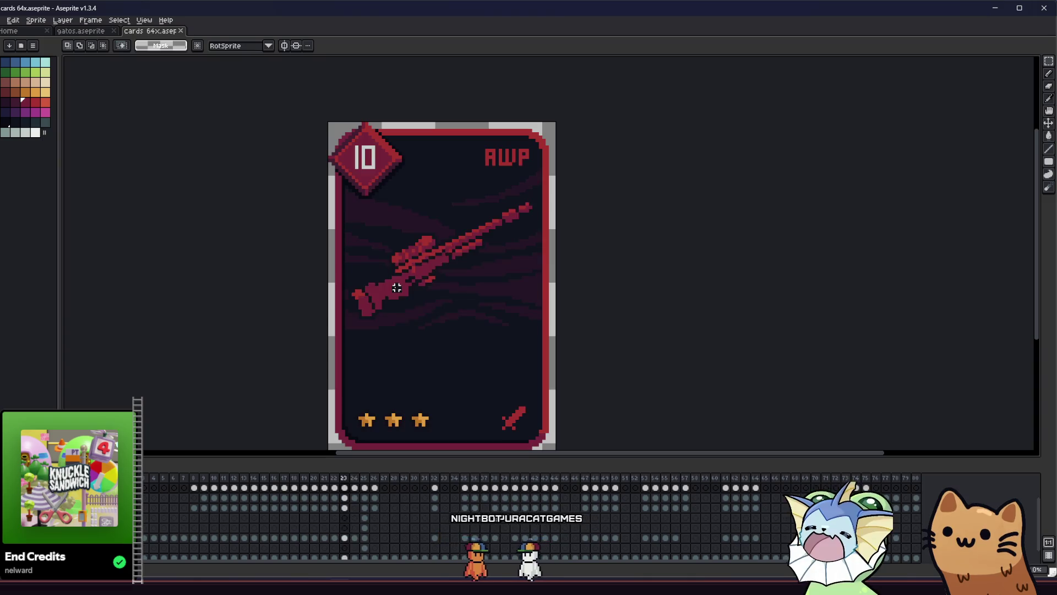
key("Left")
key("Left")
key("Left")
key("Right")
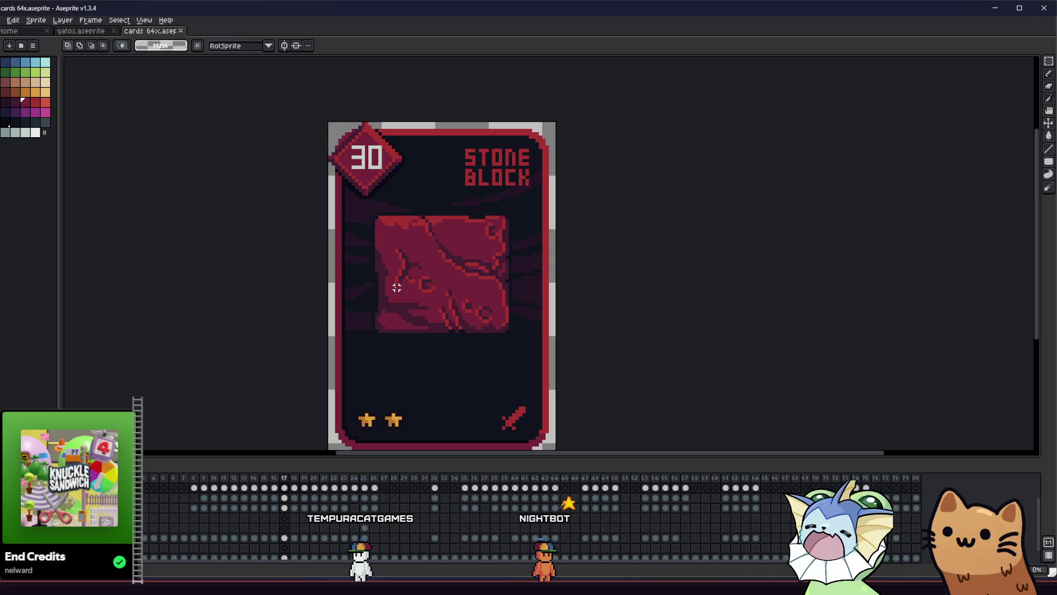
key("Right")
key("Right")
key("Right")
key("Right")
key("Right")
key("Right")
key("Right")
key("Right")
key("Right")
key("Right")
key("Right")
key("Right")
key("Right")
key("Left")
key("Left")
key("Left")
key("Left")
key("Left")
key("Left")
key("Left")
key("Left")
key("Left")
key("Left")
key("Left")
key("Left")
key("Left")
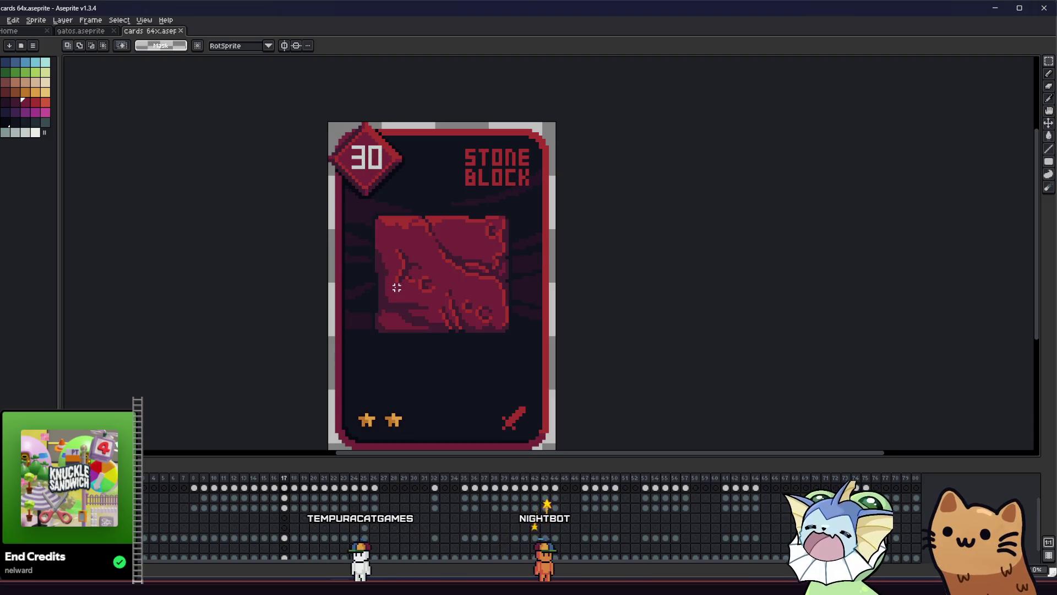
key("Right")
key("Left")
key("Right")
key("Right")
key("Right")
key("Right")
key("Right")
key("Right")
key("Right")
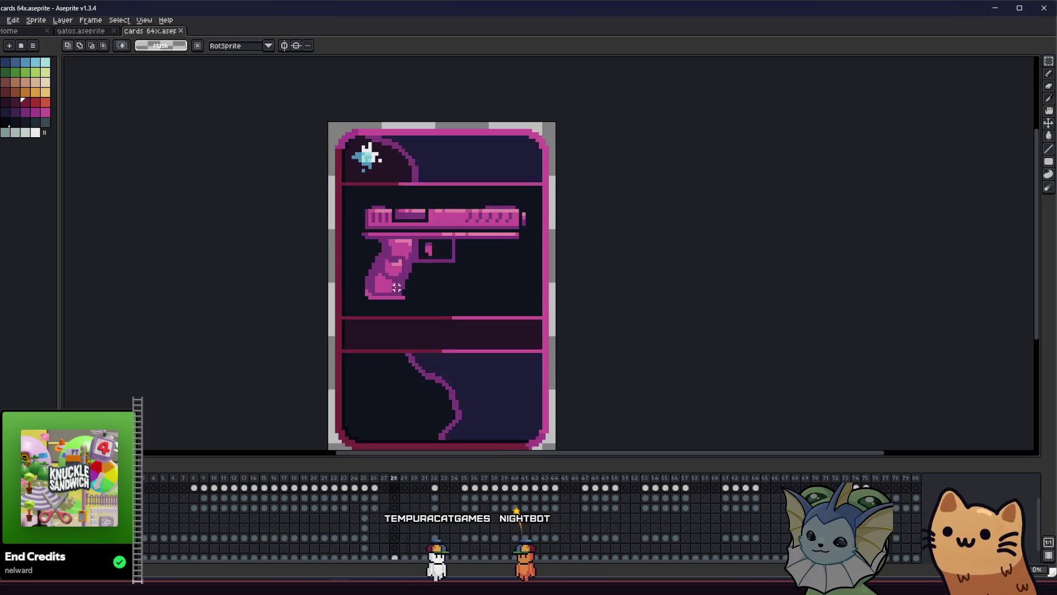
key("Right")
key("Right")
key("Right")
key("Right")
key("Right")
key("Left")
key("Right")
key("Right")
key("Left")
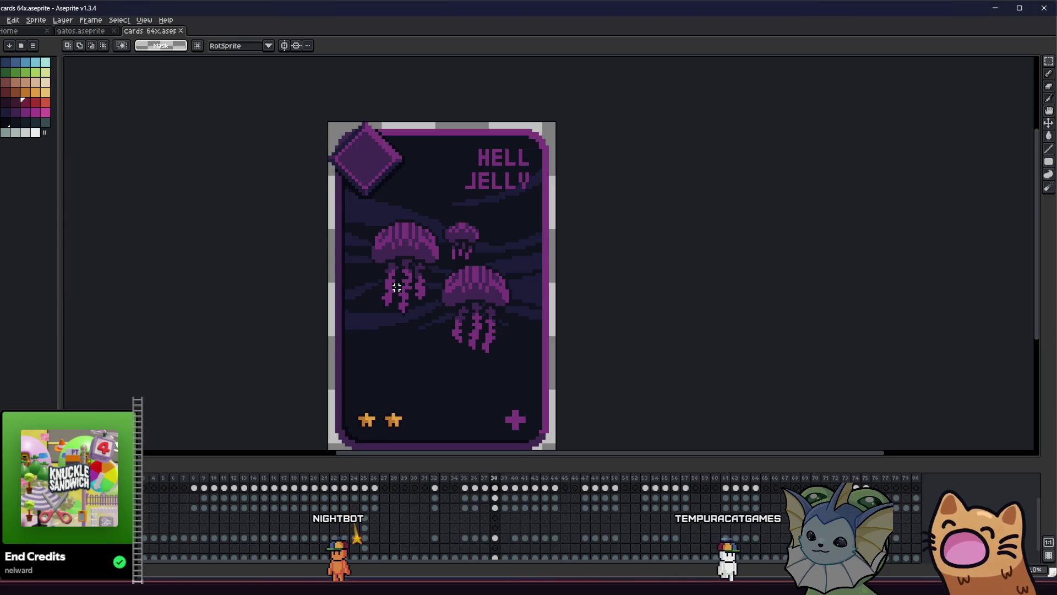
key("Right")
key("Right")
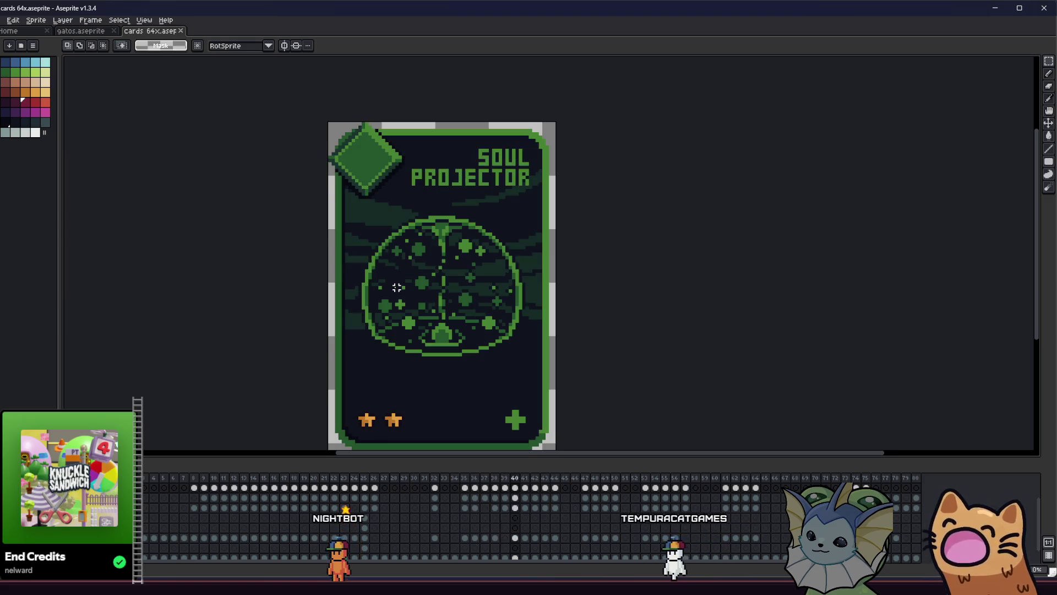
key("Right")
key("Right")
key("Right")
key("Left")
key("Right")
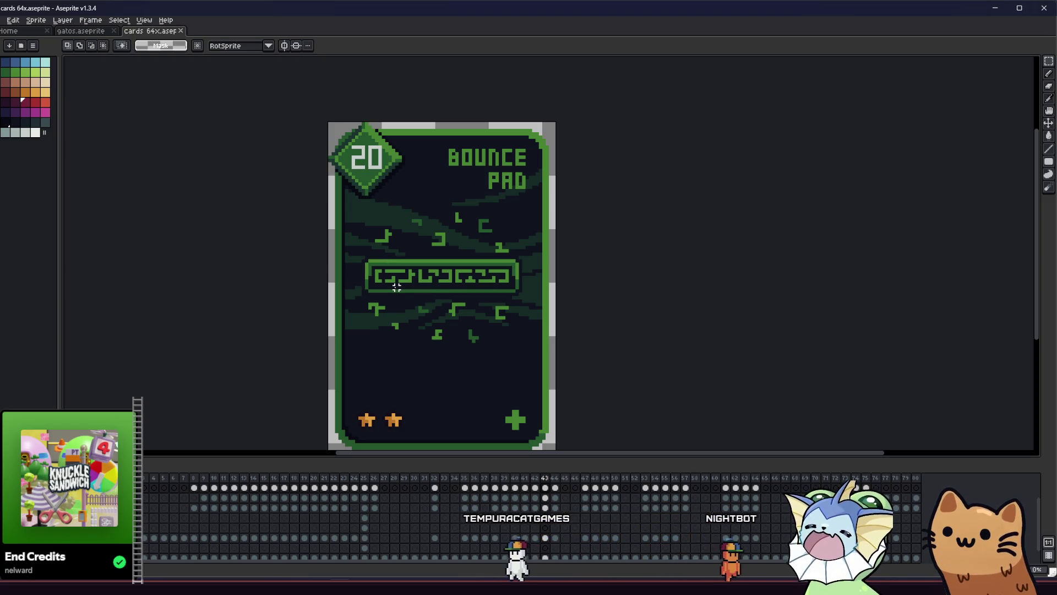
key("Right")
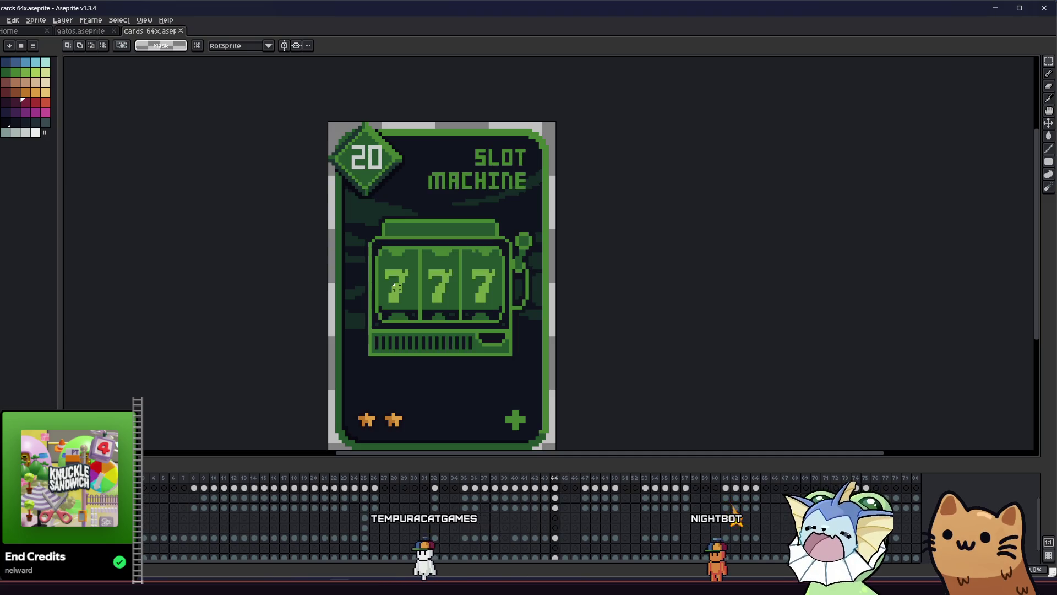
key("Right")
key("Right")
key("Right")
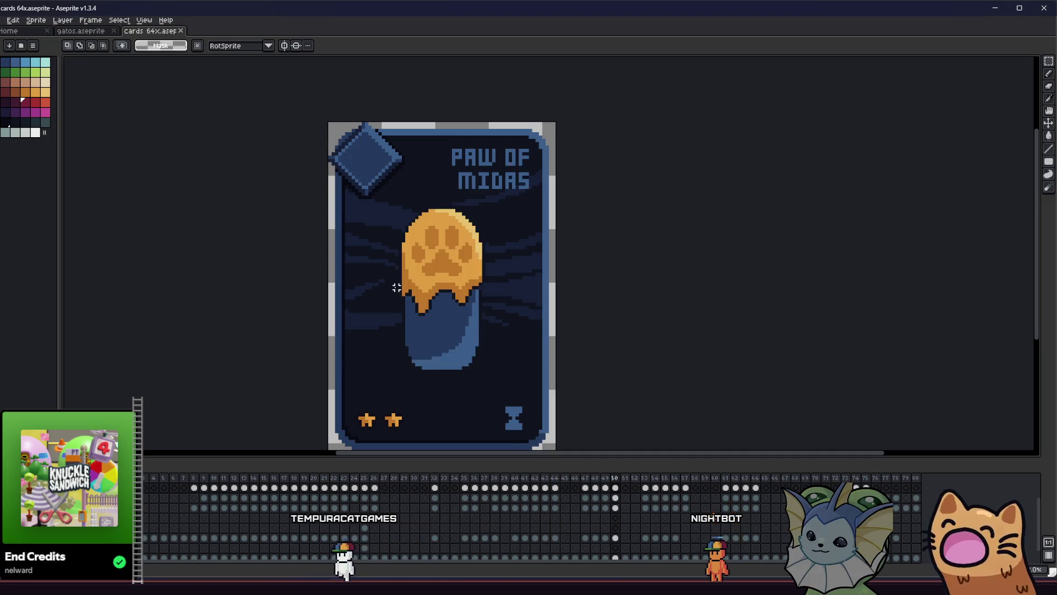
key("Left")
key("Right")
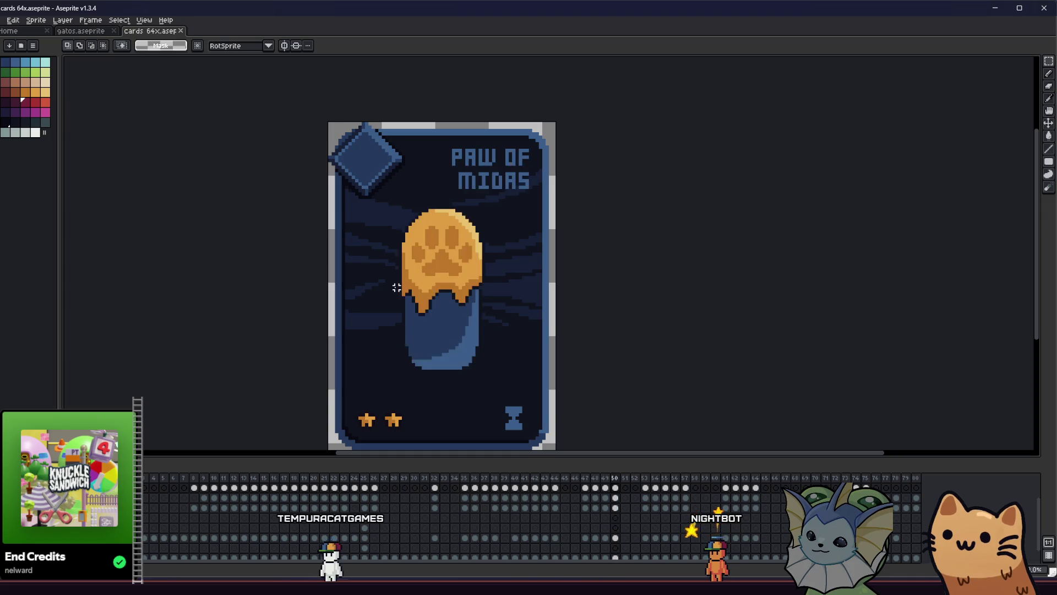
key("Left")
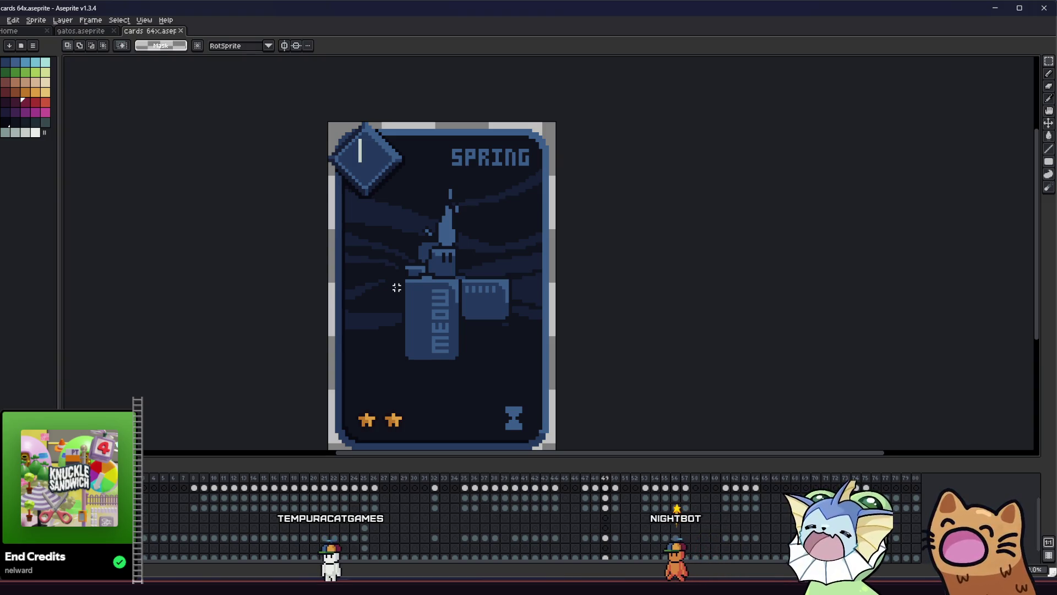
key("Right")
key("Right")
key("Right")
key("Right")
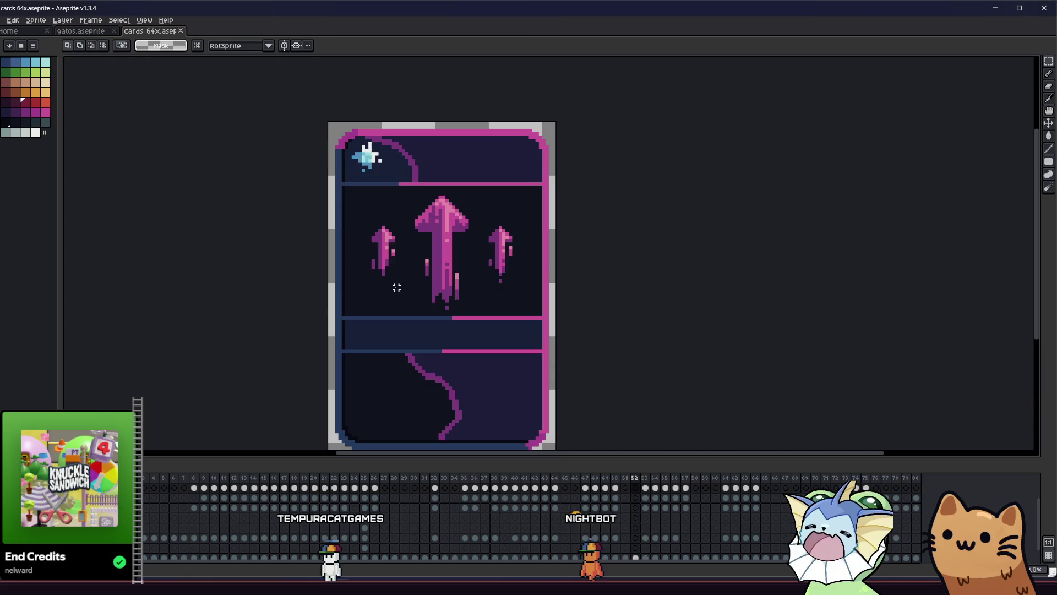
key("Right")
key("Right")
key("Right")
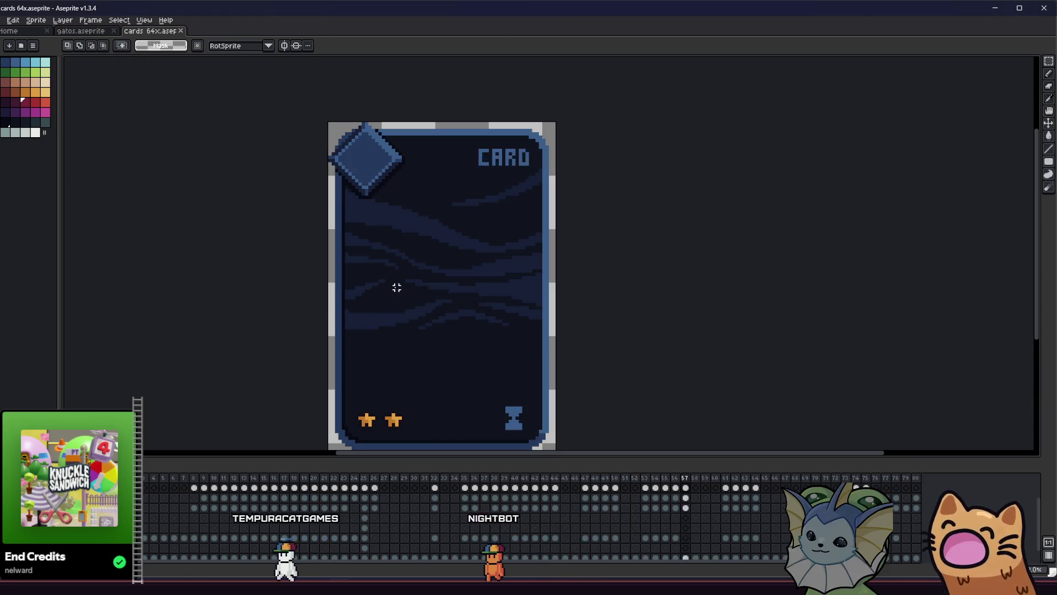
key("Right")
key("Right")
key("Right")
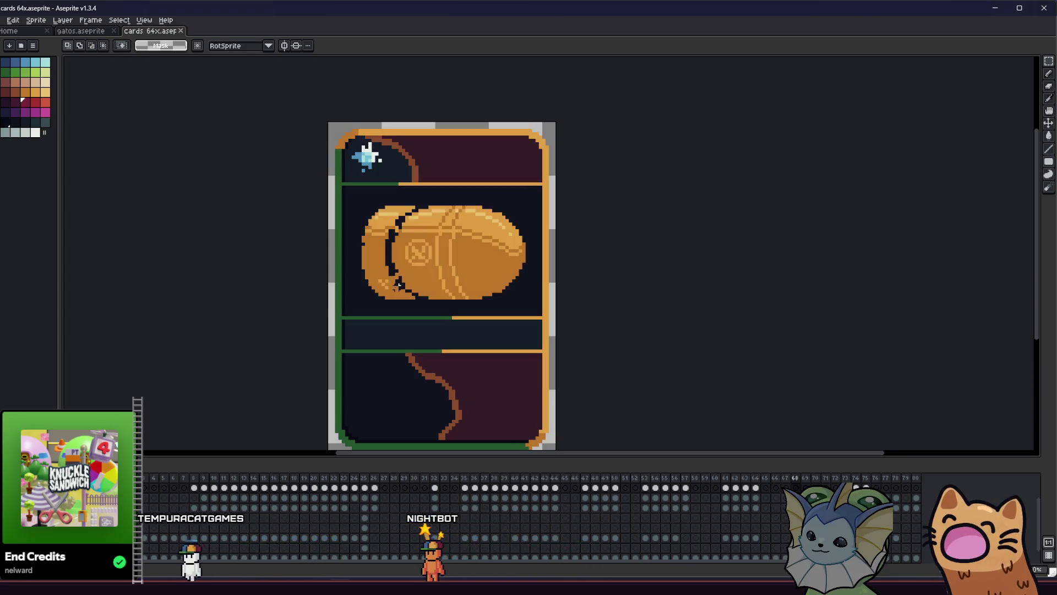
key("Left")
key("Left")
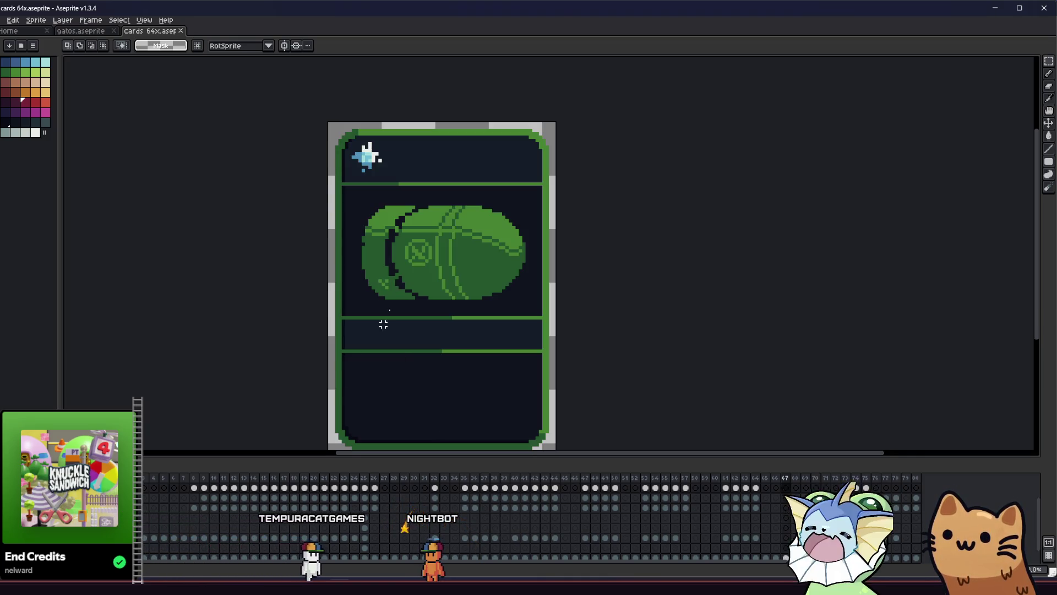
scroll(283, 392, "down", 5)
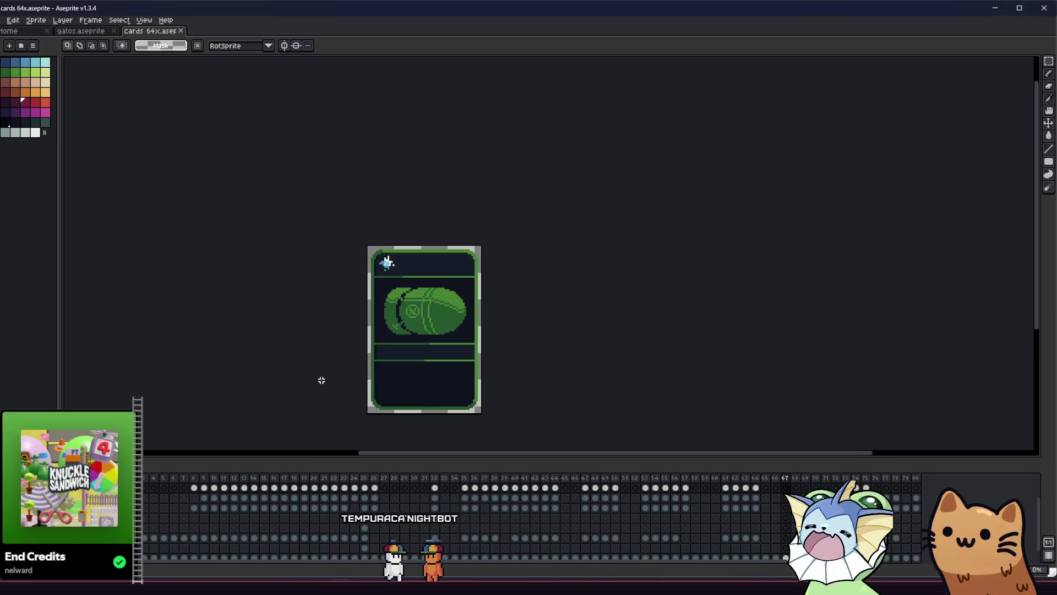
scroll(322, 381, "up", 5)
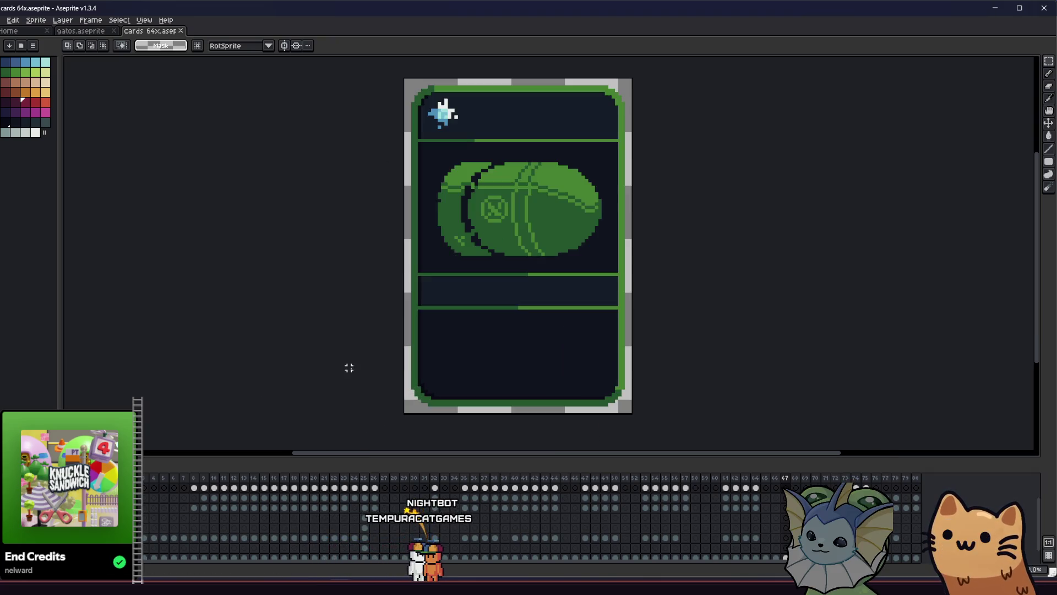
Check the AK47 gun sprite in the Godot scene view, then return to Aseprite
left_click_drag(309, 378, 293, 362)
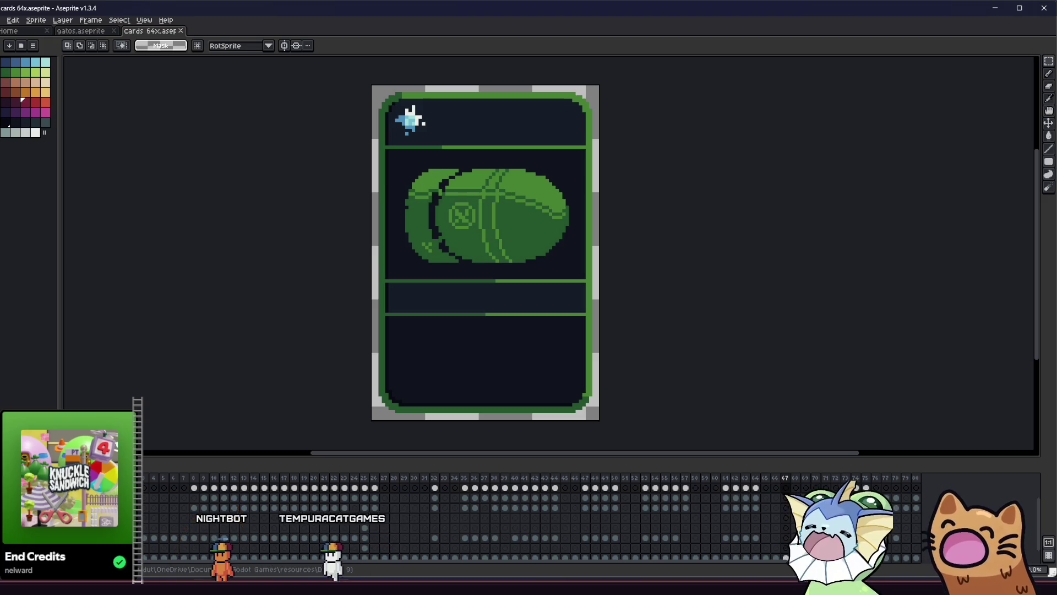
key("alt+Tab")
left_click_drag(265, 280, 255, 269)
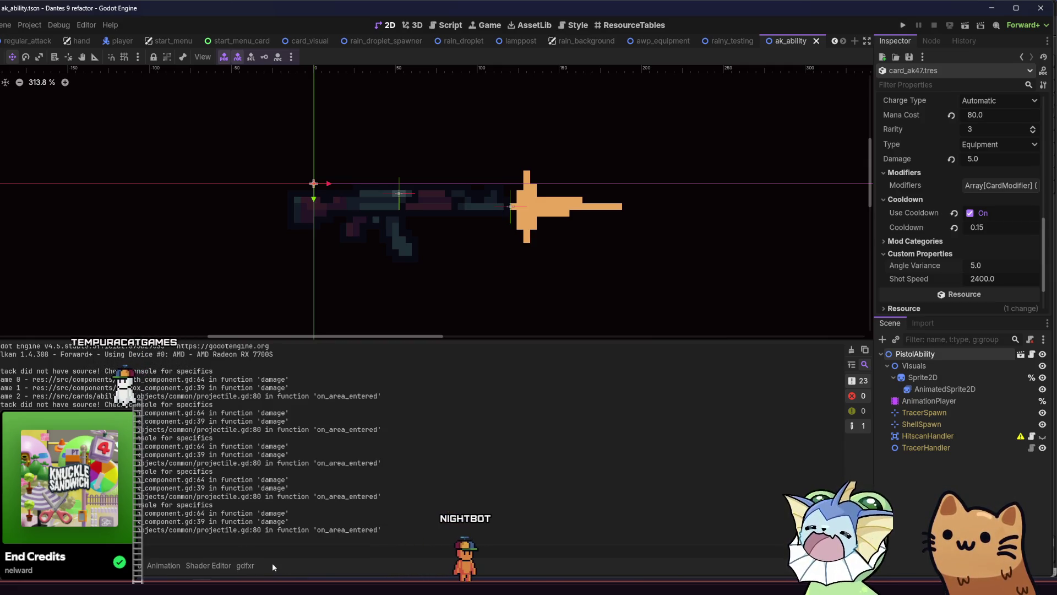
key("alt+Tab")
Step back past the Laser Pointer card to frame 9, the AK rifle card, and frame it
key("Left")
key("Left")
key("Left")
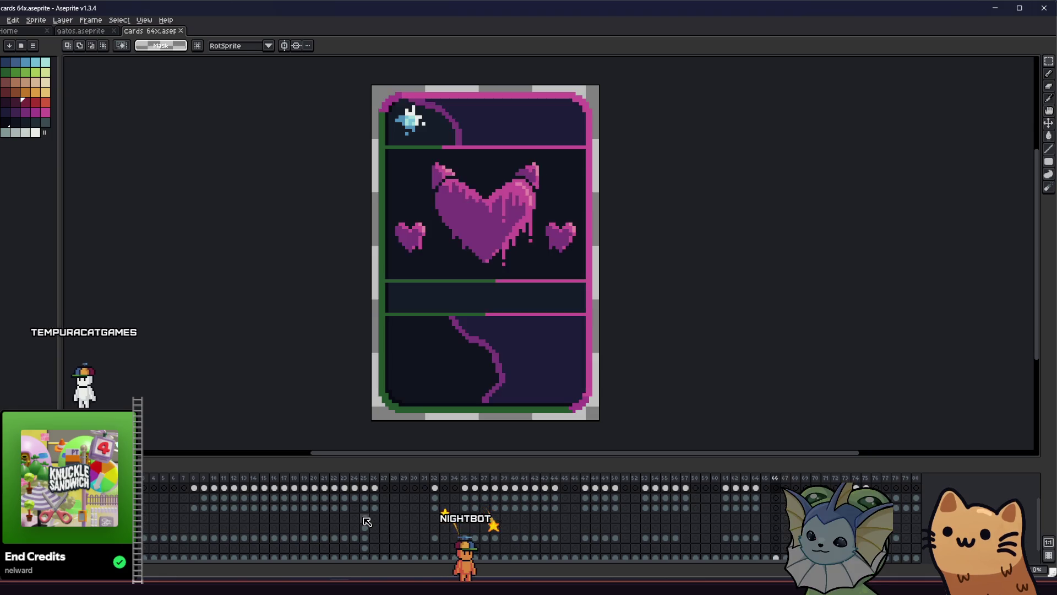
key("Left")
key("Left")
key("Left")
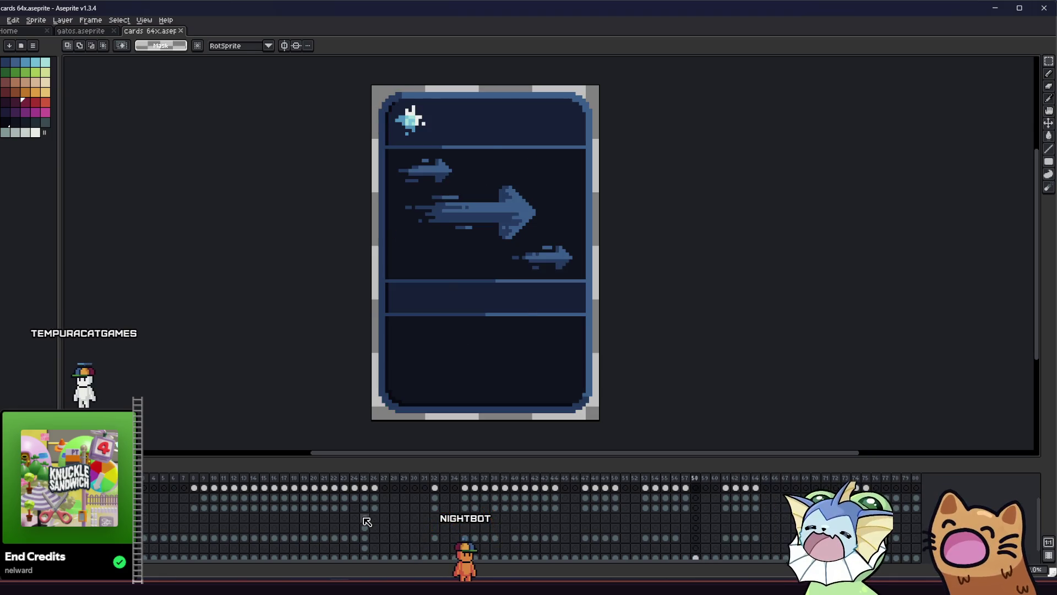
key("Left")
key("Left")
key("Left")
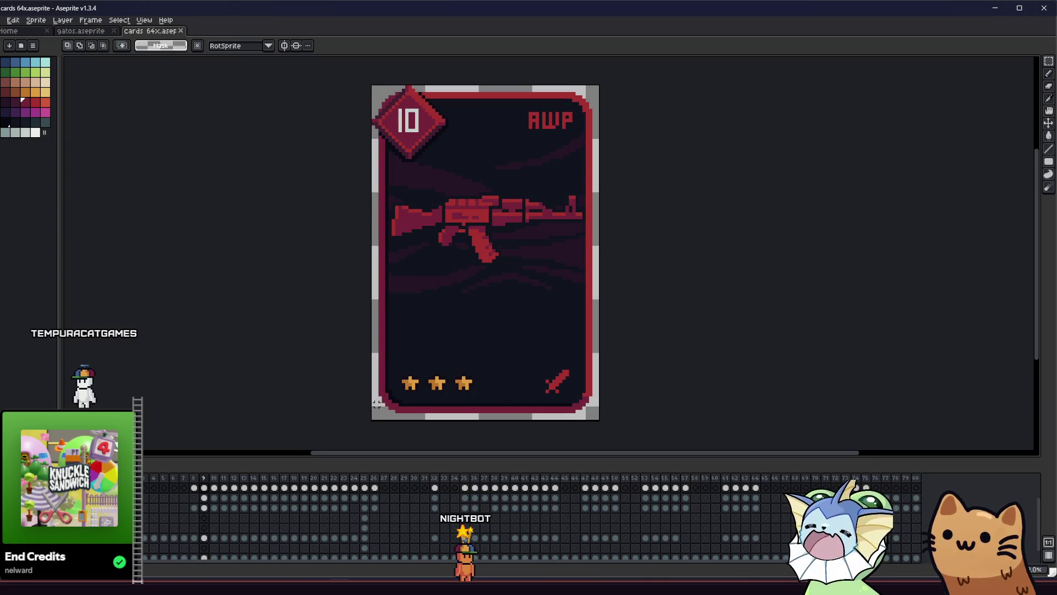
scroll(551, 330, "down", 1)
scroll(551, 331, "up", 2)
scroll(550, 342, "down", 5)
scroll(545, 357, "up", 1)
mouse_move(509, 355)
left_mouse_down()
mouse_move(339, 351)
mouse_move(345, 328)
left_mouse_up()
scroll(404, 354, "up", 1)
Select the AK card's cel at frame 9 and export it as ak.png
left_click(206, 548)
left_click(203, 537)
left_click(3, 20)
mouse_move(55, 104)
left_click(110, 103)
double_click(337, 218)
type("ak.png")
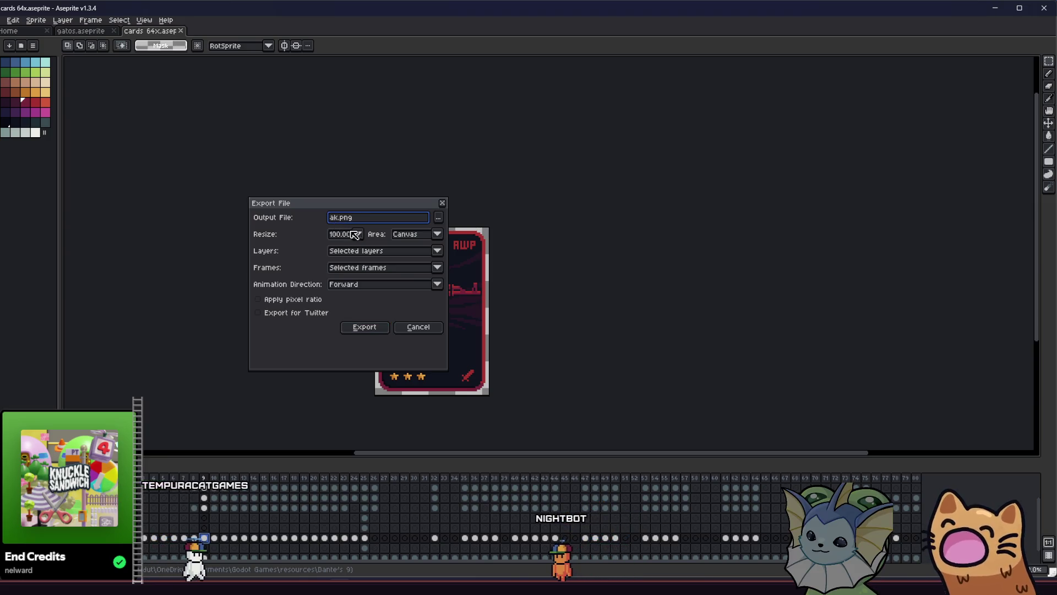
left_click(379, 326)
Zoom in and sample a dark colour from the card art with the eyedropper
left_click_drag(371, 303, 406, 292)
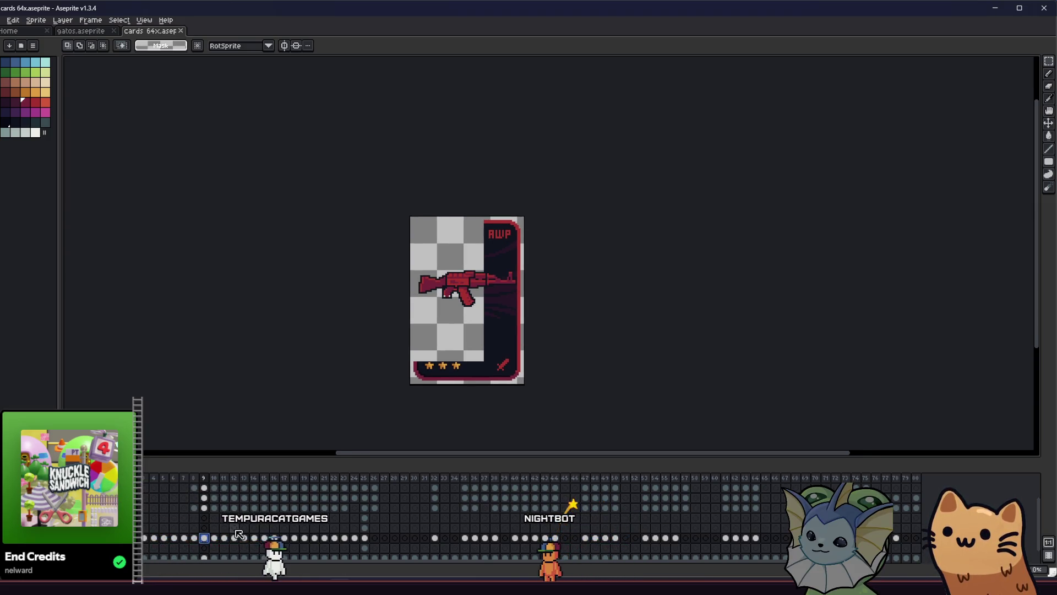
scroll(425, 327, "up", 1)
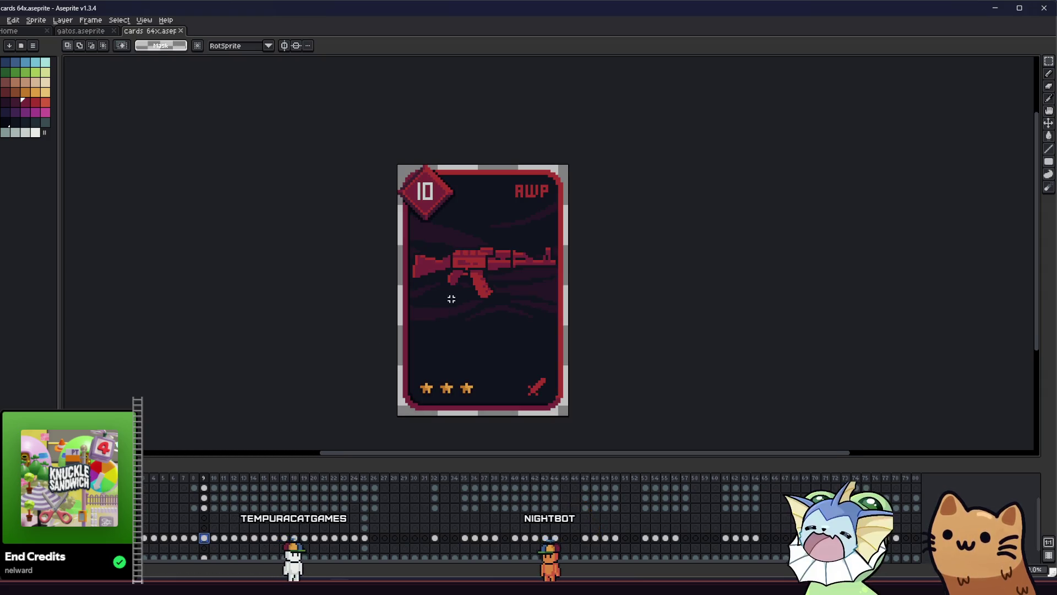
scroll(451, 299, "up", 3)
key("i")
scroll(475, 219, "up", 2)
left_click(482, 225)
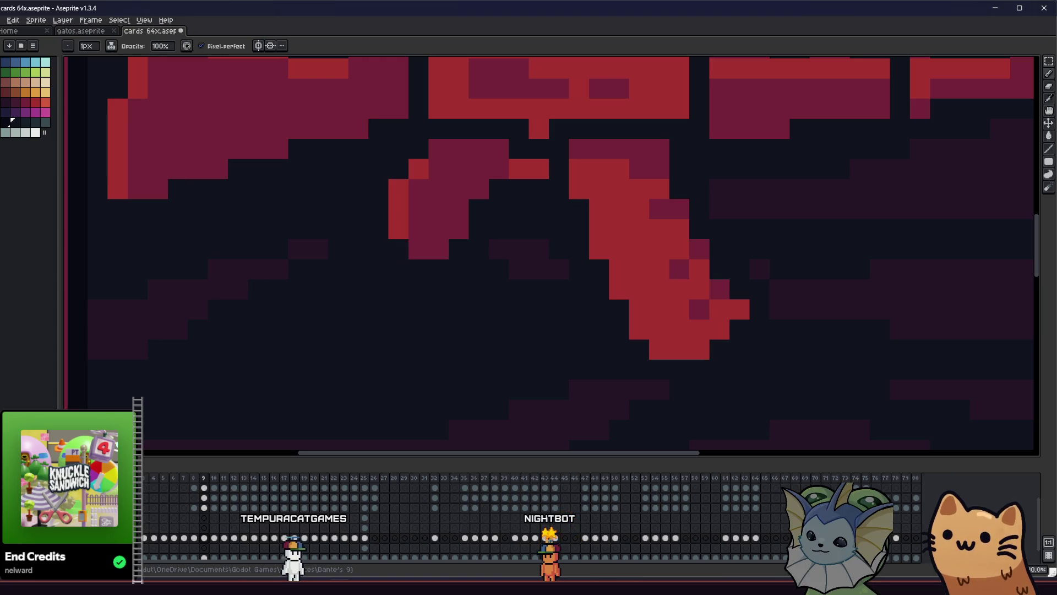
Re-export the card art over the existing file and switch back to Godot
left_click(2, 20)
mouse_move(65, 103)
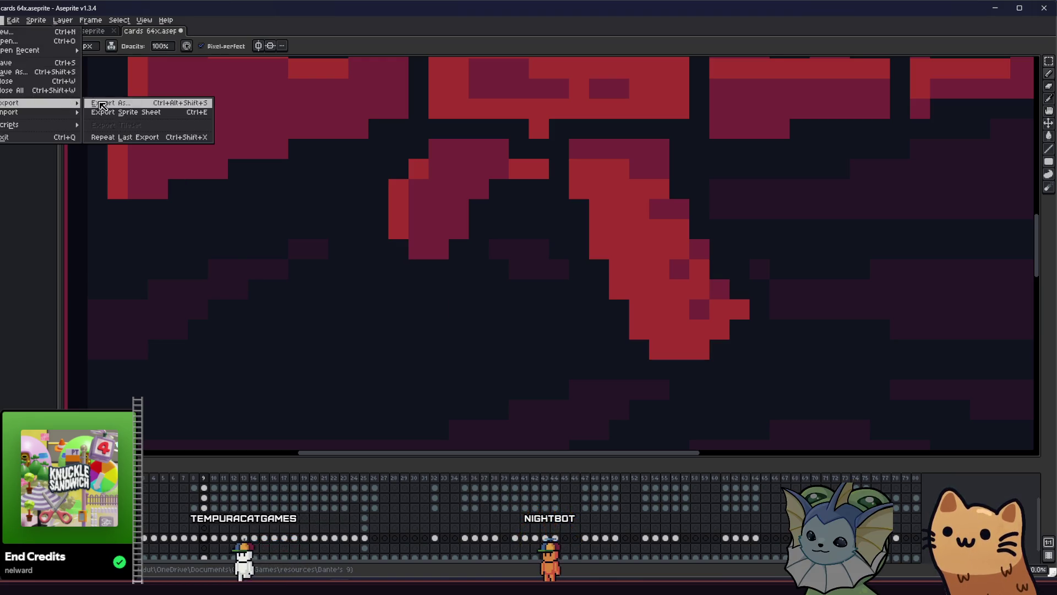
left_click(110, 103)
left_click(363, 324)
left_click(478, 320)
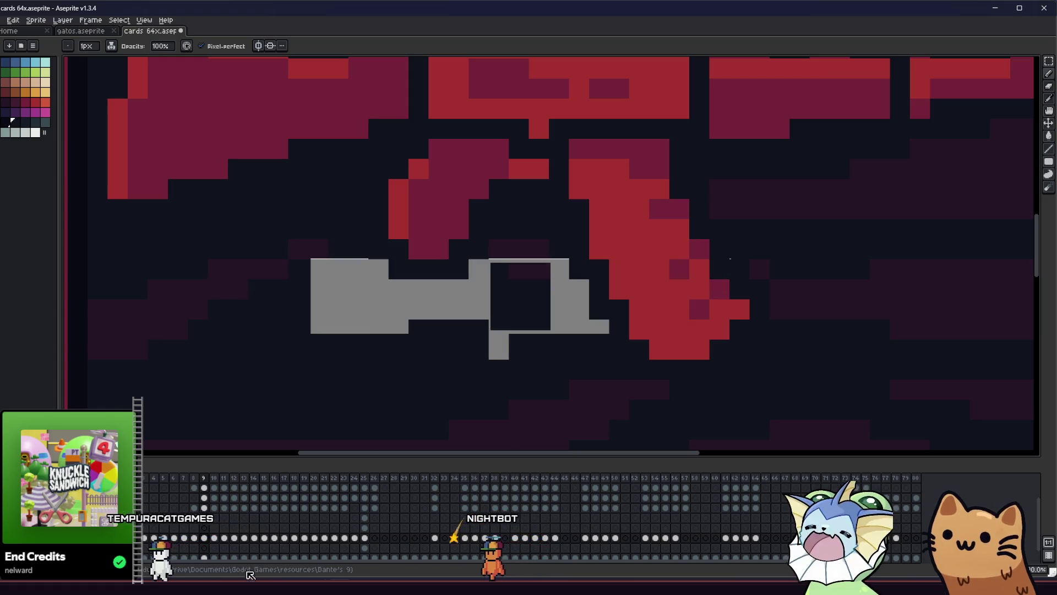
key("alt+Tab")
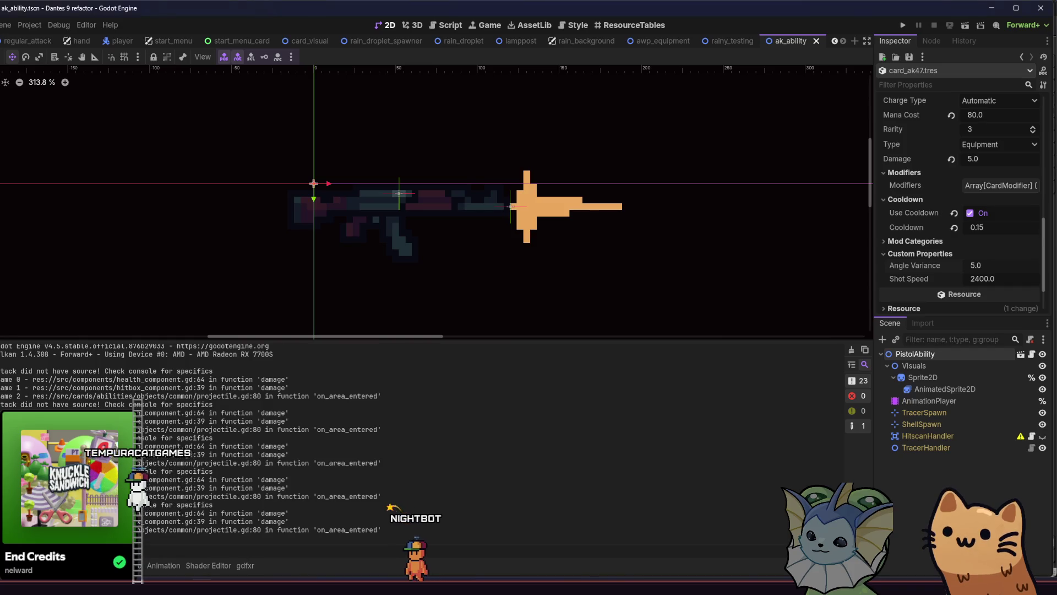
Browse the FileSystem dock from enemy_sounds to the card_art weapon images, then switch to File Explorer
key("alt+f")
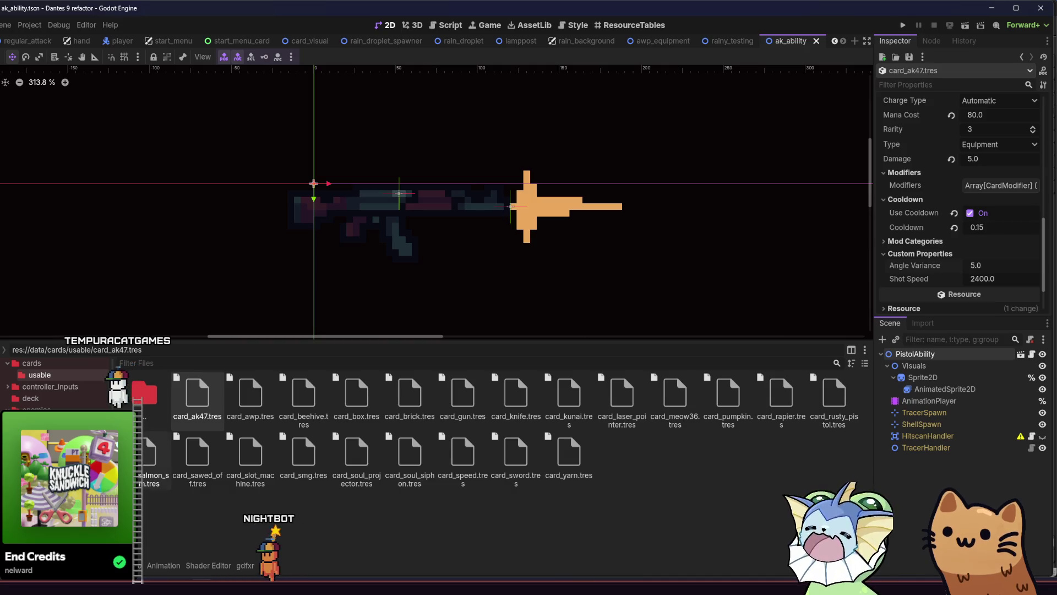
scroll(99, 380, "up", 5)
left_click_drag(121, 368, 123, 405)
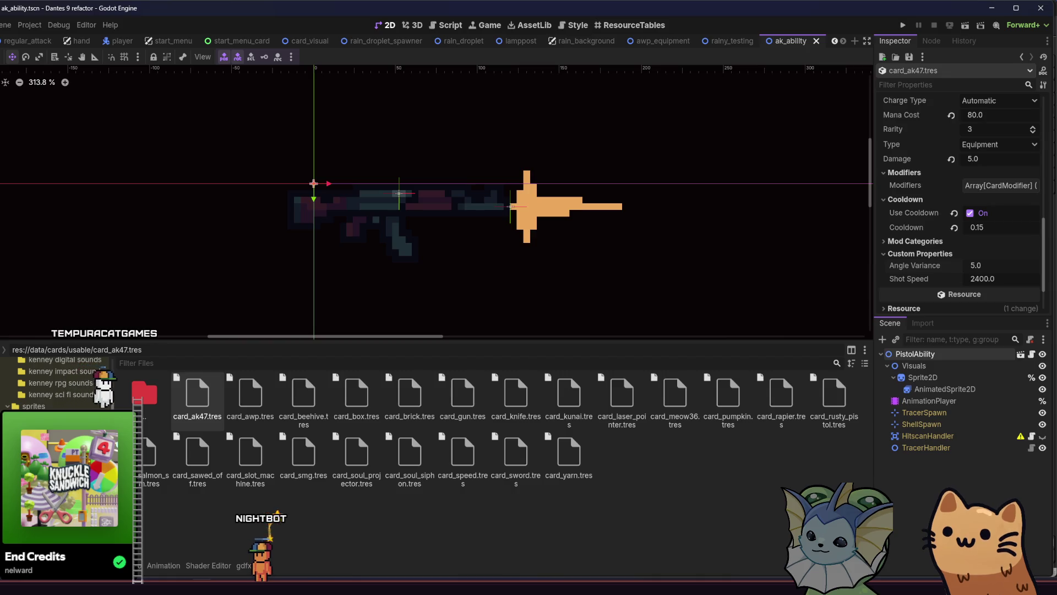
left_click(75, 385)
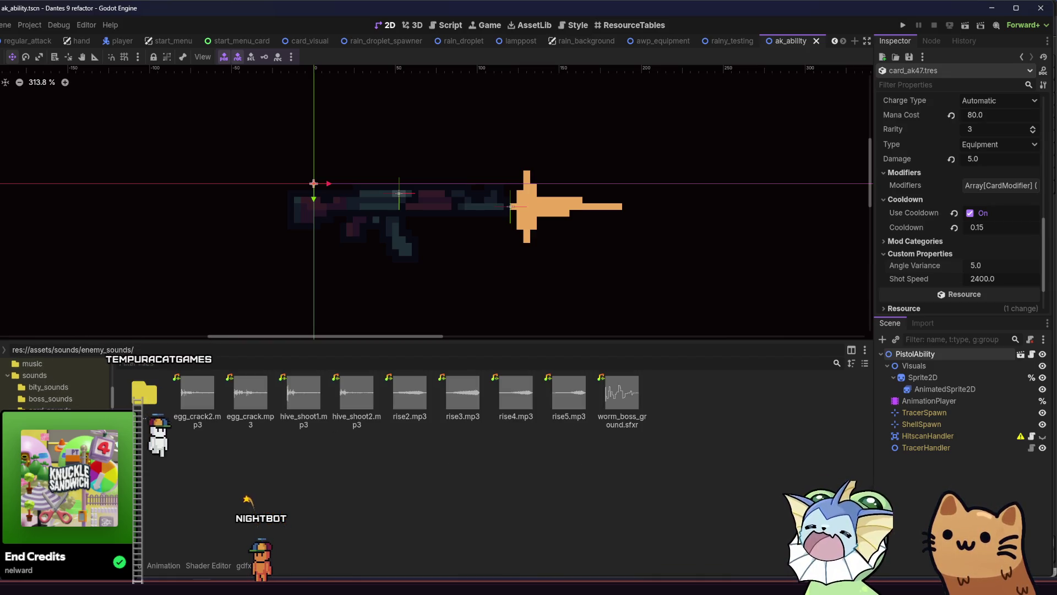
key("Up")
key("Up")
key("Up")
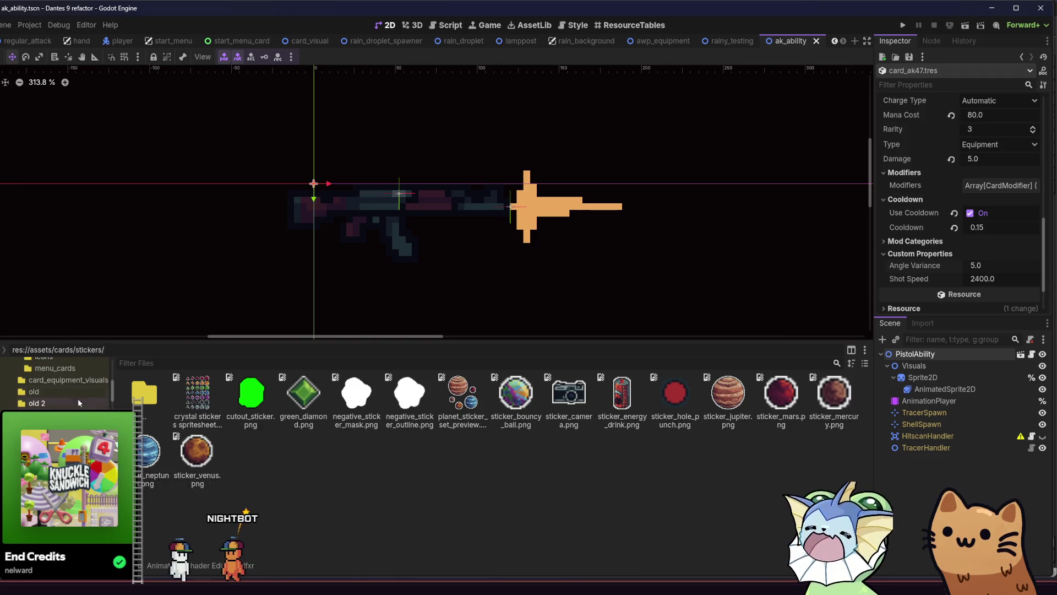
key("Up")
key("Up")
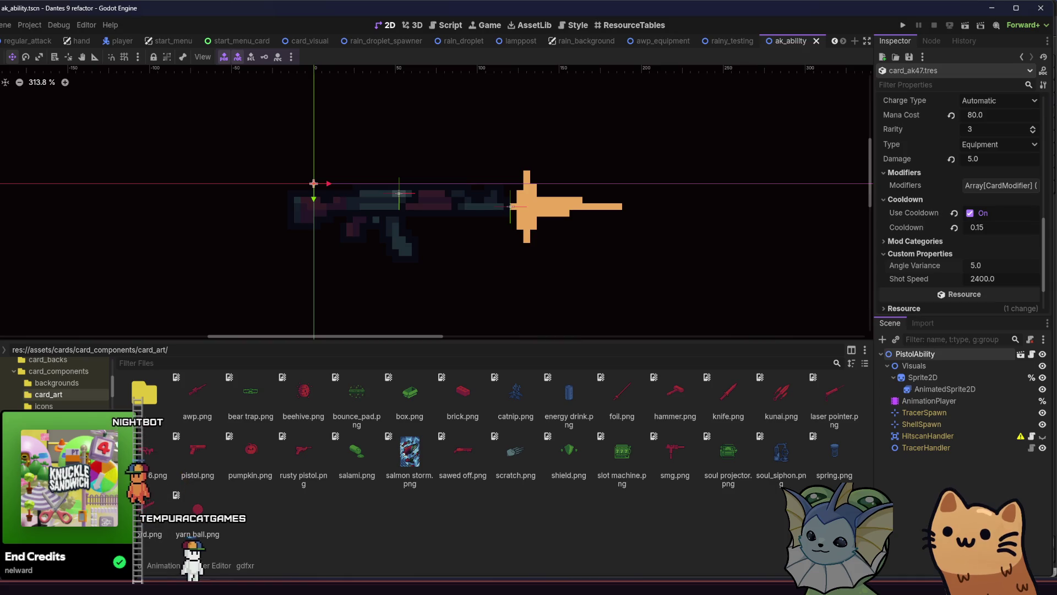
key("alt+Tab")
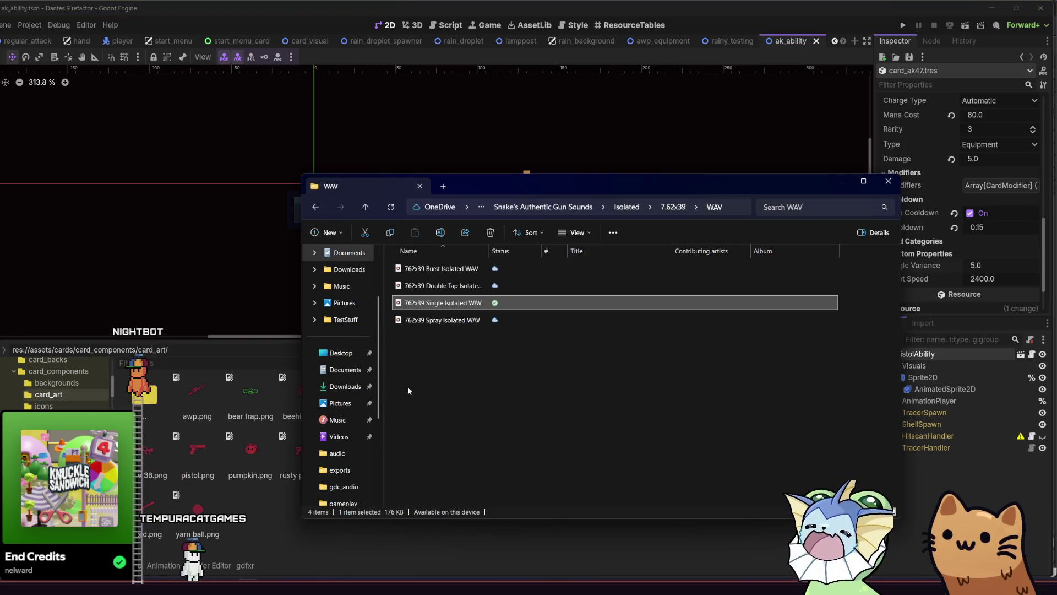
Browse Downloads, the exports and gameplay videos folders, then return to the Dante's 9 folder
left_click(347, 275)
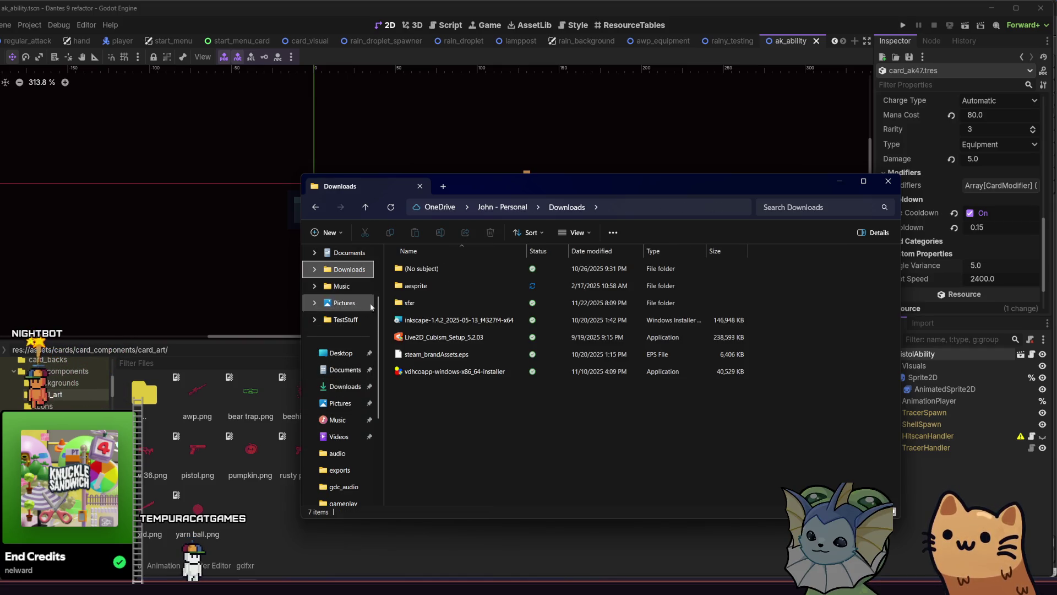
scroll(351, 380, "down", 3)
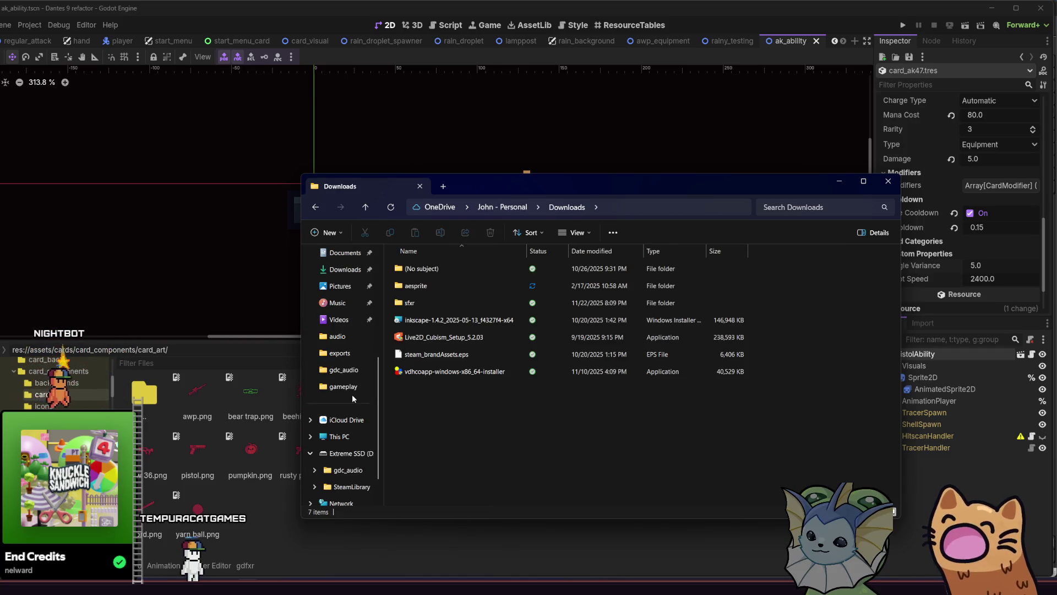
left_click(360, 354)
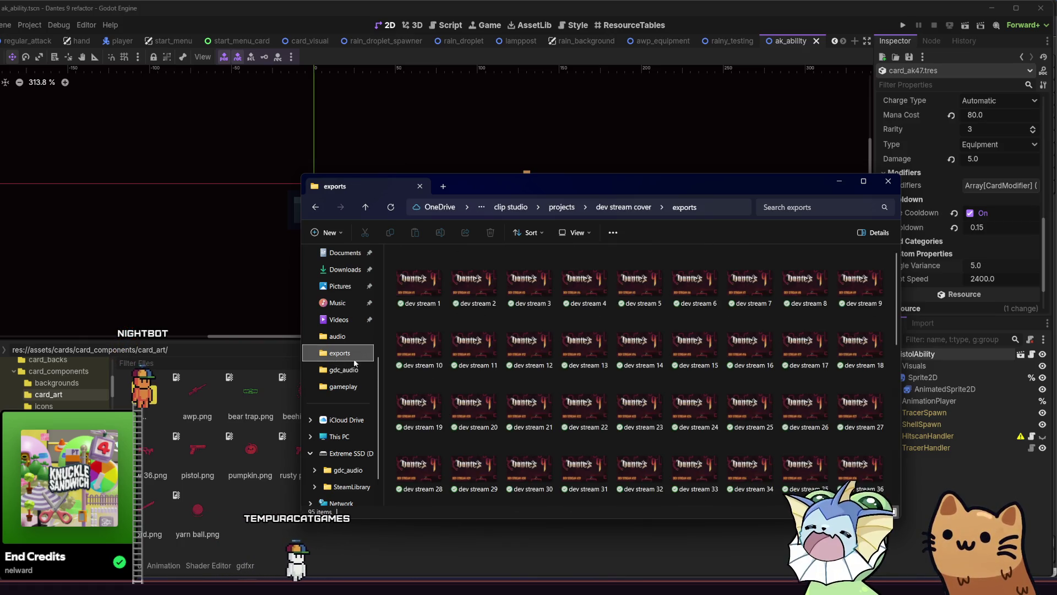
left_click(355, 392)
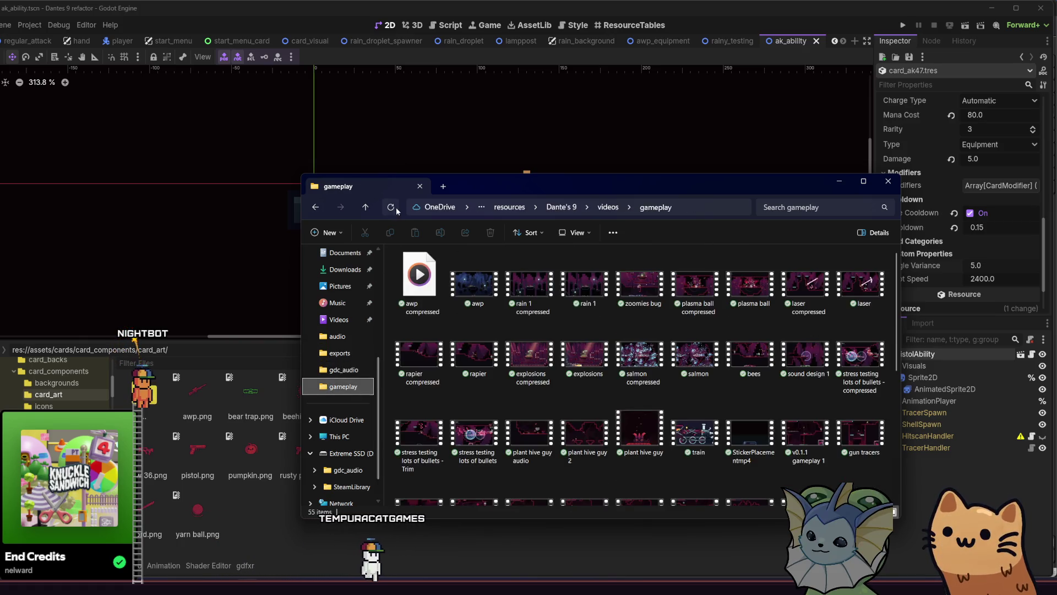
left_click(368, 207)
left_click(370, 206)
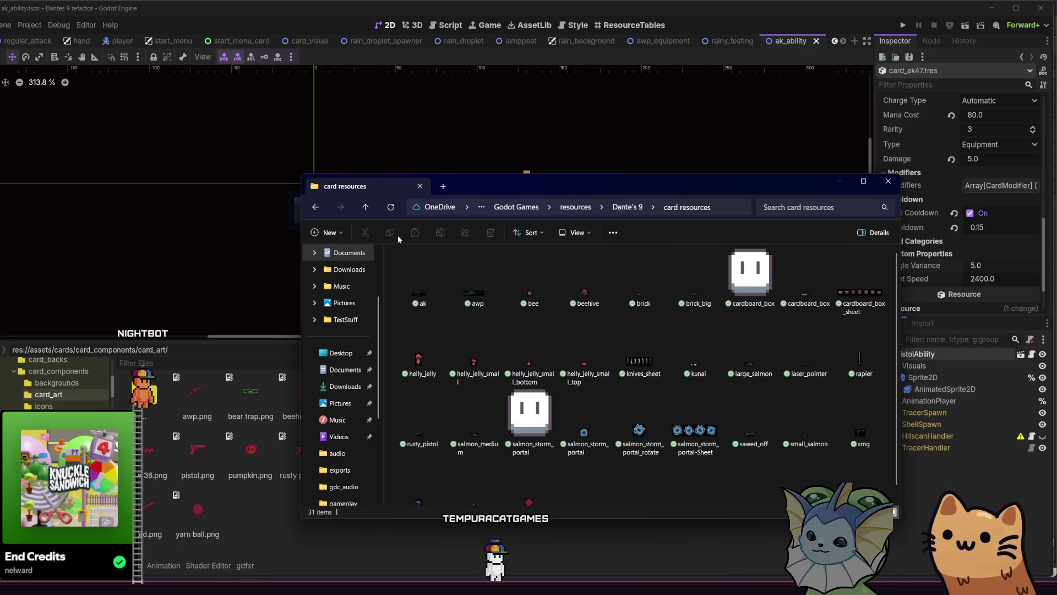
left_click(366, 206)
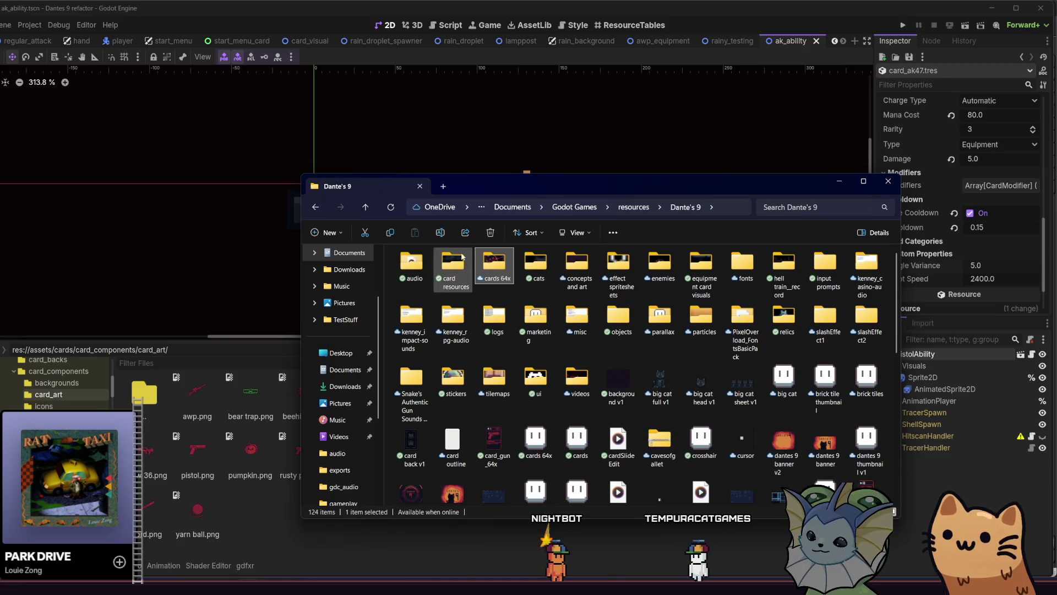
Open cards 64x, then Card components, then the card art folder
double_click(487, 257)
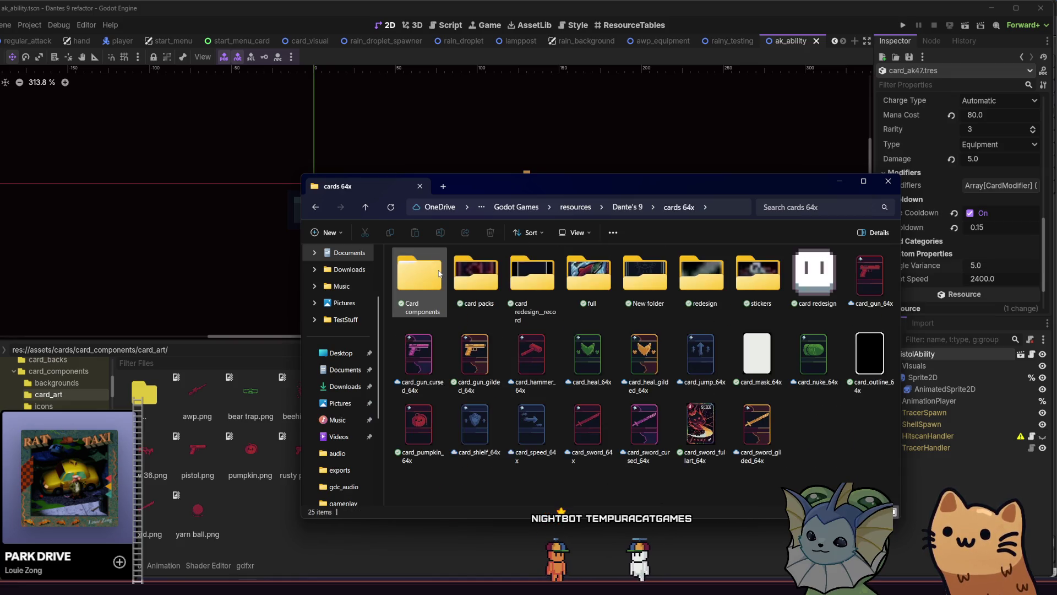
double_click(438, 269)
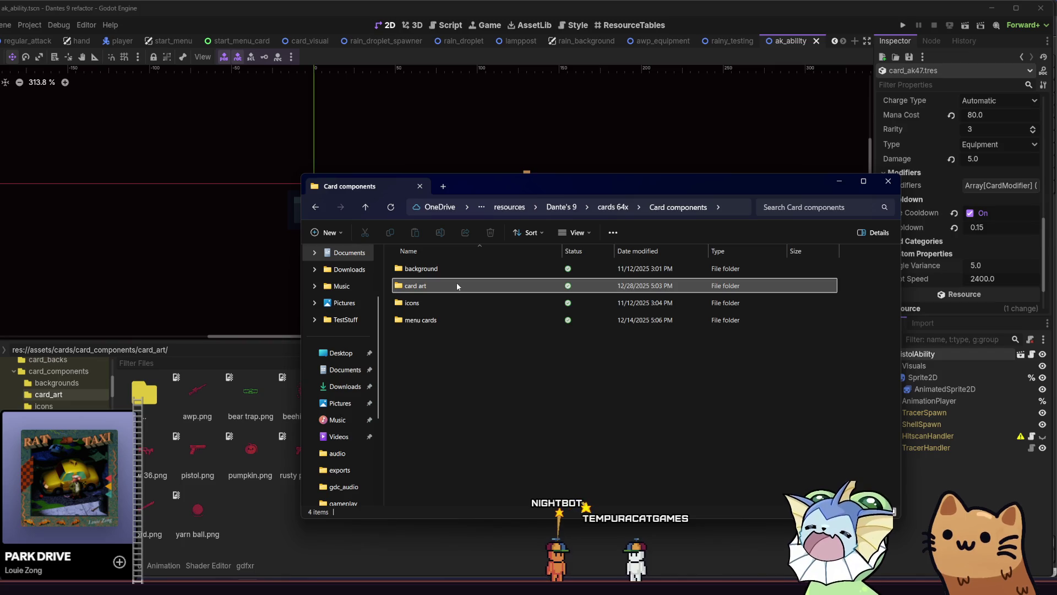
double_click(457, 284)
Copy ak.png from File Explorer into the project's card_art folder
left_click(438, 301)
mouse_move(425, 286)
left_mouse_down()
mouse_move(333, 385)
mouse_move(306, 537)
mouse_move(268, 530)
mouse_move(264, 512)
left_mouse_up()
left_click(197, 399)
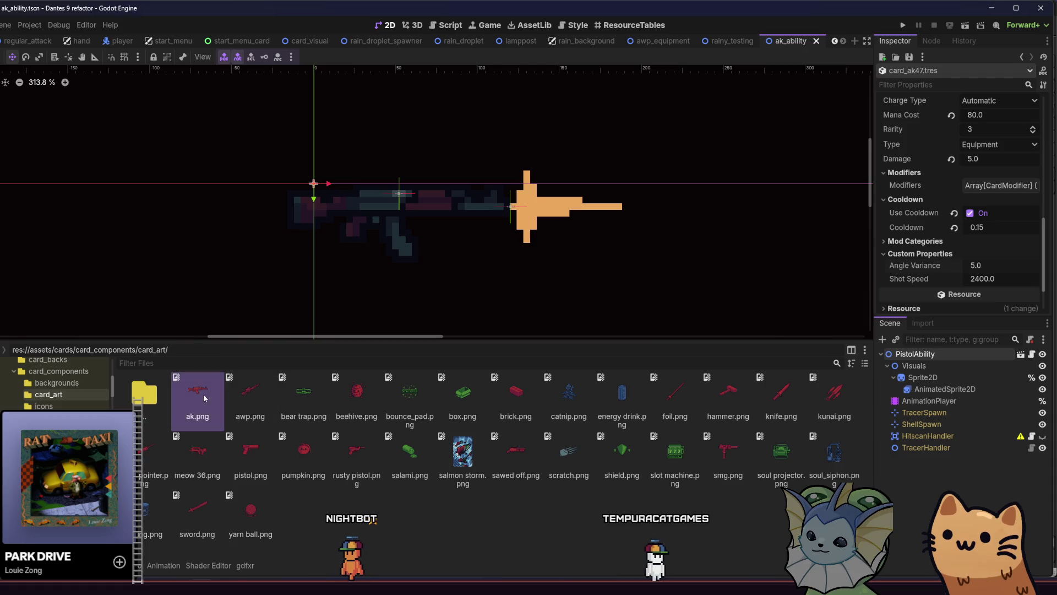
Set ak.png as card_ak47.tres's Card Art Texture and save the scene
key("shift+alt+o")
type("ak")
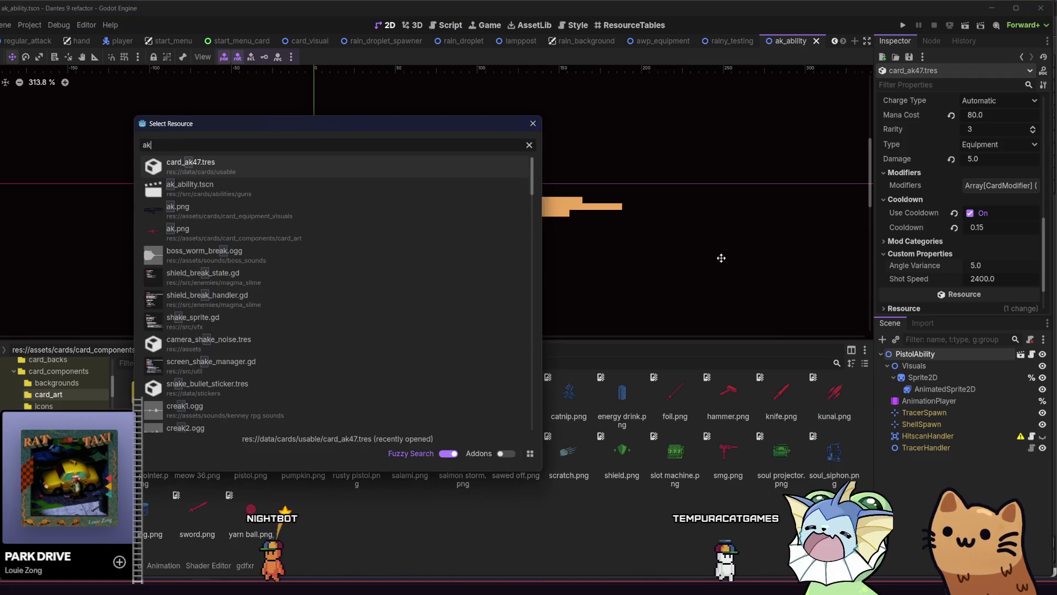
left_click(276, 168)
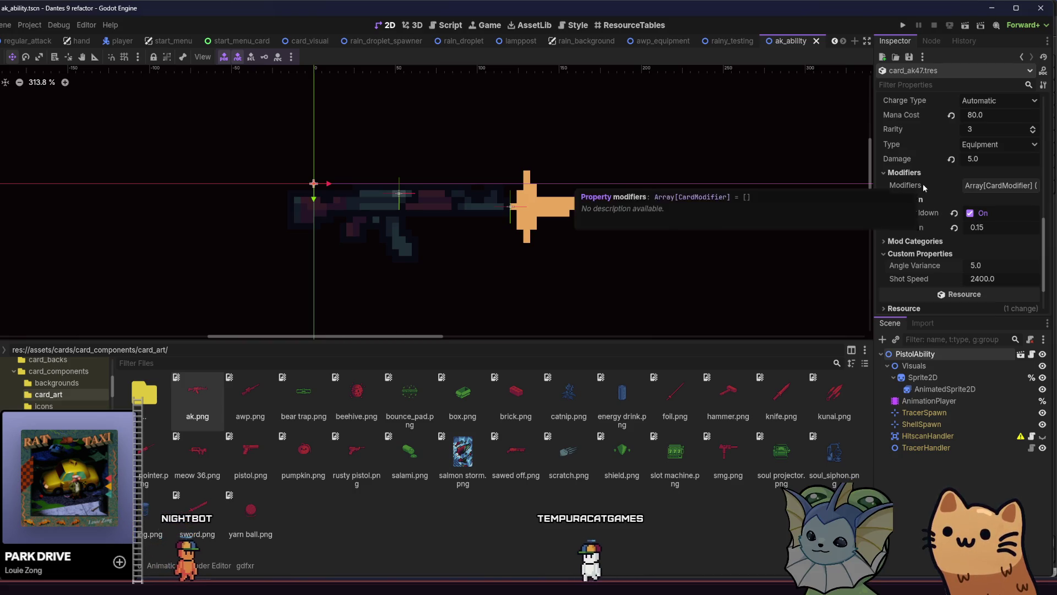
scroll(923, 183, "up", 3)
scroll(923, 186, "up", 2)
mouse_move(197, 393)
left_mouse_down()
mouse_move(199, 402)
mouse_move(959, 237)
left_mouse_up()
key("ctrl+s")
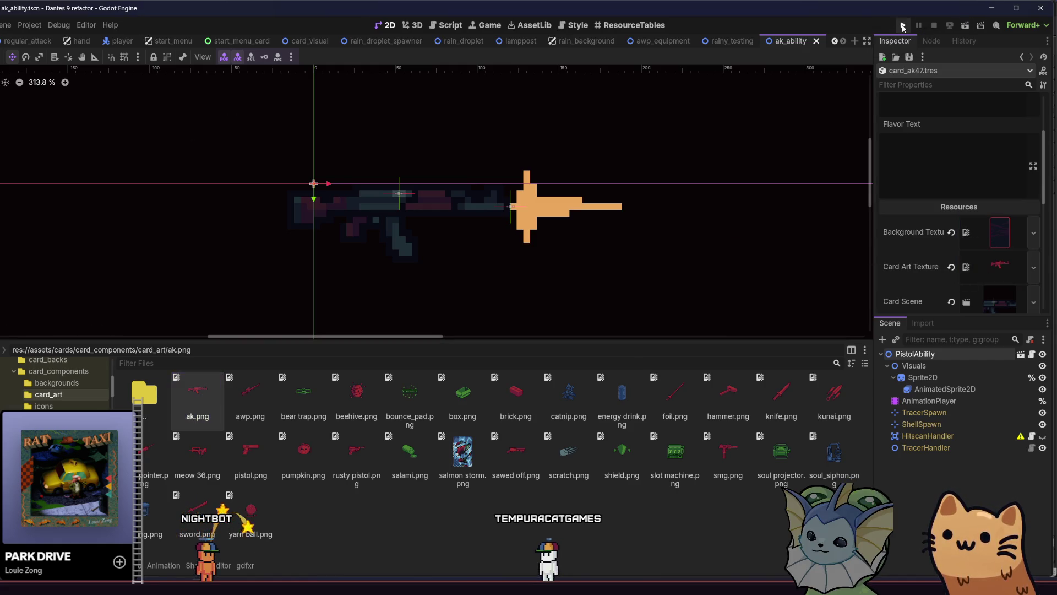
Launch the Dante's 9 debug build and glance at the debug card list
left_click(903, 26)
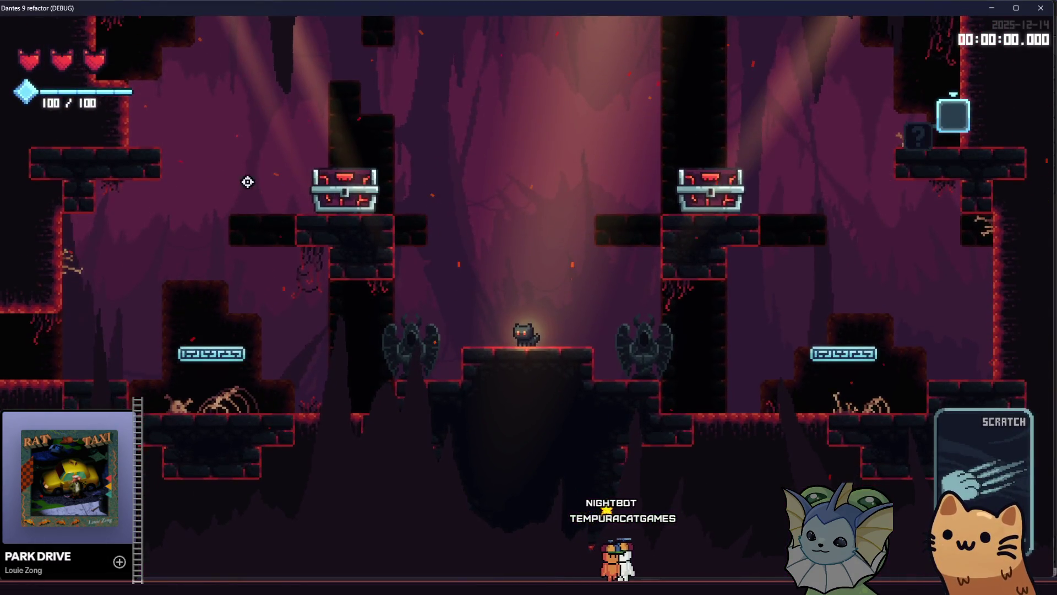
key("grave")
left_click(113, 141)
key("grave")
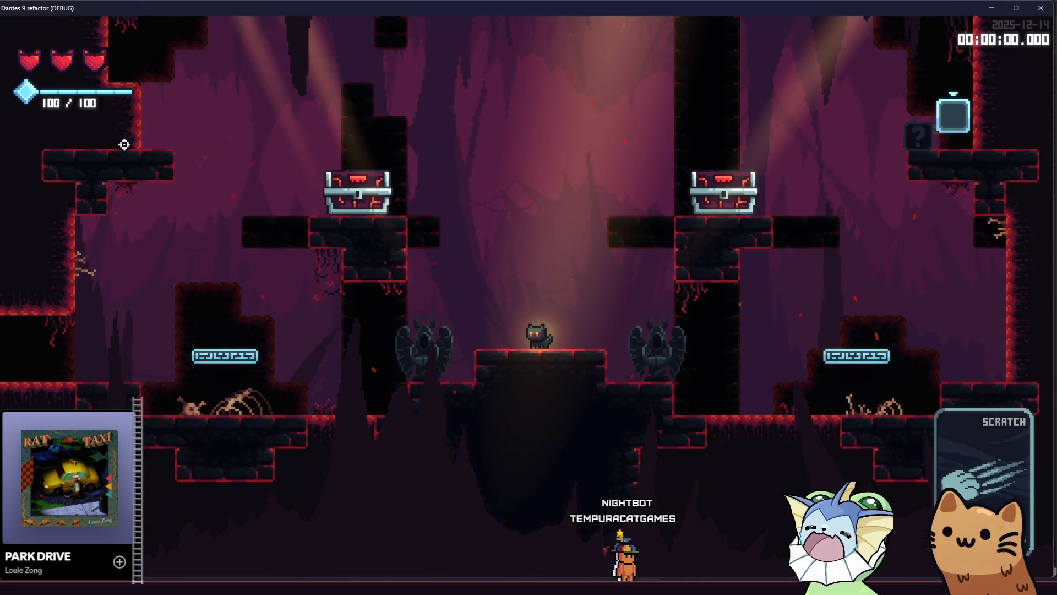
Spawn a FIREGOOBERHIVE enemy into the level from the debug enemy list
key("grave")
left_click(151, 482)
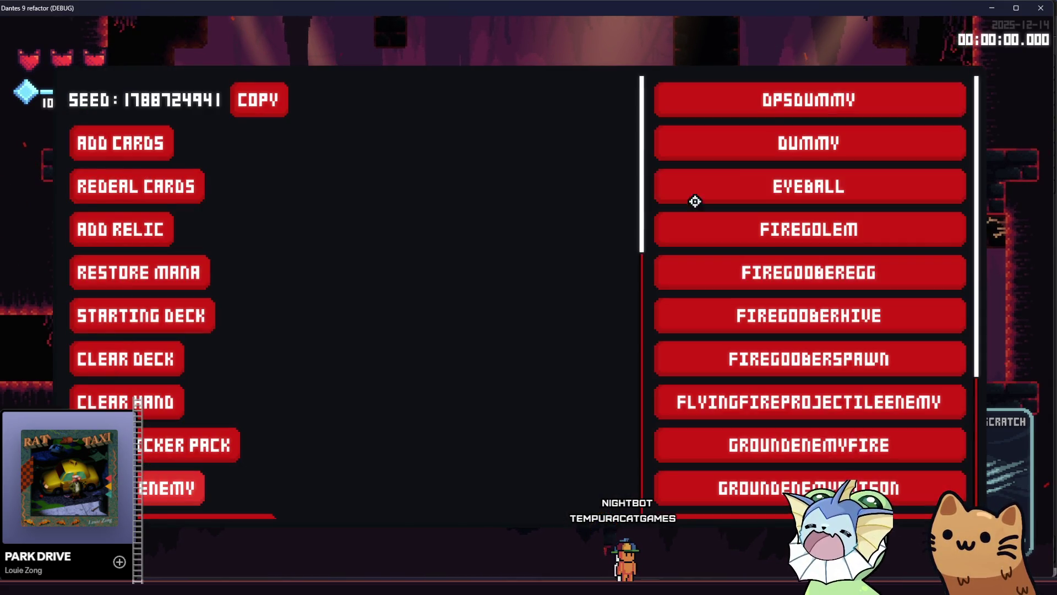
left_click(790, 142)
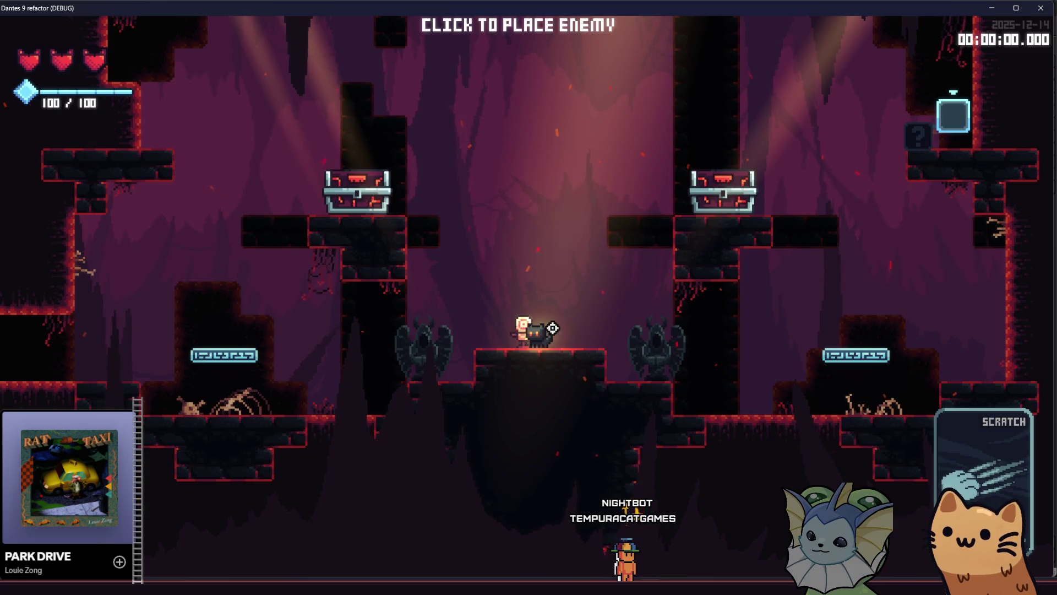
key("grave")
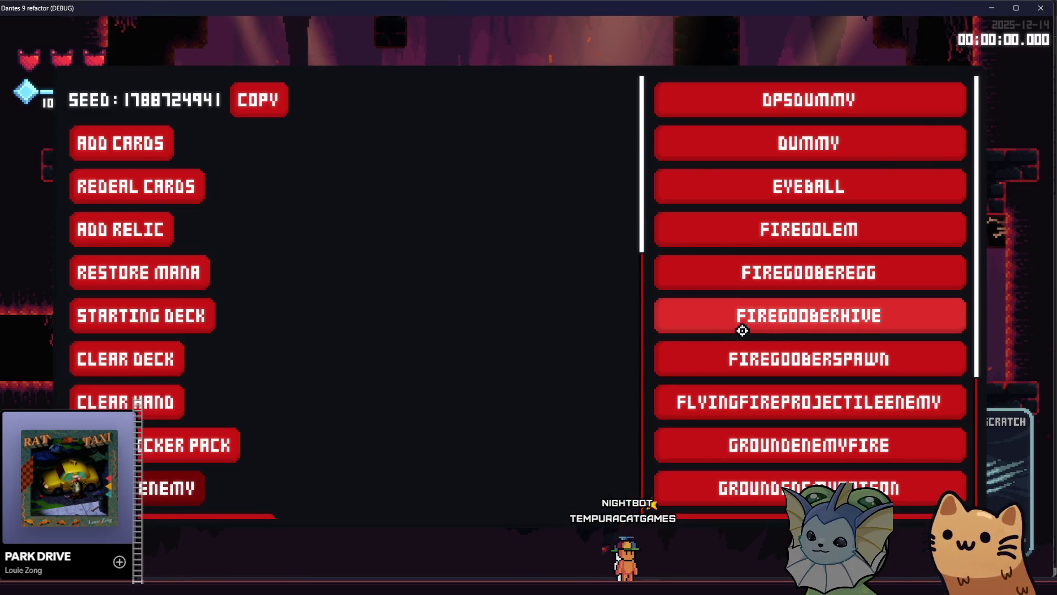
left_click(749, 331)
Add the Laser Pointer card from the debug menu and fire its beam across the level
key("grave")
left_click(138, 144)
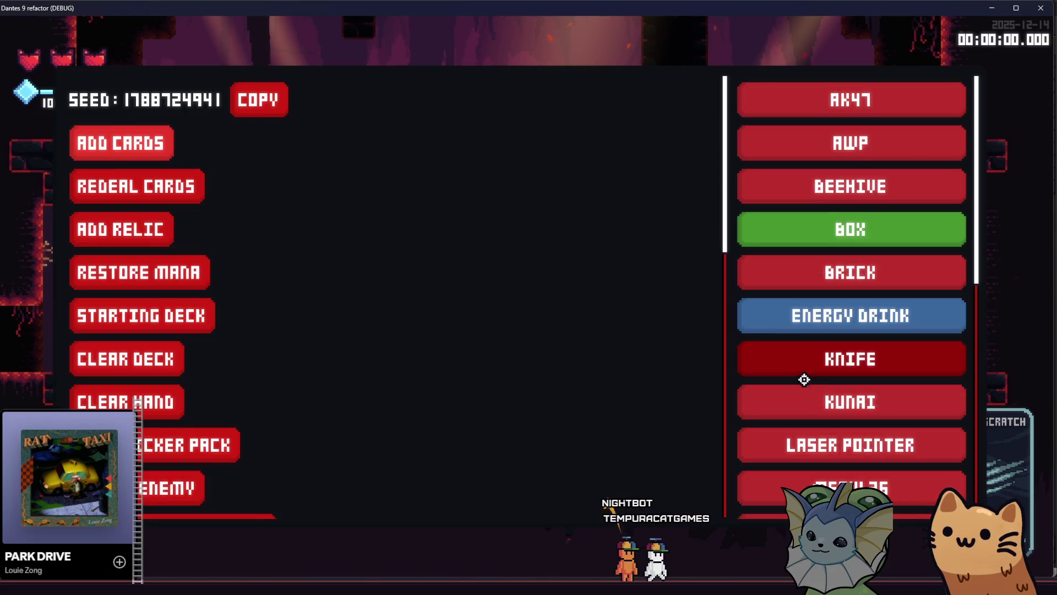
left_click(802, 429)
left_click(892, 335)
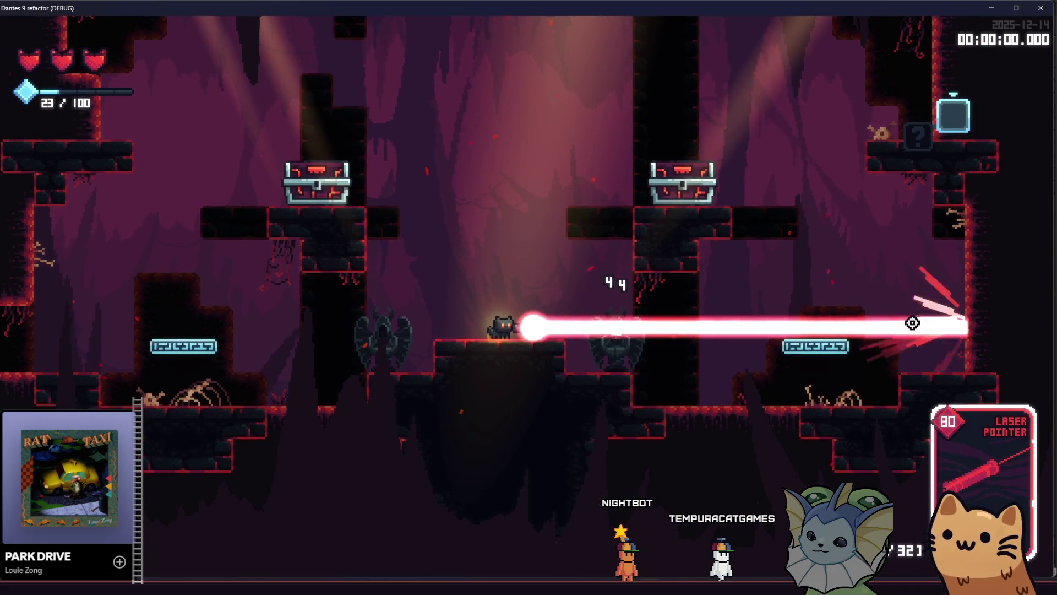
left_click_drag(921, 311, 931, 309)
Add the AK47 card, jump onto the chest platform, and equip it over Laser Pointer
key("F1")
key("F1")
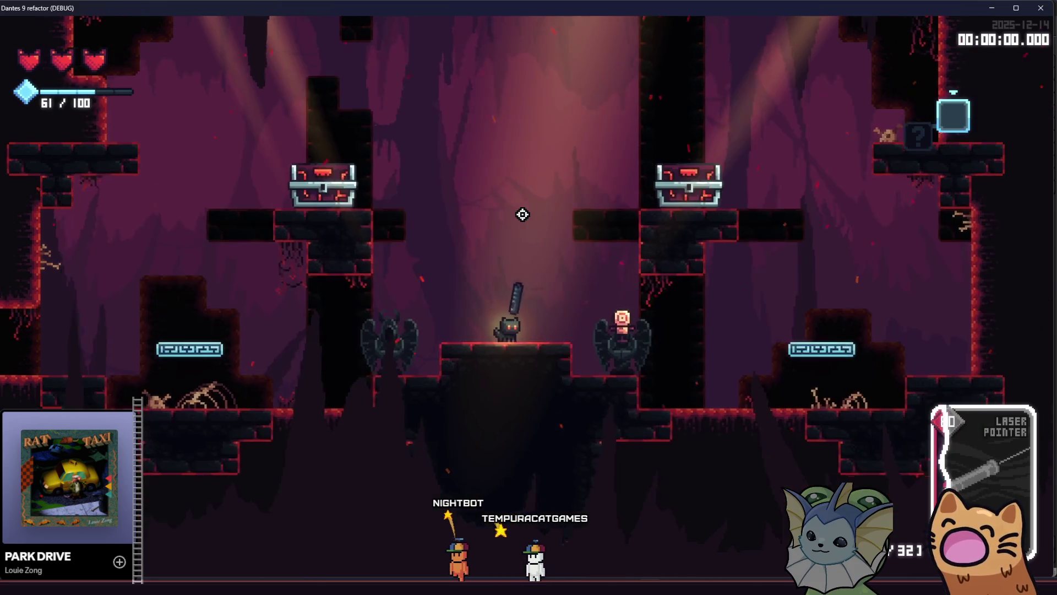
key("F1")
left_click(801, 220)
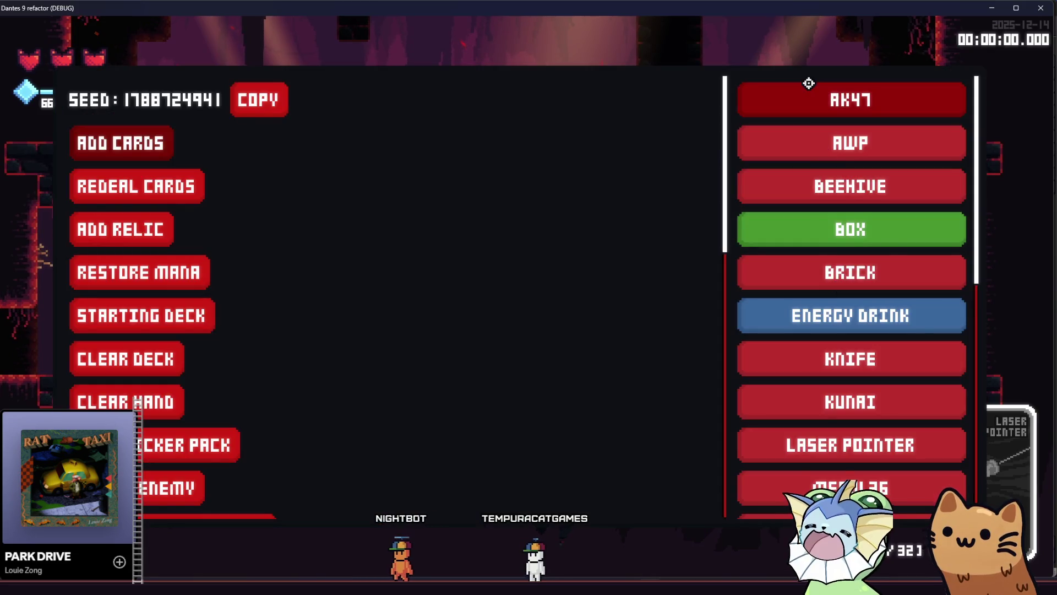
key("F1")
key("F1")
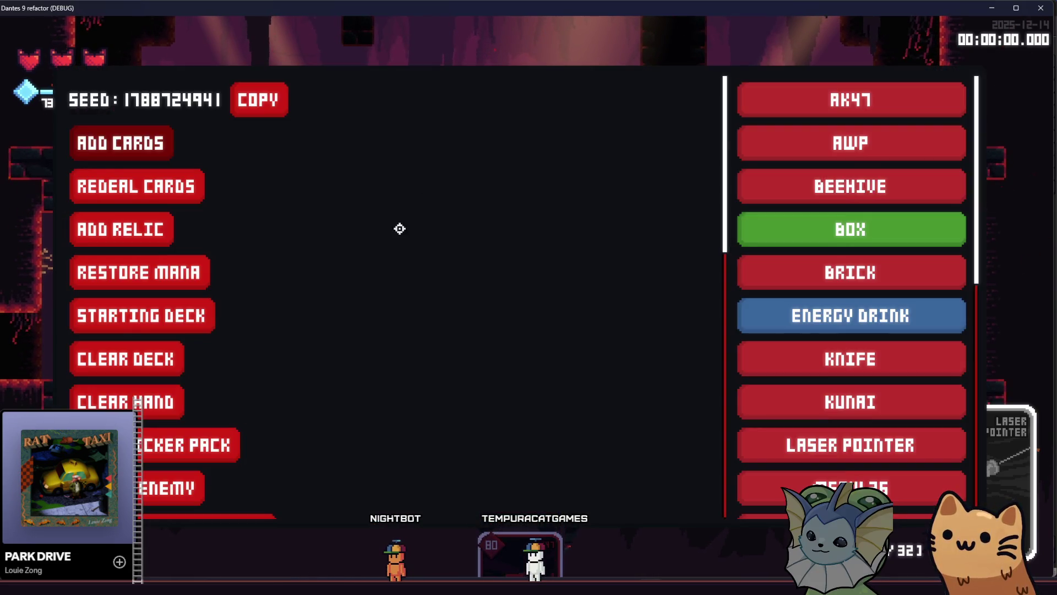
key("F1")
key("a")
key("space")
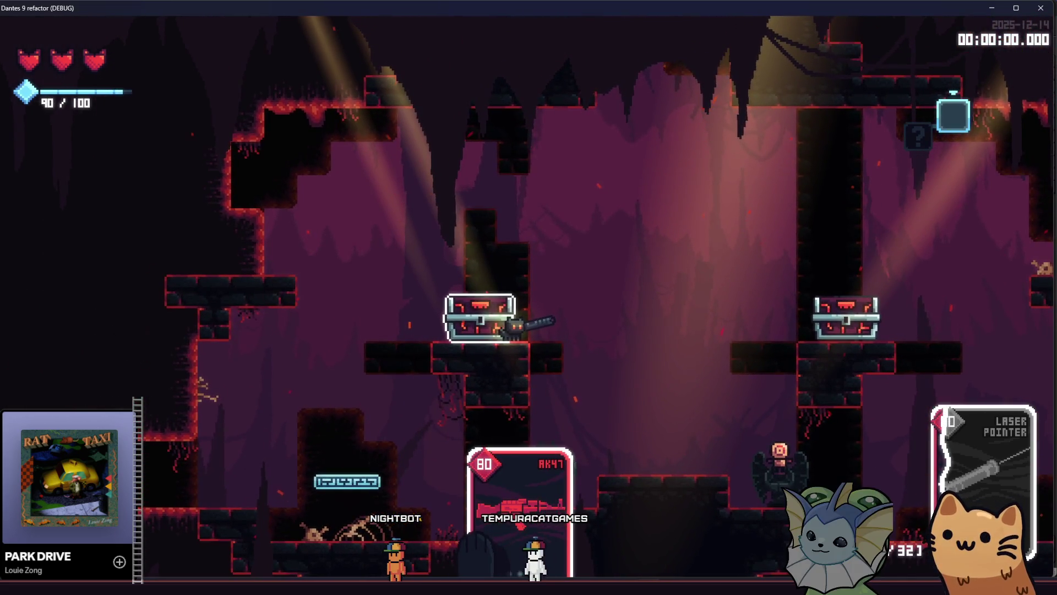
key("e")
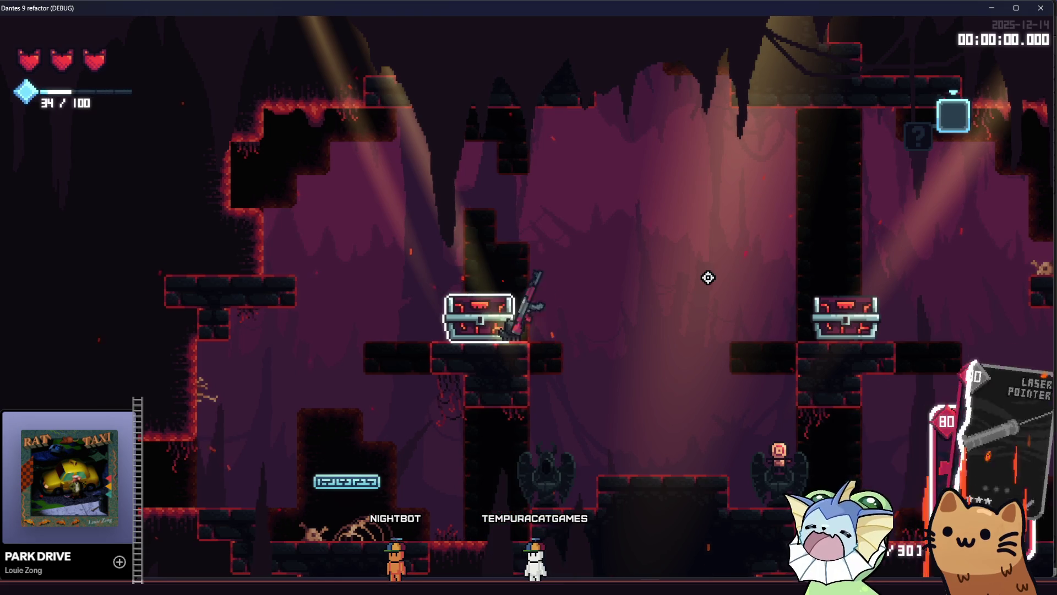
Move onto the left chest's platform and shoot the enemy below with the AK47
key("d")
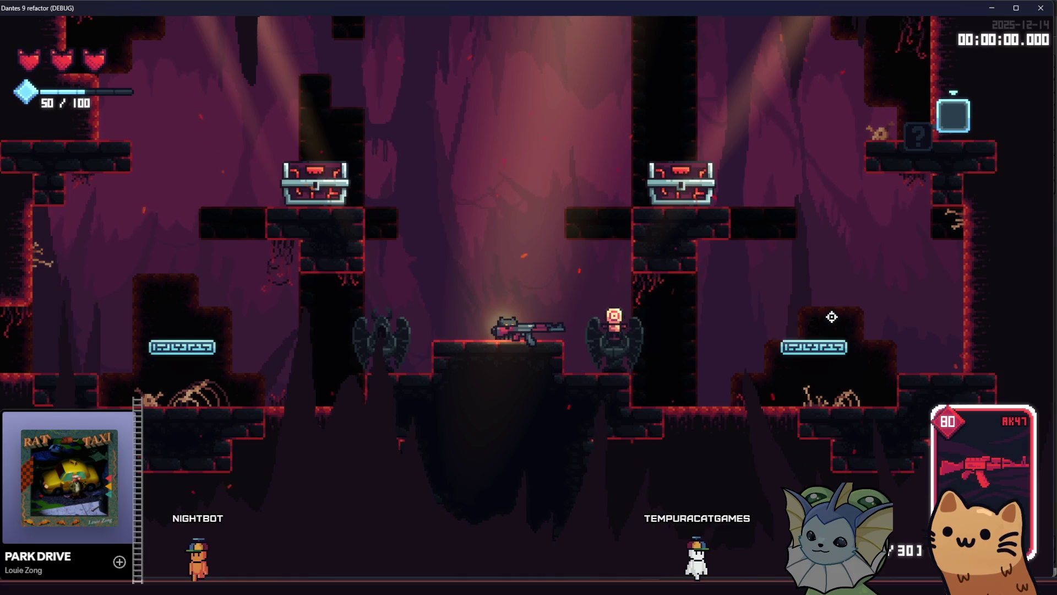
key("space")
key("a")
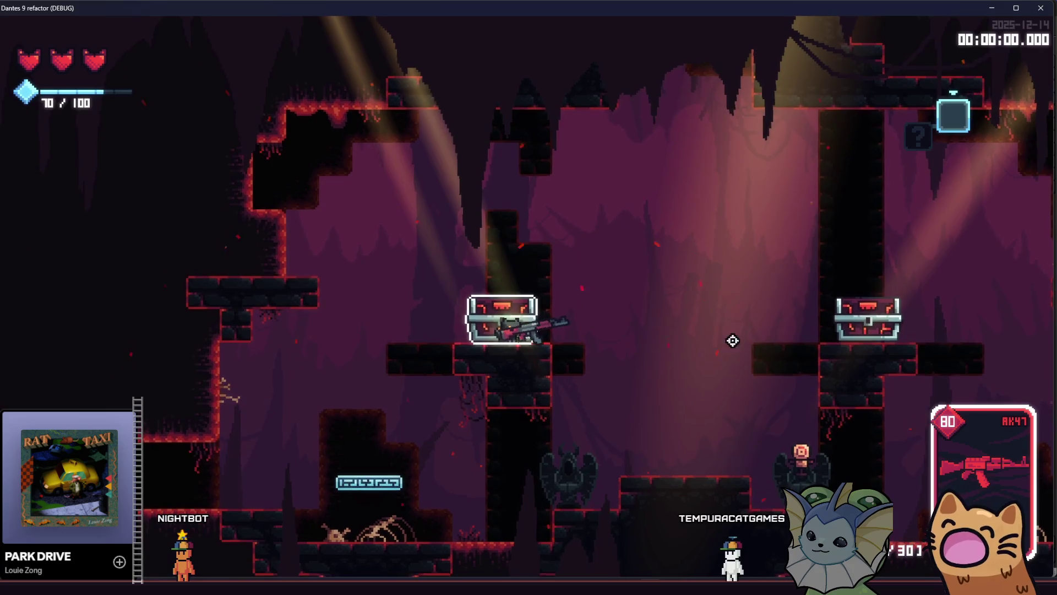
left_click(773, 444)
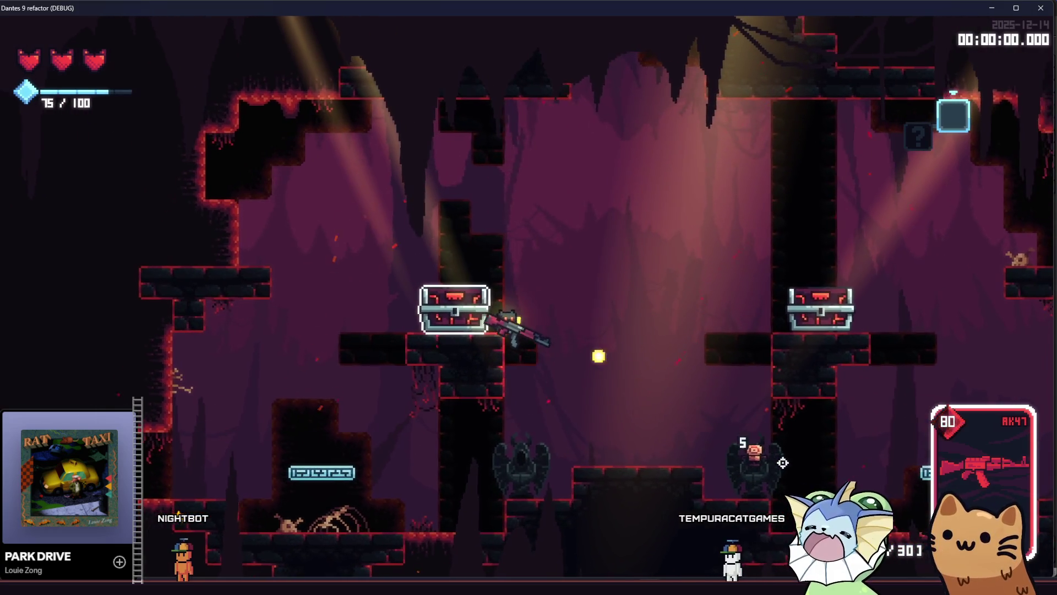
left_click(793, 465)
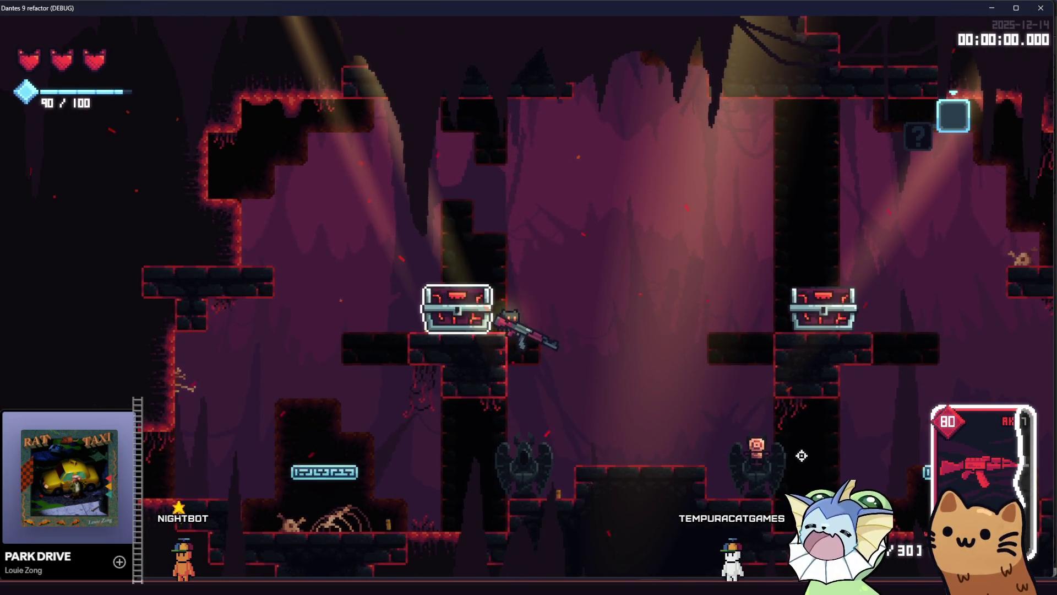
Walk onto the chest, drop to the lower ledge collecting a sticker capsule, then open the debug menu
key("F1")
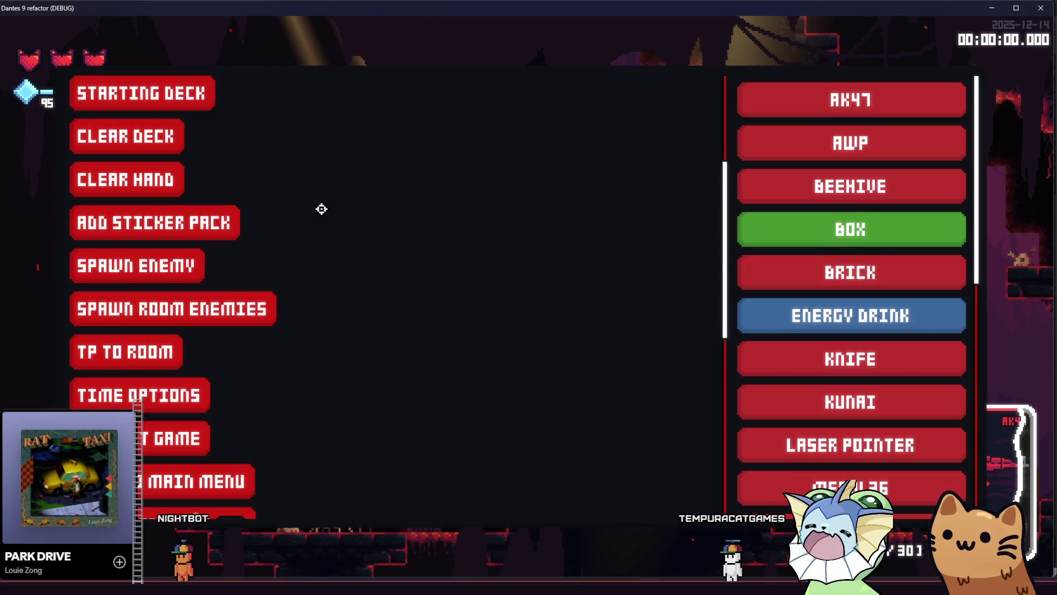
scroll(321, 209, "up", 5)
key("F1")
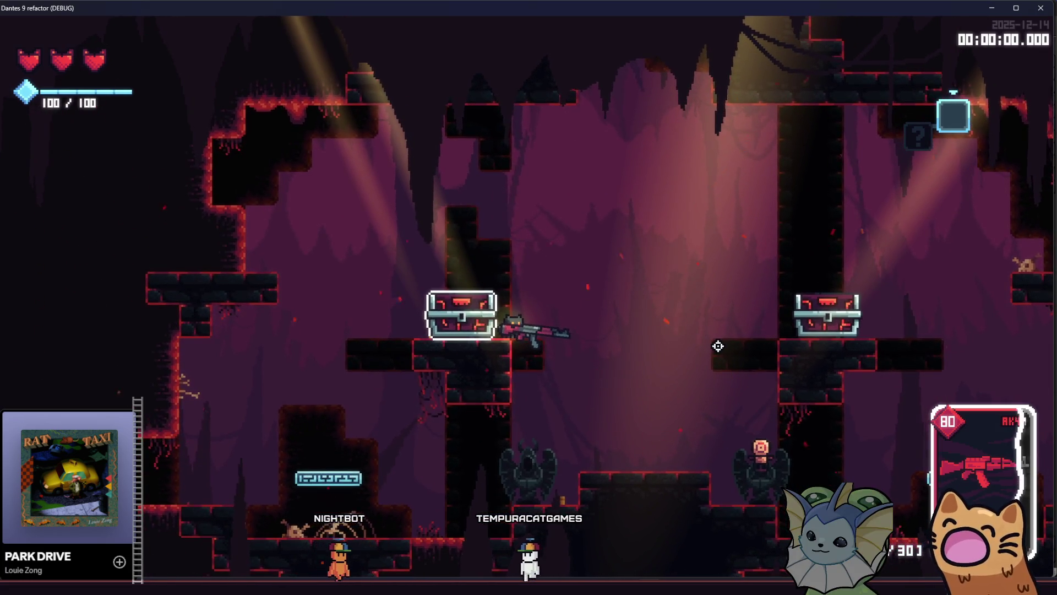
key("a")
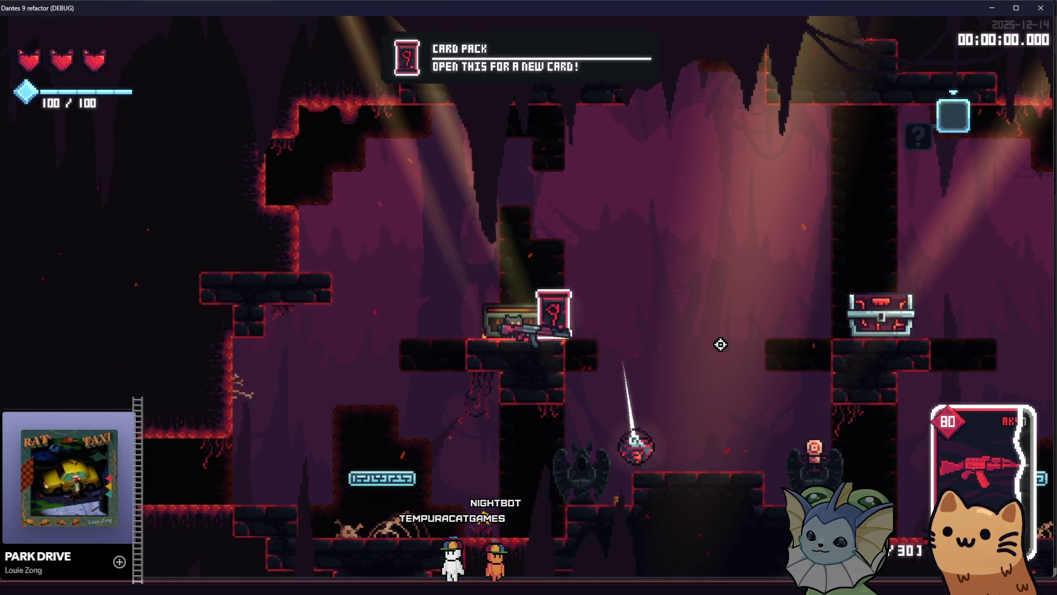
key("d")
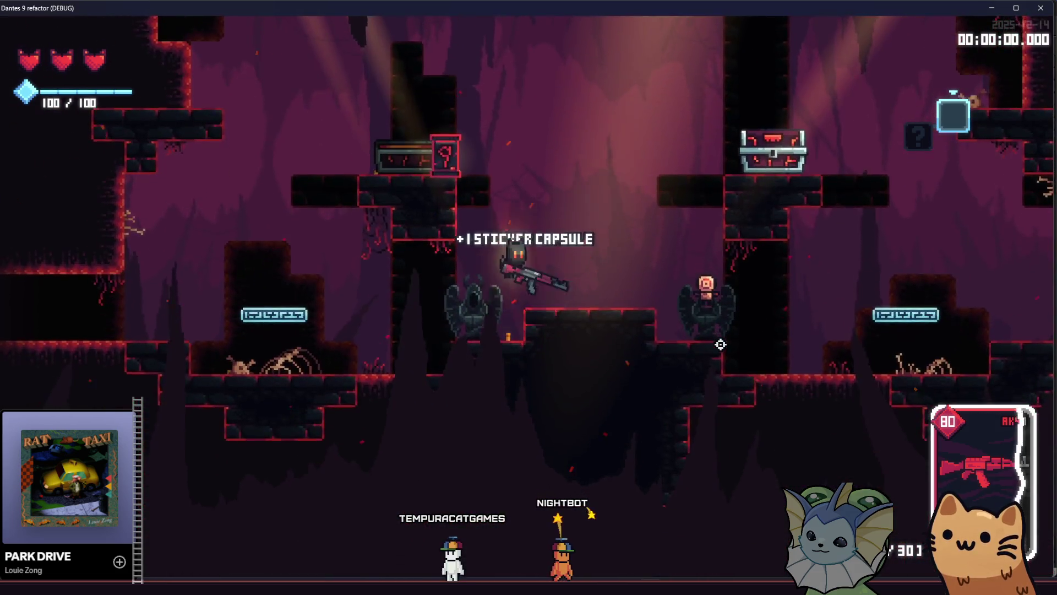
key("F1")
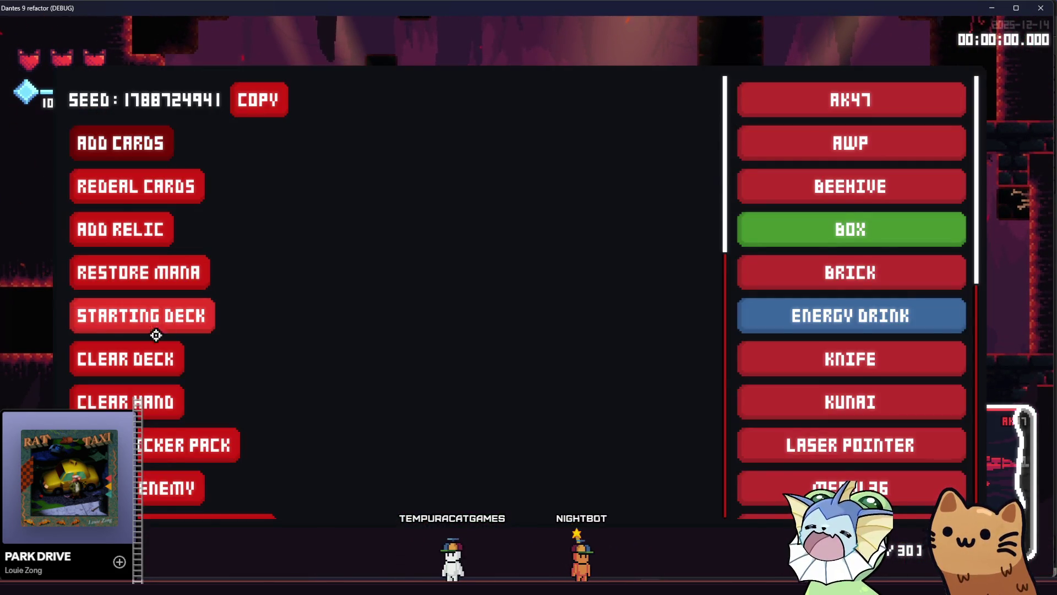
Place a DPSDUMMY target beside the gun and fire the AK47 at it
left_click(168, 488)
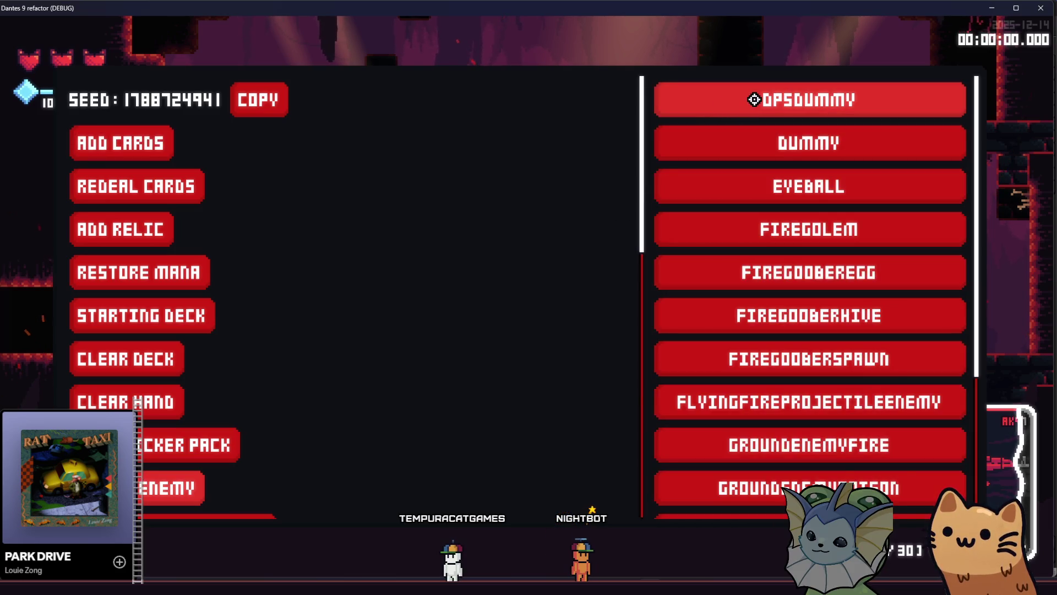
left_click(788, 110)
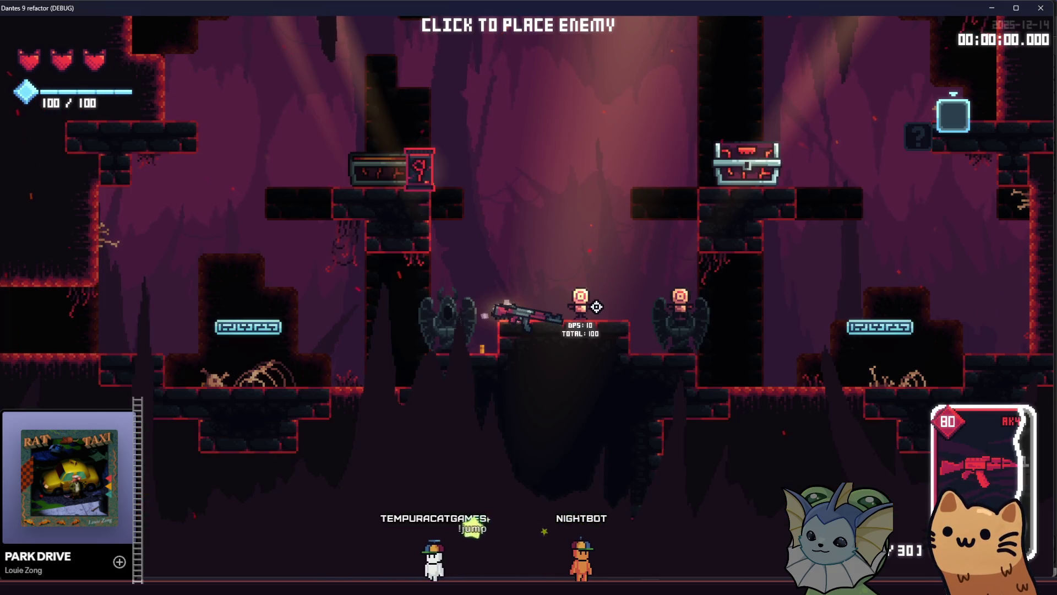
left_click(606, 305)
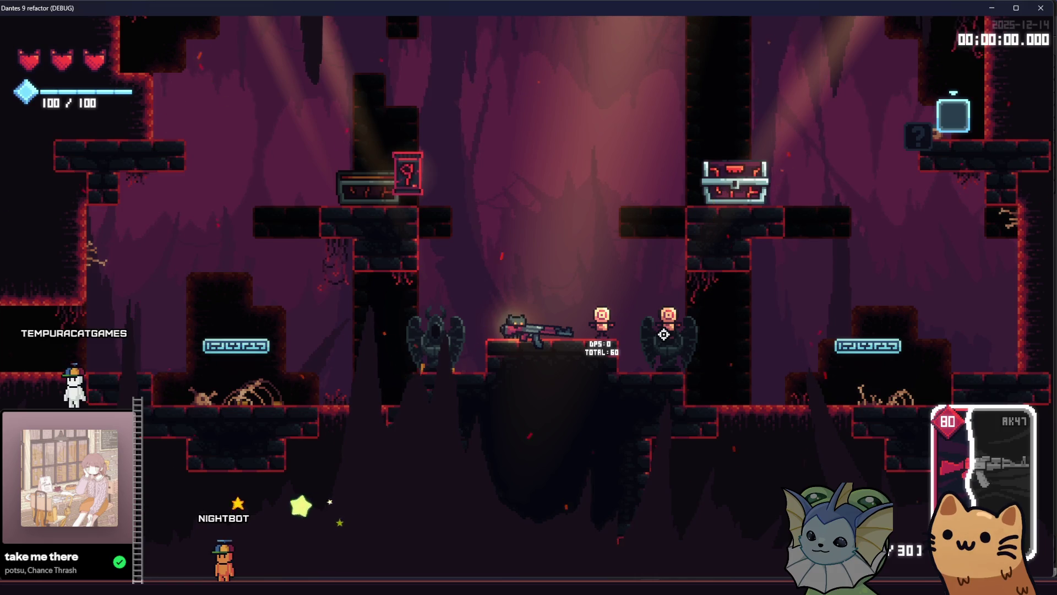
left_click_drag(682, 320, 748, 313)
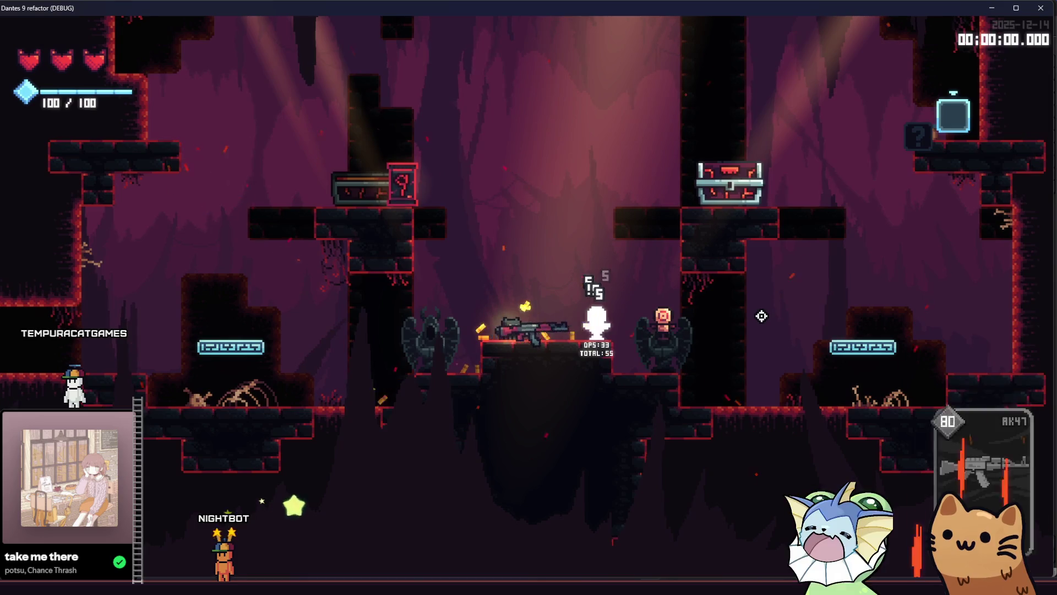
Add an AK47 card from the debug weapon list and keep firing at the dummy
key("F1")
left_click(149, 136)
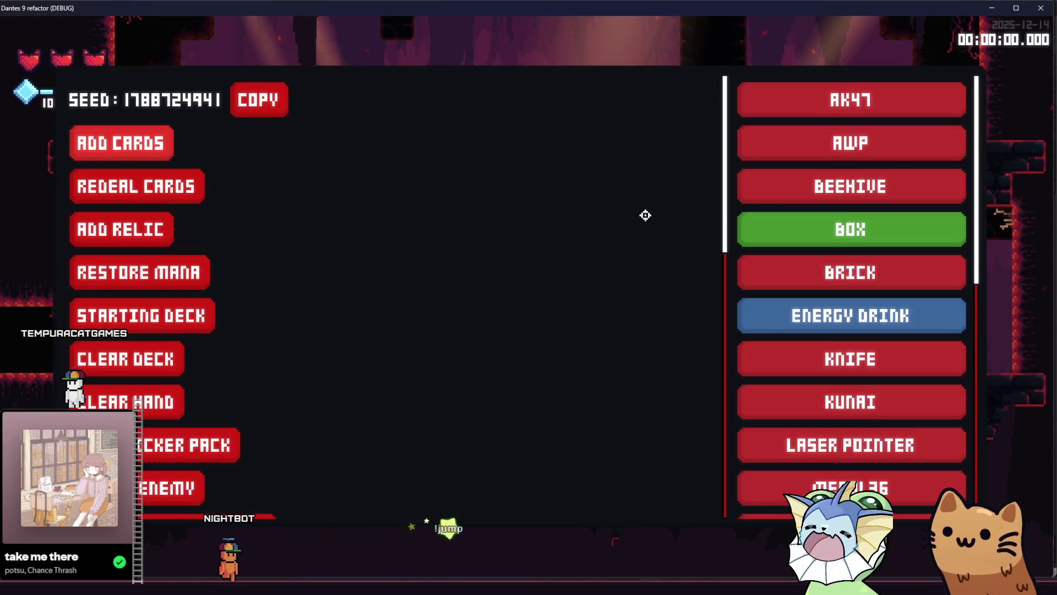
left_click(831, 99)
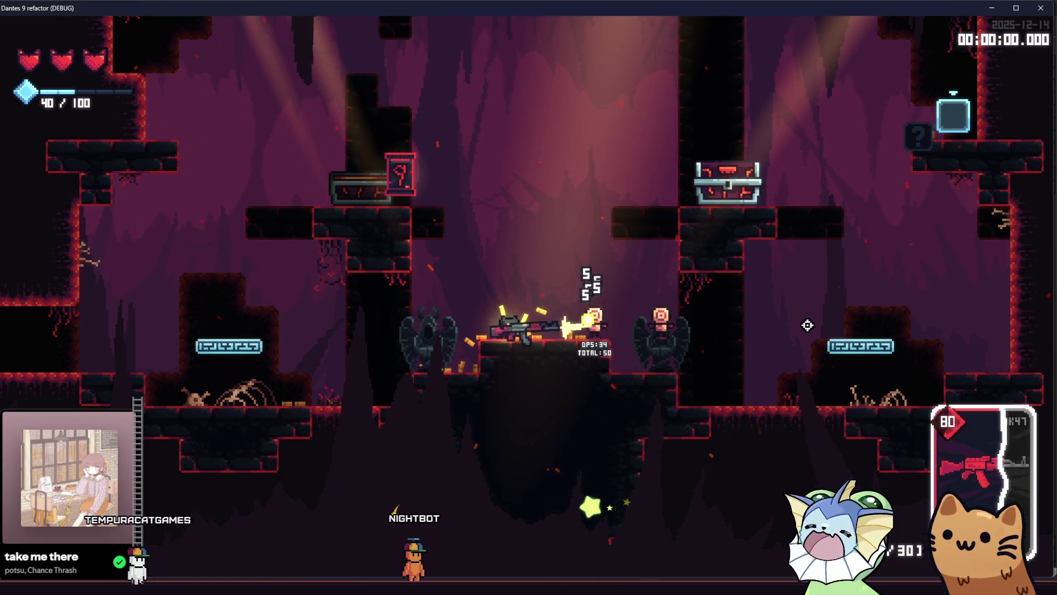
left_click(807, 325)
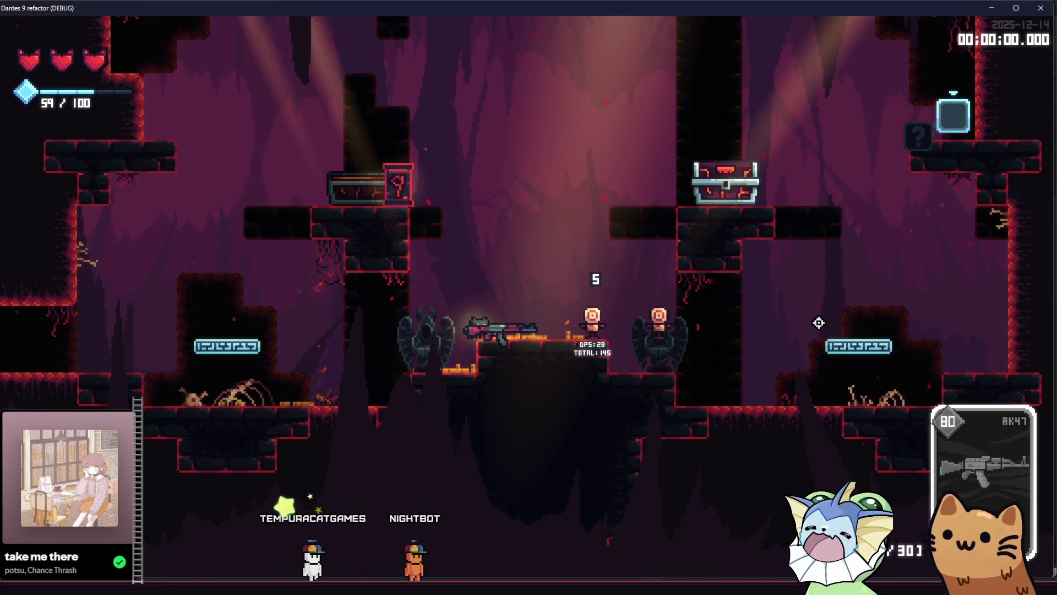
Add another AK47, equip it over SCRATCH, test-fire it, and jump toward the card pack
key("F1")
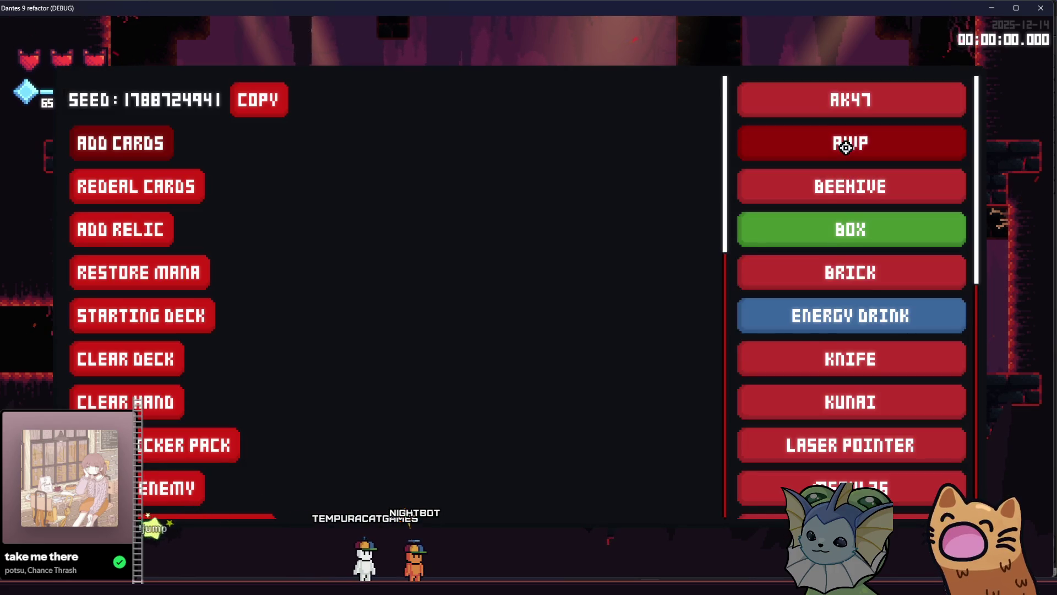
left_click(852, 99)
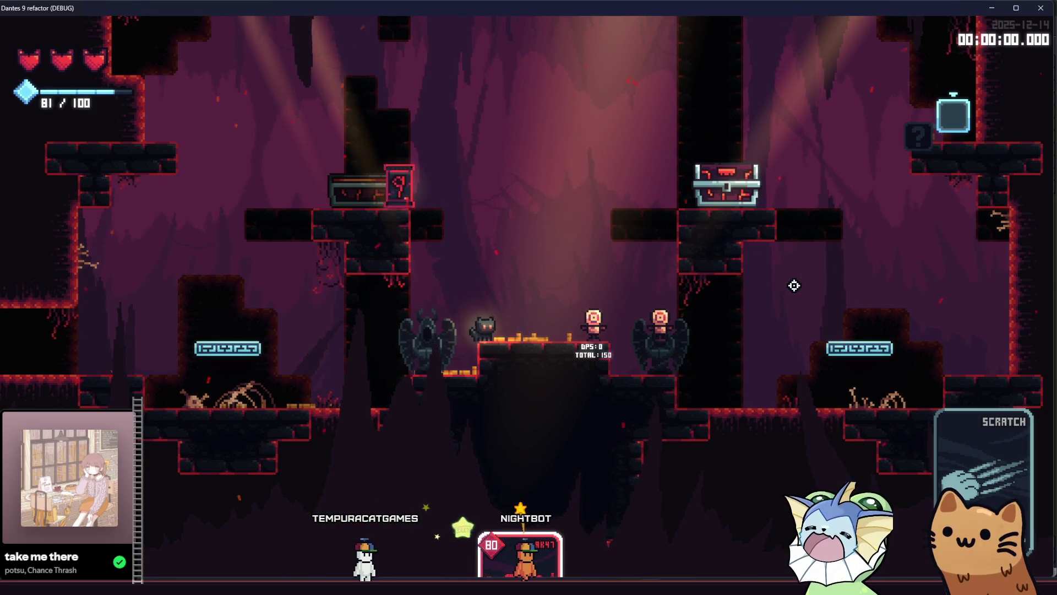
key("e")
left_click_drag(801, 318, 812, 320)
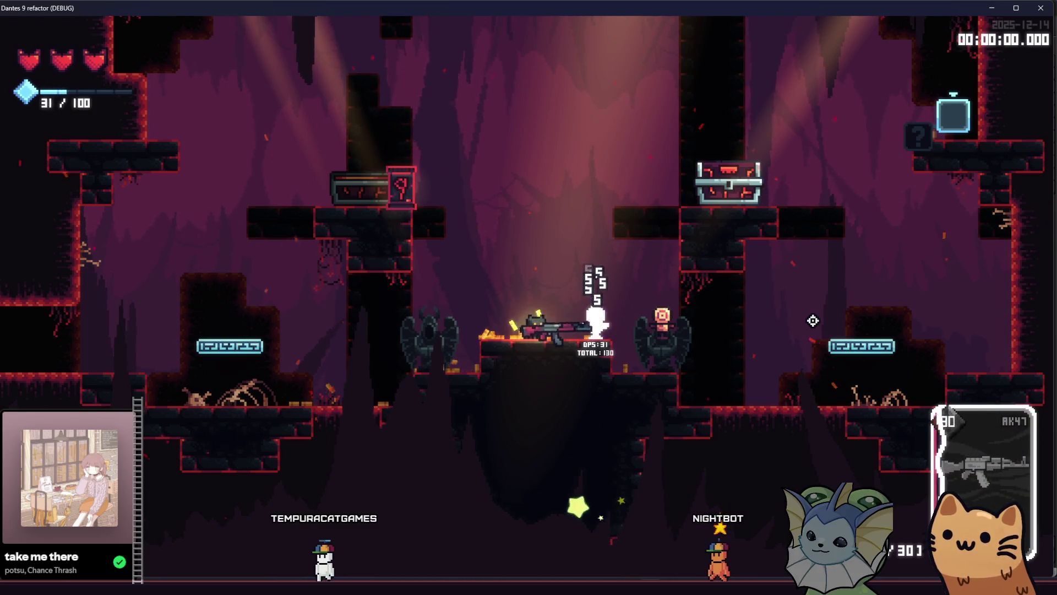
key("a")
key("space")
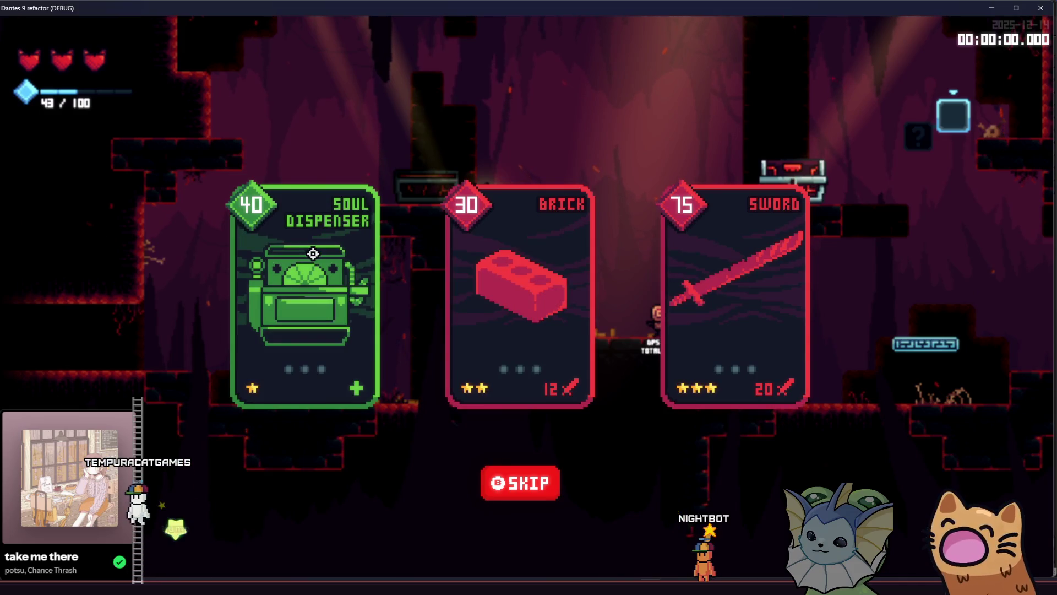
Take the Brick card, then move to the next 9 card pack and open it
mouse_move(311, 331)
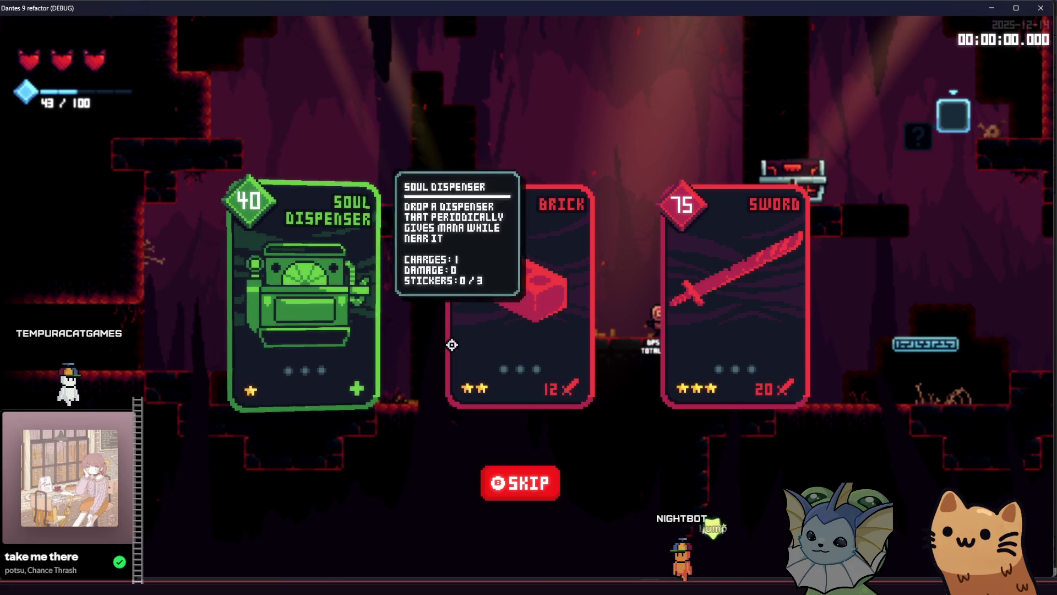
left_click(532, 332)
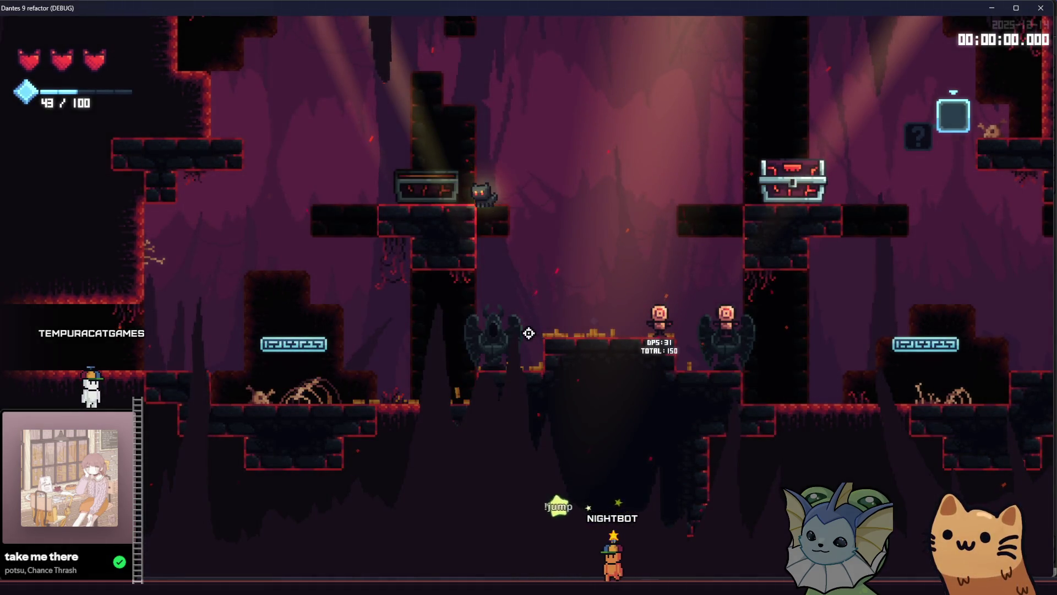
key("d")
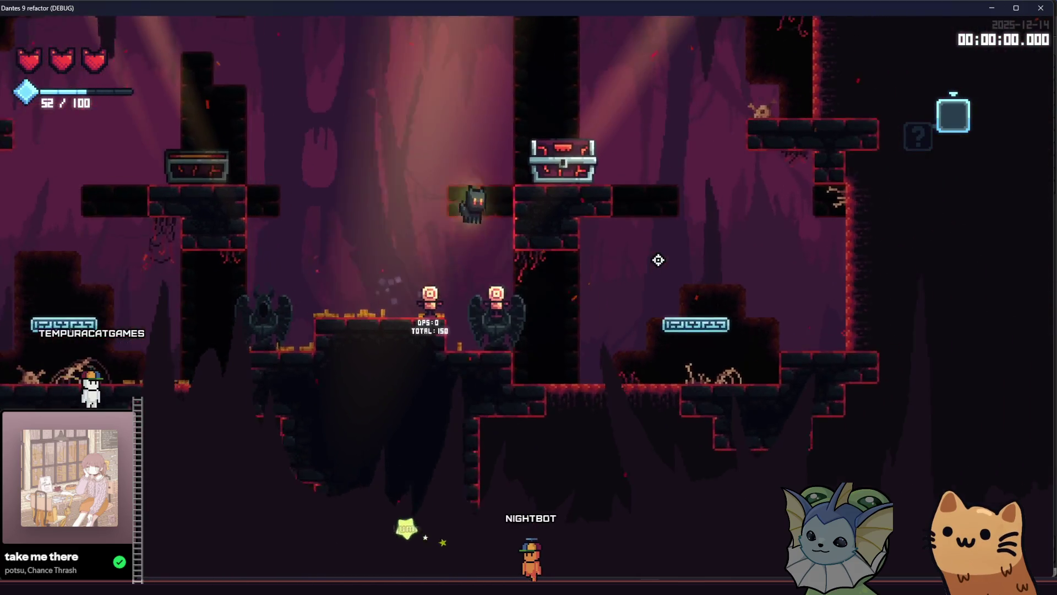
key("space")
key("d")
key("s")
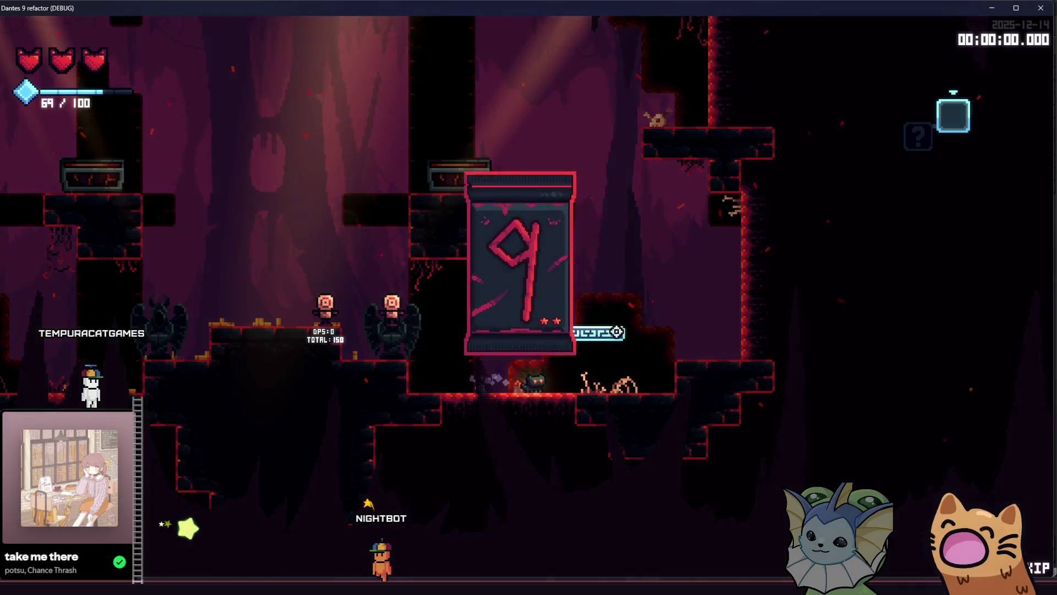
left_click(543, 313)
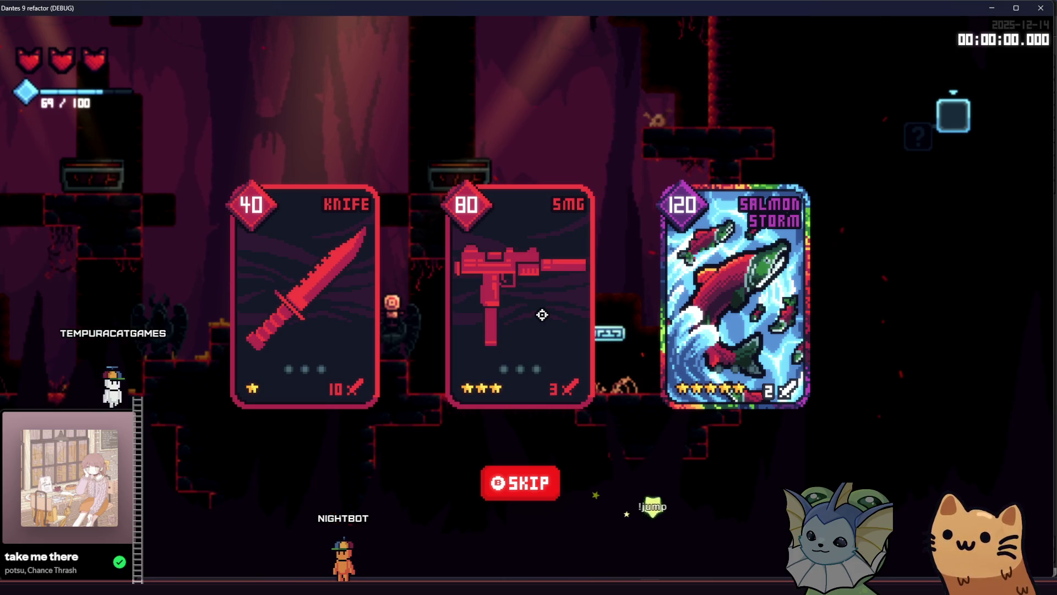
Compare the Knife, SMG and Salmon Storm offers and take the SMG card
mouse_move(710, 326)
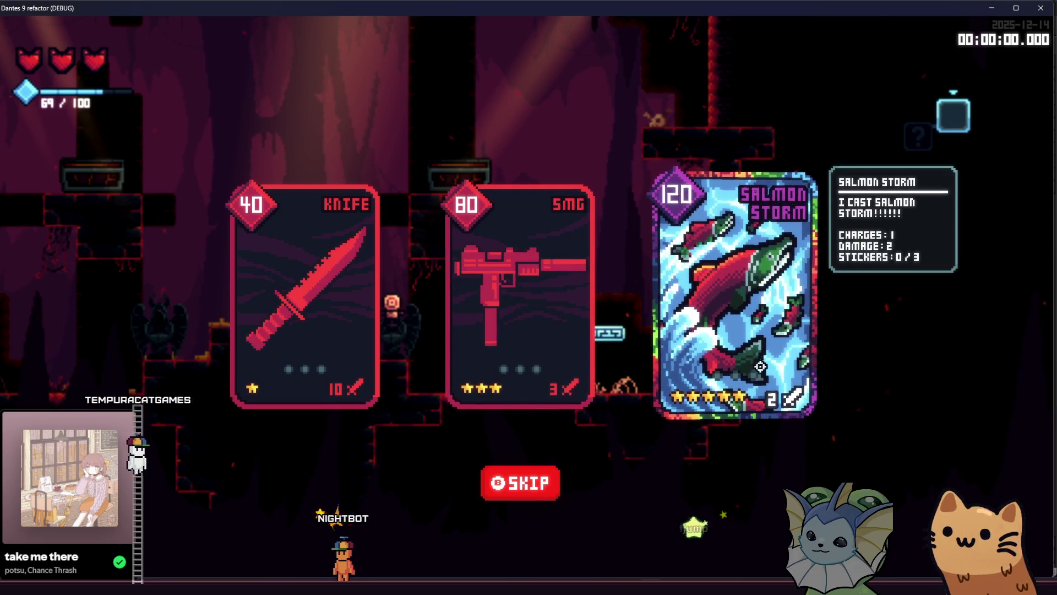
mouse_move(517, 323)
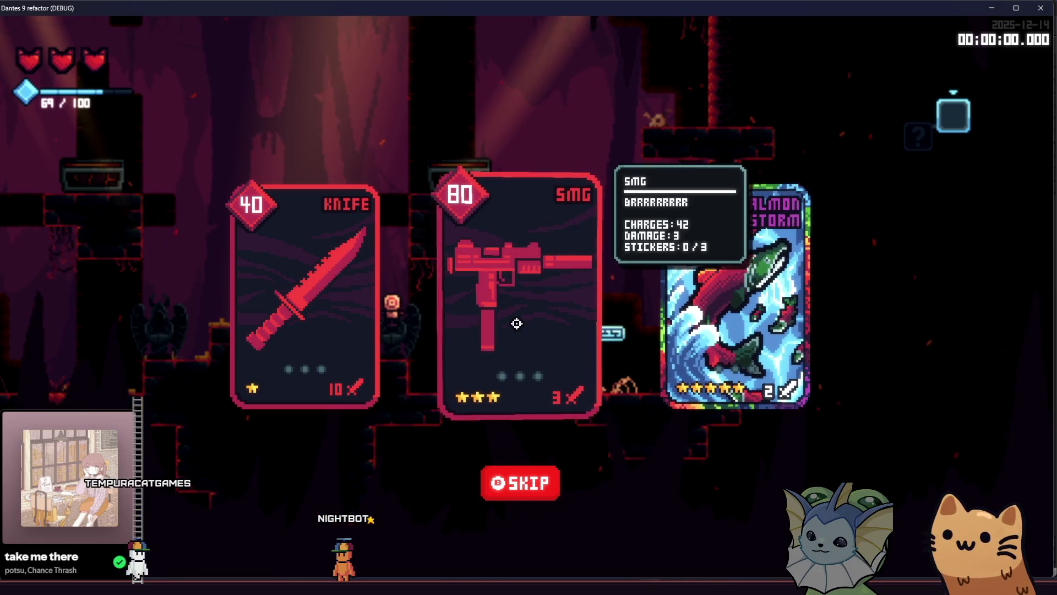
mouse_move(331, 316)
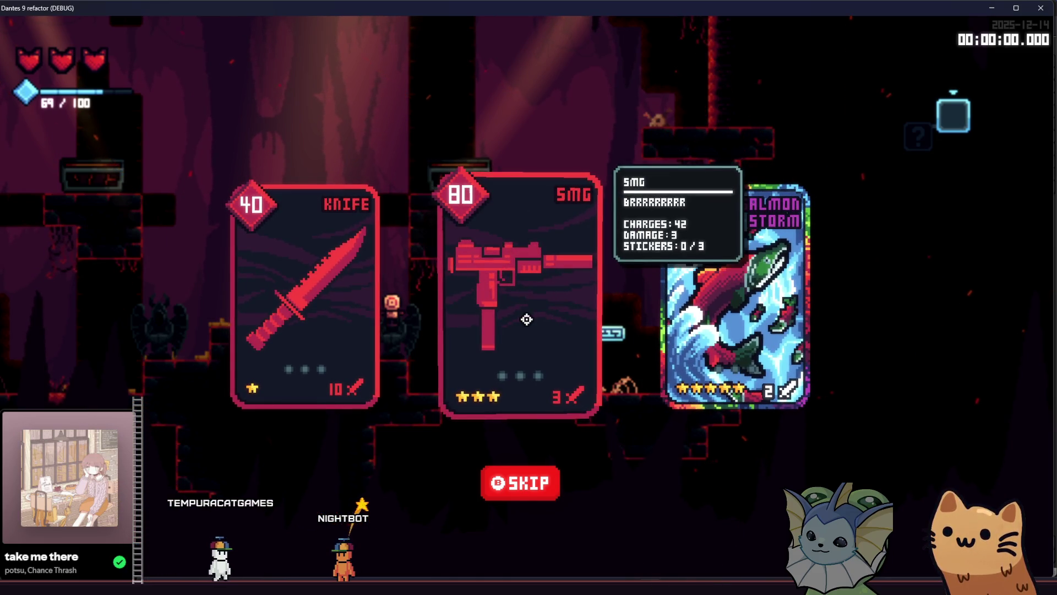
left_click(526, 320)
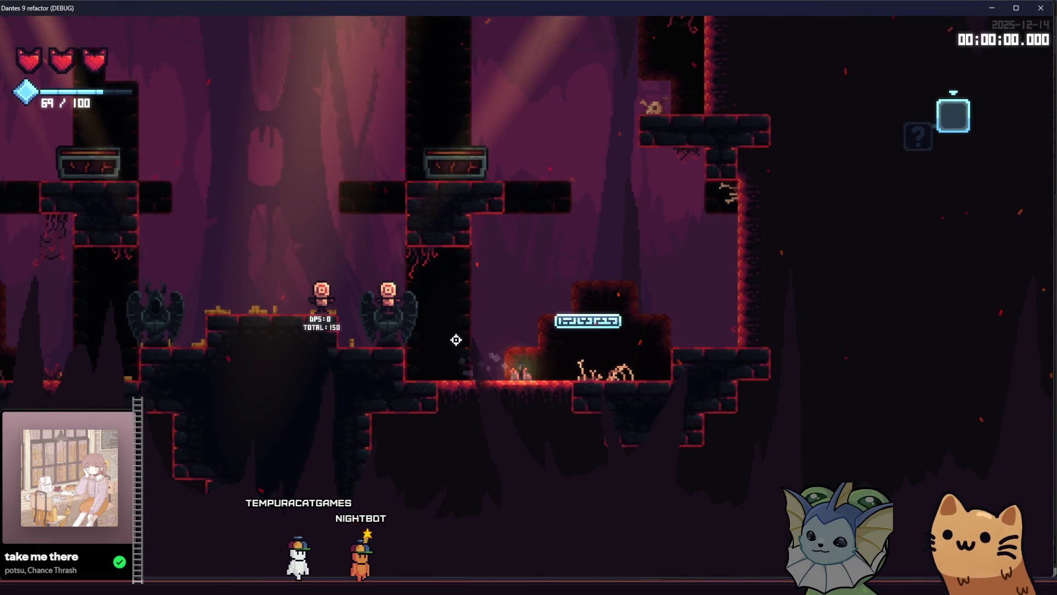
Run right into the lower cave and fire the AK47 at enemies
key("d")
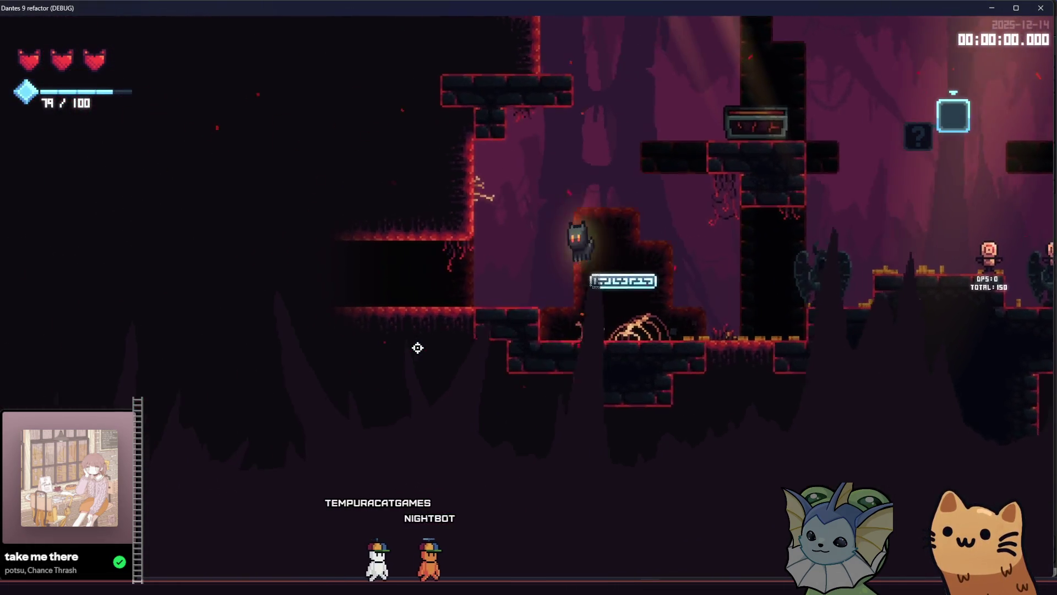
key("d")
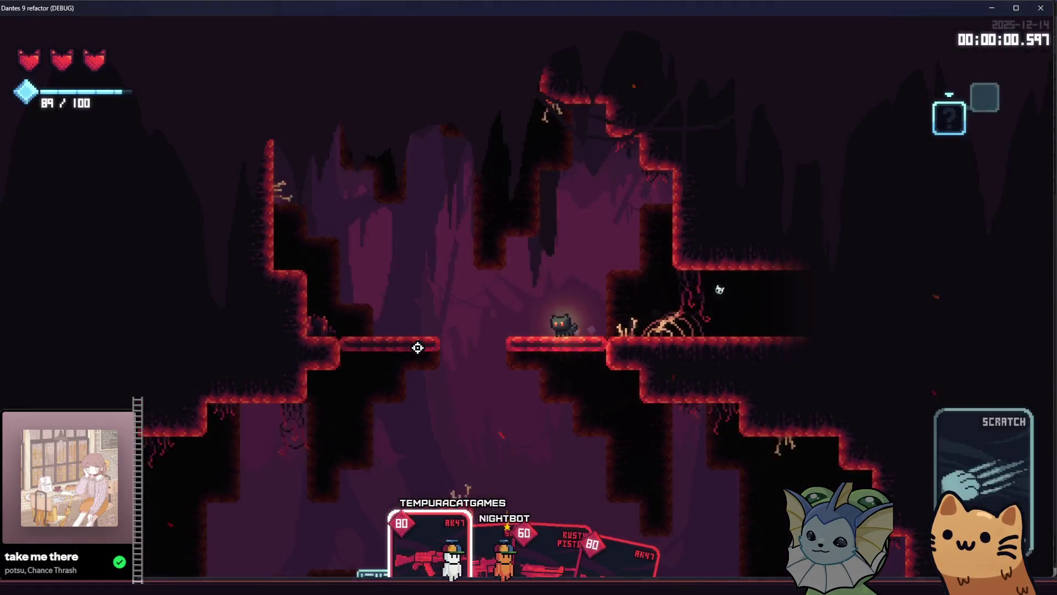
key("a")
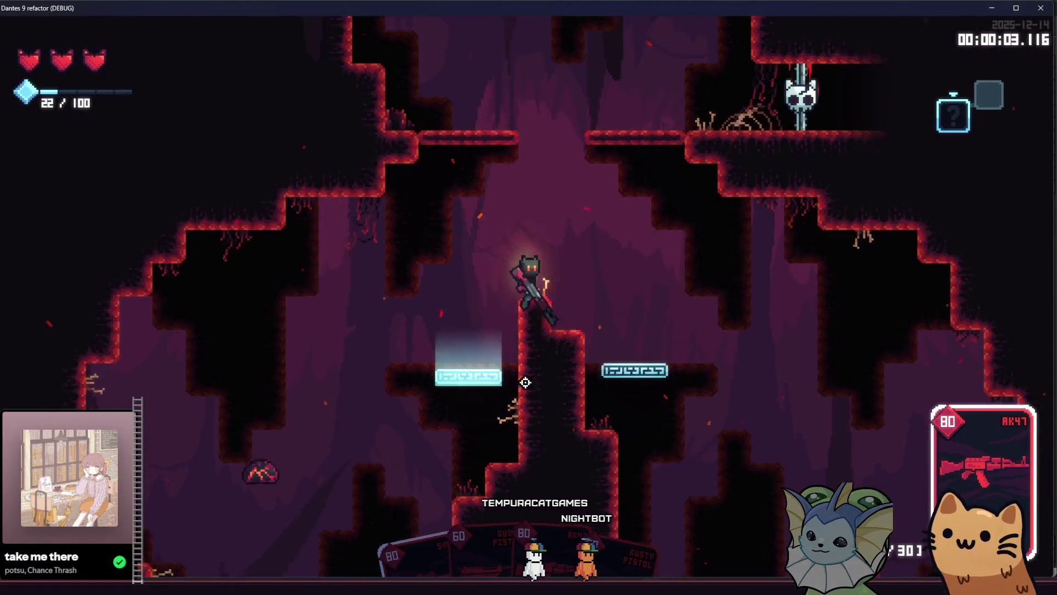
key("d")
mouse_move(675, 437)
left_mouse_down()
mouse_move(429, 479)
mouse_move(328, 406)
mouse_move(298, 302)
mouse_move(299, 314)
left_mouse_up()
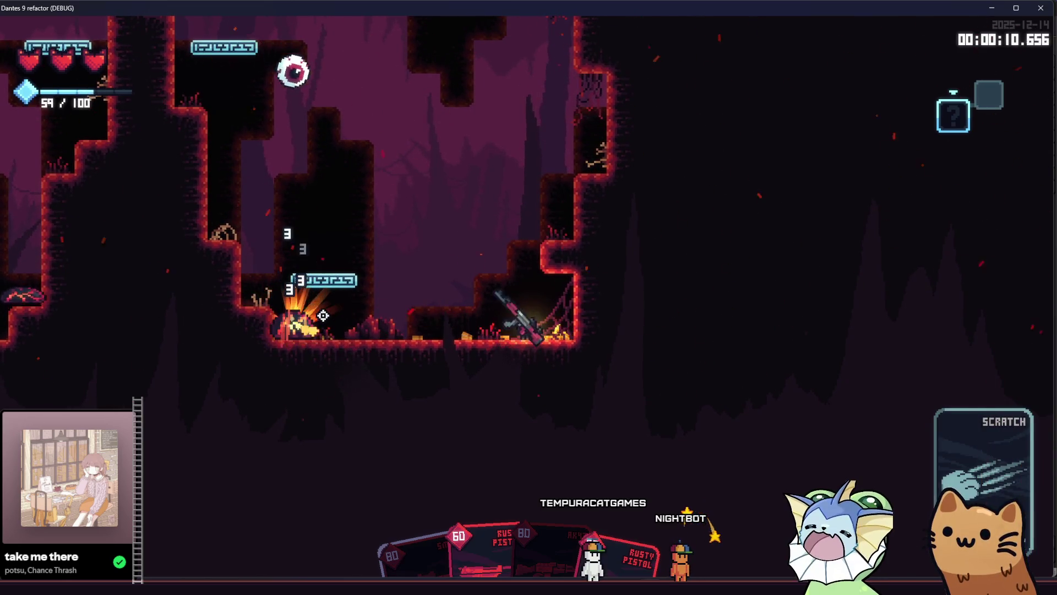
Toggle the debug menu twice, shoot the eye enemy, and open the pause menu's Collection
key("F1")
key("F1")
key("d")
mouse_move(394, 274)
left_mouse_down()
mouse_move(732, 293)
mouse_move(798, 284)
mouse_move(753, 266)
mouse_move(479, 375)
mouse_move(331, 302)
mouse_move(319, 312)
left_mouse_up()
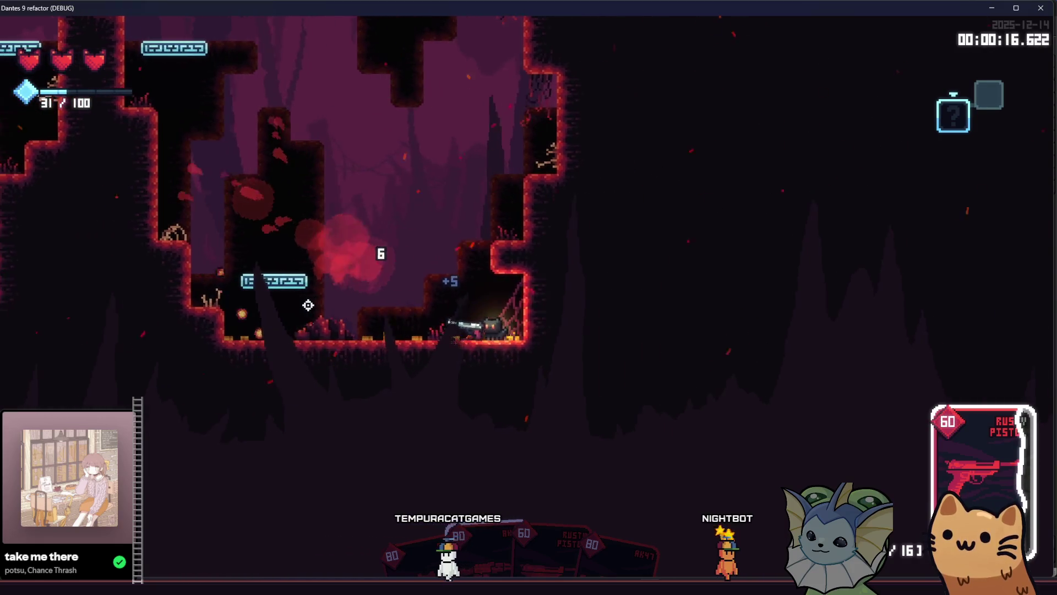
key("F1")
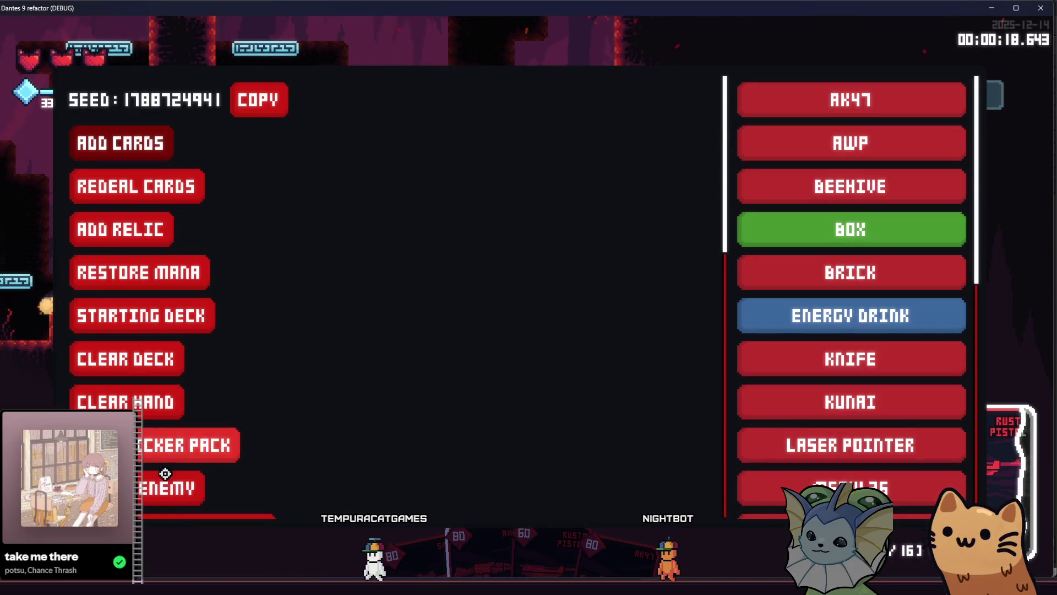
key("F1")
key("Escape")
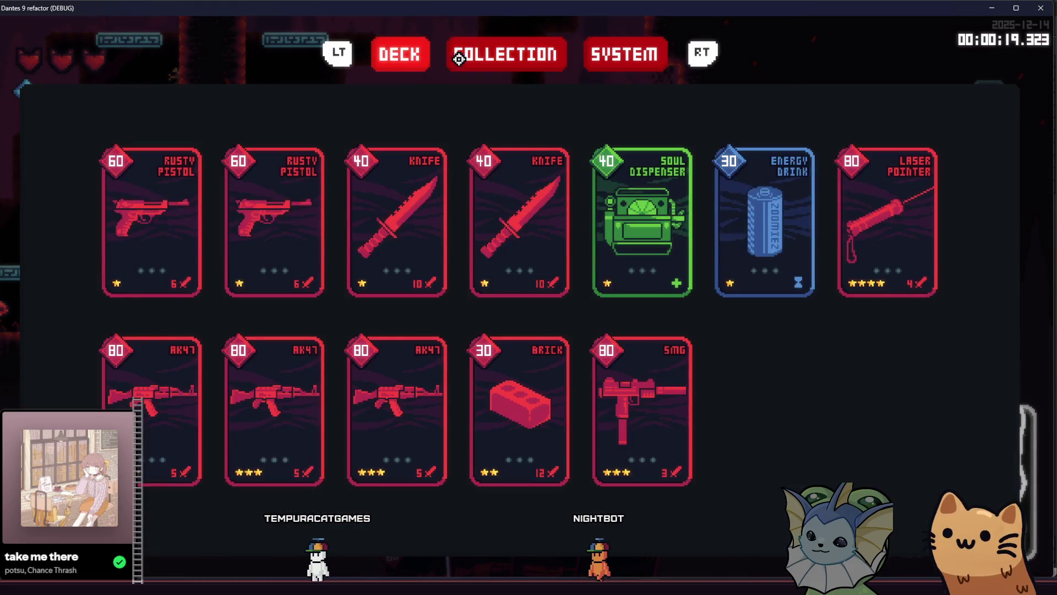
Turn on Accessible Font under System settings, review the Deck, then resume play
left_click(600, 63)
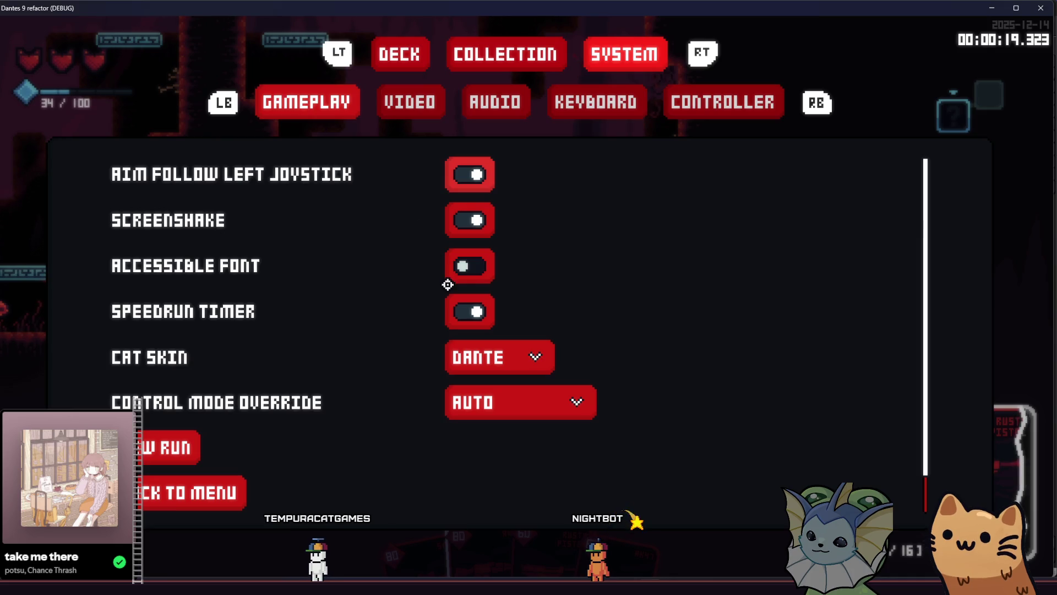
left_click(482, 273)
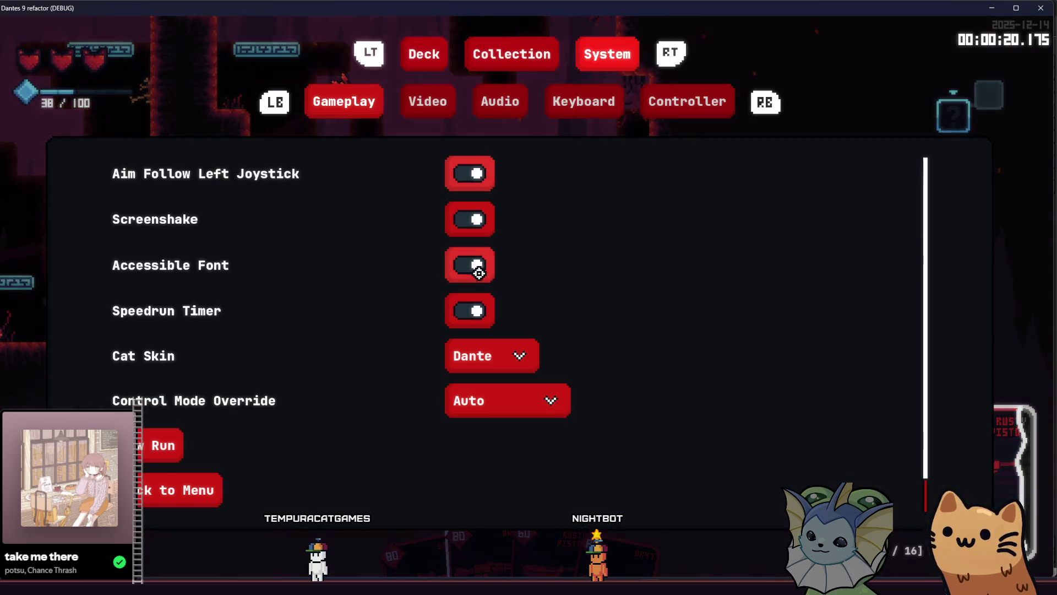
left_click(417, 60)
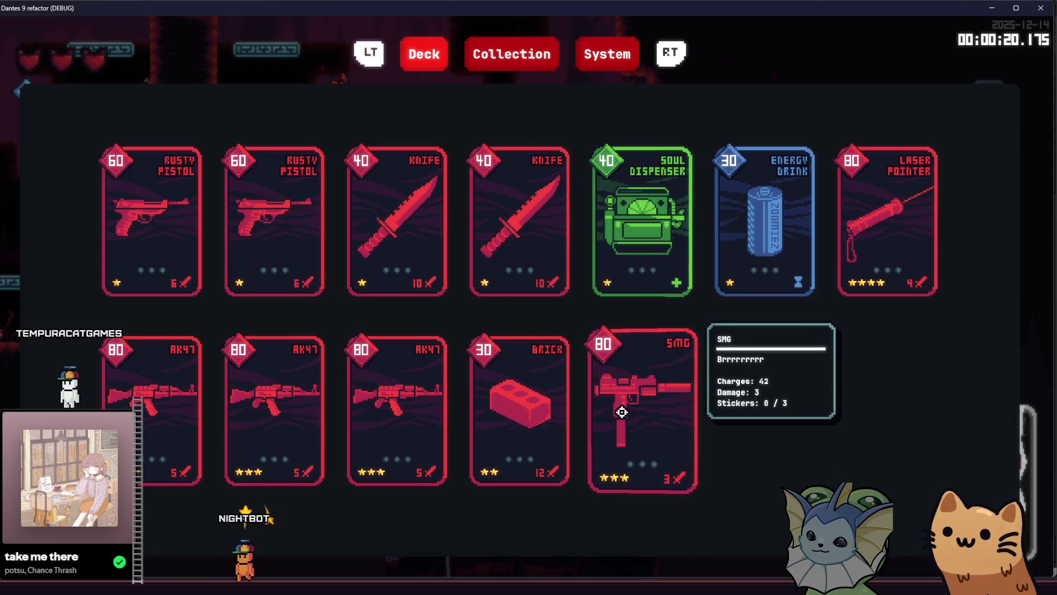
key("Tab")
key("Tab")
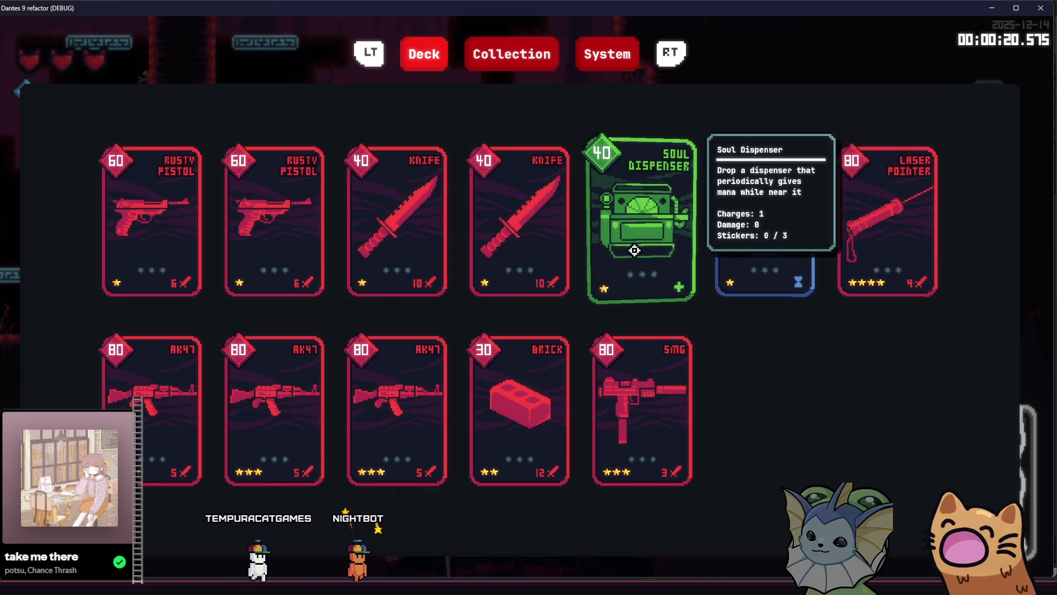
key("Tab")
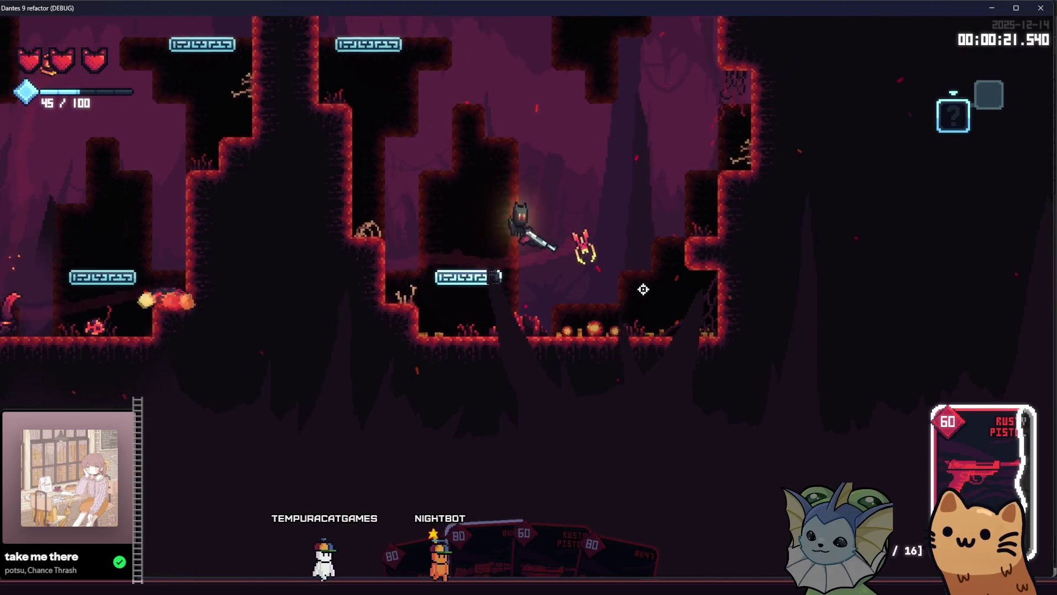
Fight the nearby cave enemies while moving right and back left
left_click(643, 289)
left_click(692, 255)
left_click(661, 200)
left_click(677, 317)
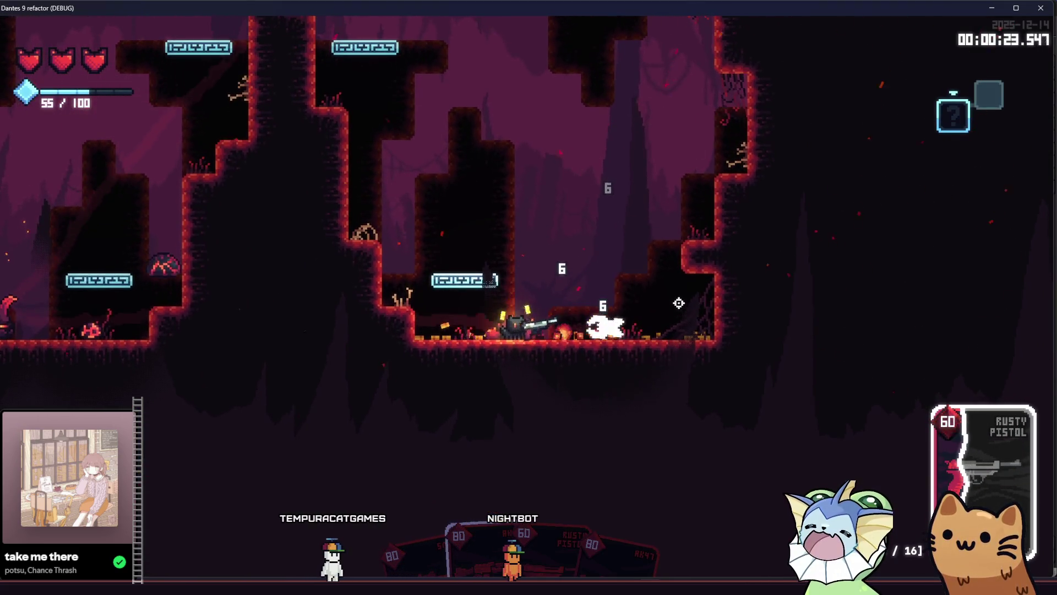
key("d")
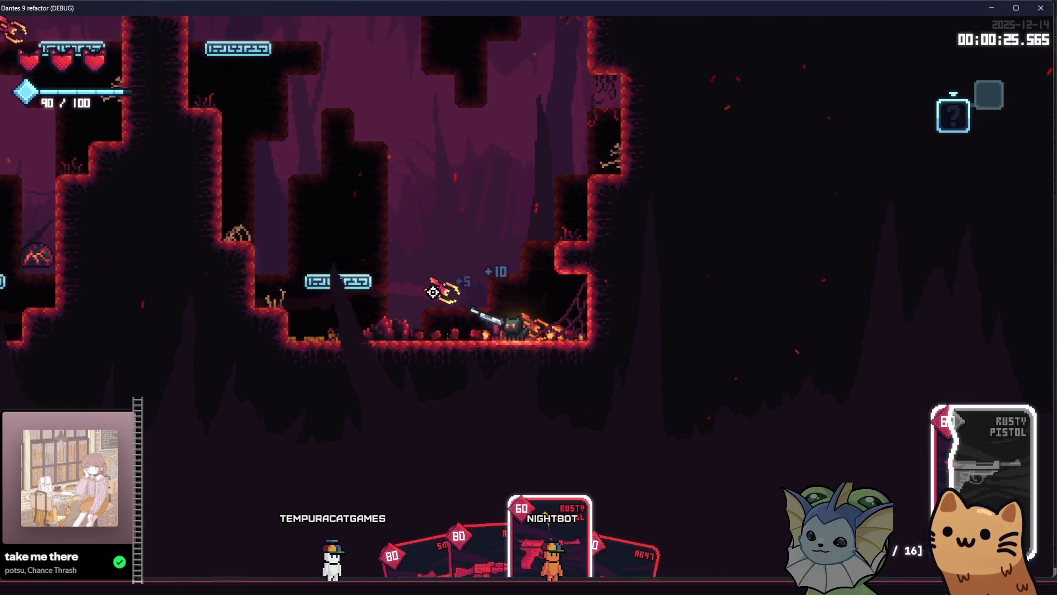
key("d")
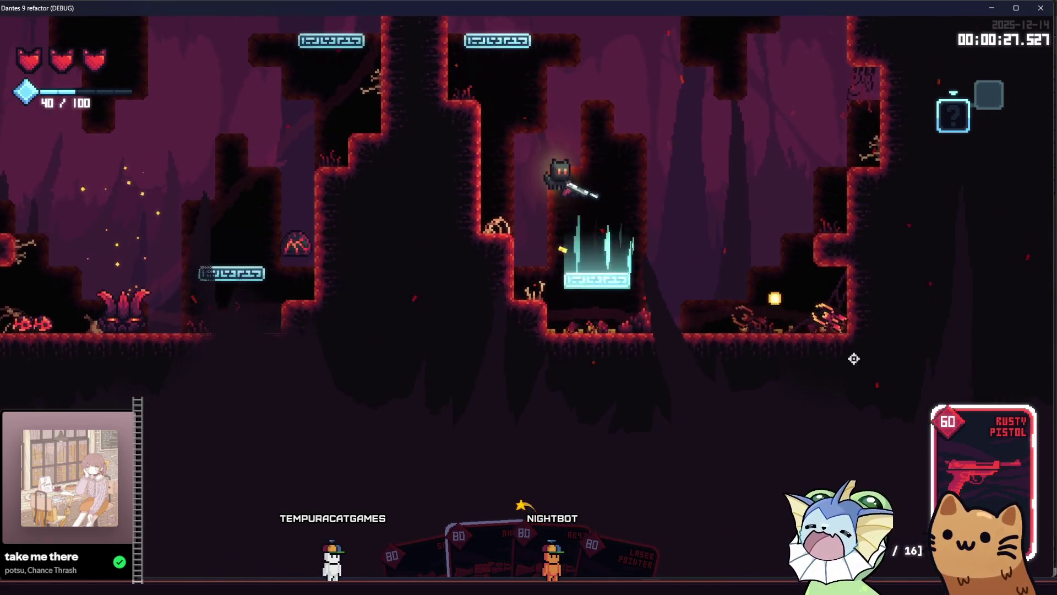
left_click(798, 406)
left_click(609, 371)
key("a")
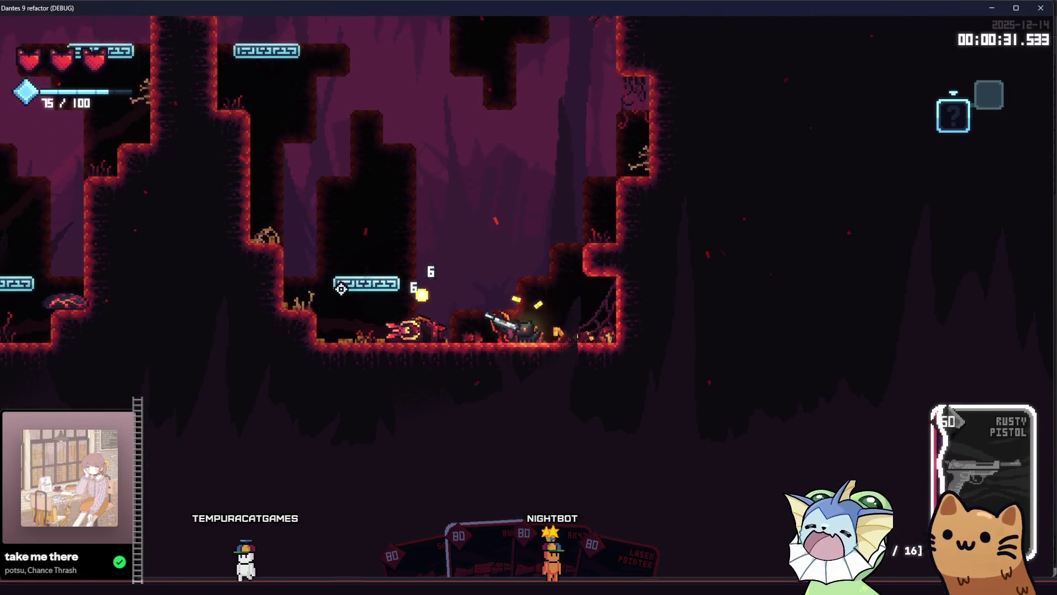
Play the AK47 card and spray rifle fire at the surrounding enemies
right_click(477, 293)
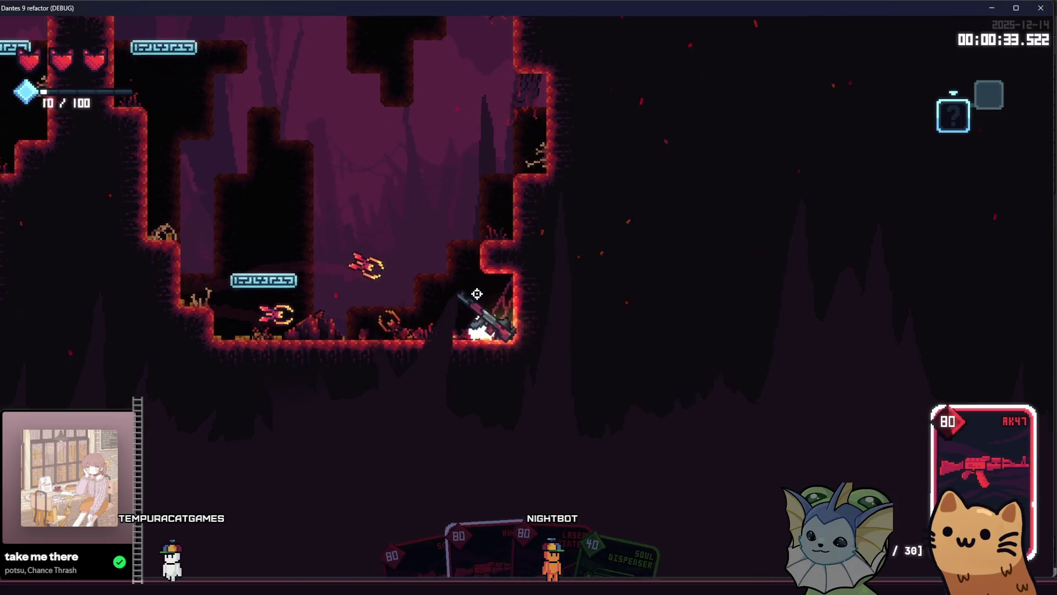
key("a")
mouse_move(467, 334)
left_mouse_down()
mouse_move(424, 286)
mouse_move(420, 306)
mouse_move(564, 295)
mouse_move(690, 264)
mouse_move(751, 266)
mouse_move(686, 288)
left_mouse_up()
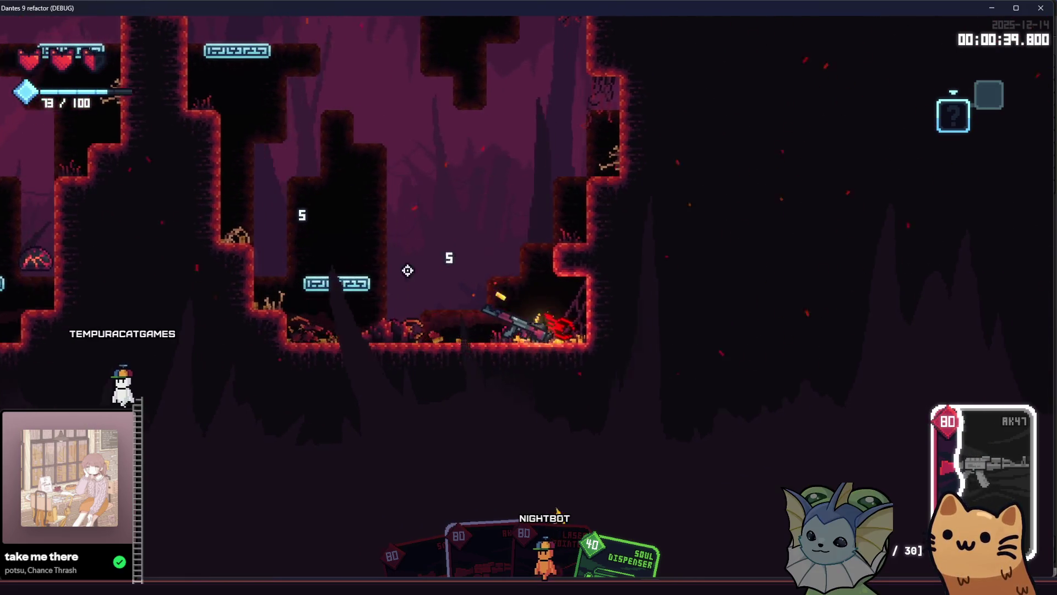
mouse_move(675, 296)
left_mouse_down()
mouse_move(810, 299)
mouse_move(620, 217)
mouse_move(365, 258)
mouse_move(313, 250)
left_mouse_up()
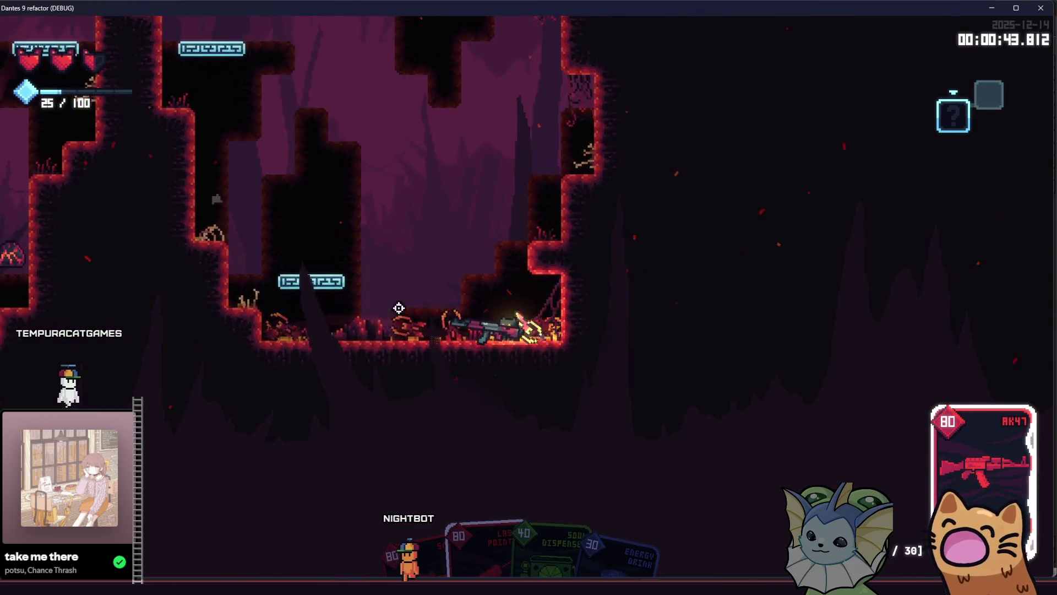
mouse_move(398, 307)
left_mouse_down()
mouse_move(869, 323)
mouse_move(496, 207)
mouse_move(404, 229)
mouse_move(297, 223)
left_mouse_up()
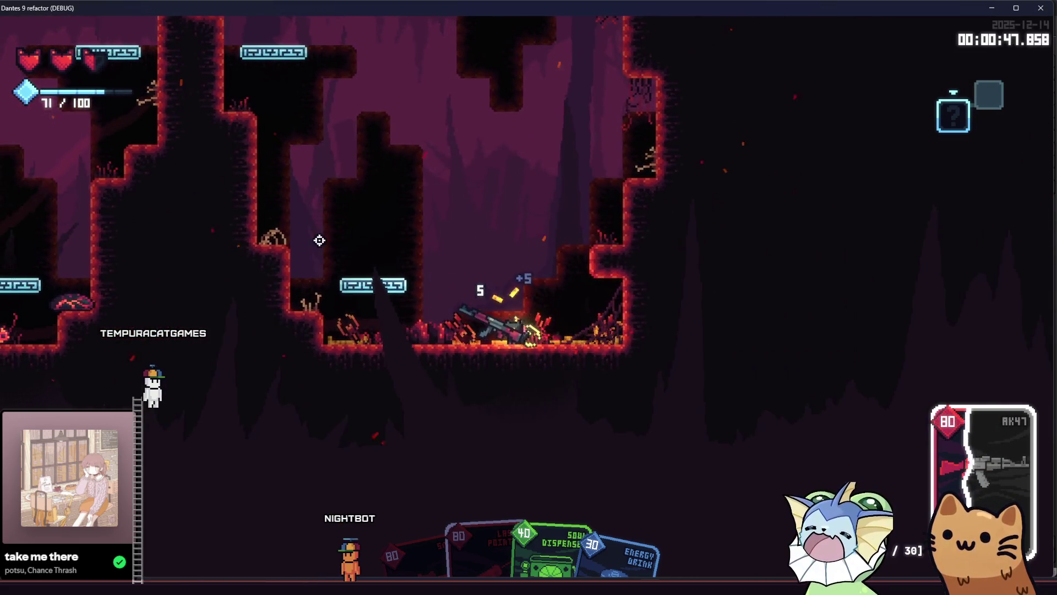
mouse_move(807, 315)
left_mouse_down()
mouse_move(788, 295)
mouse_move(541, 184)
left_mouse_up()
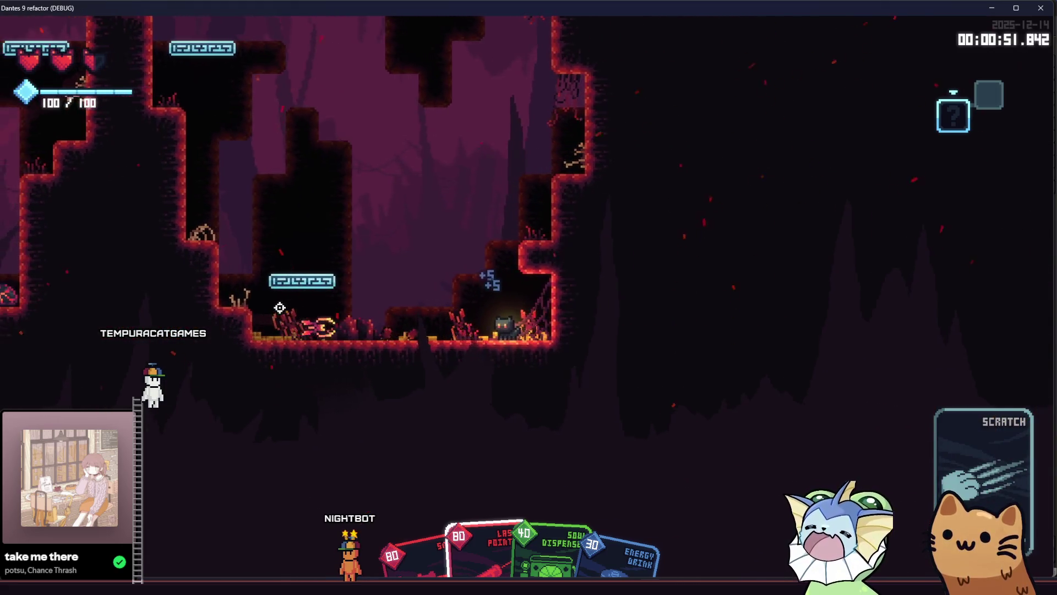
Fire the Laser Pointer beam, jump toward the ledge, and play the Soul Dispenser card
right_click(280, 307)
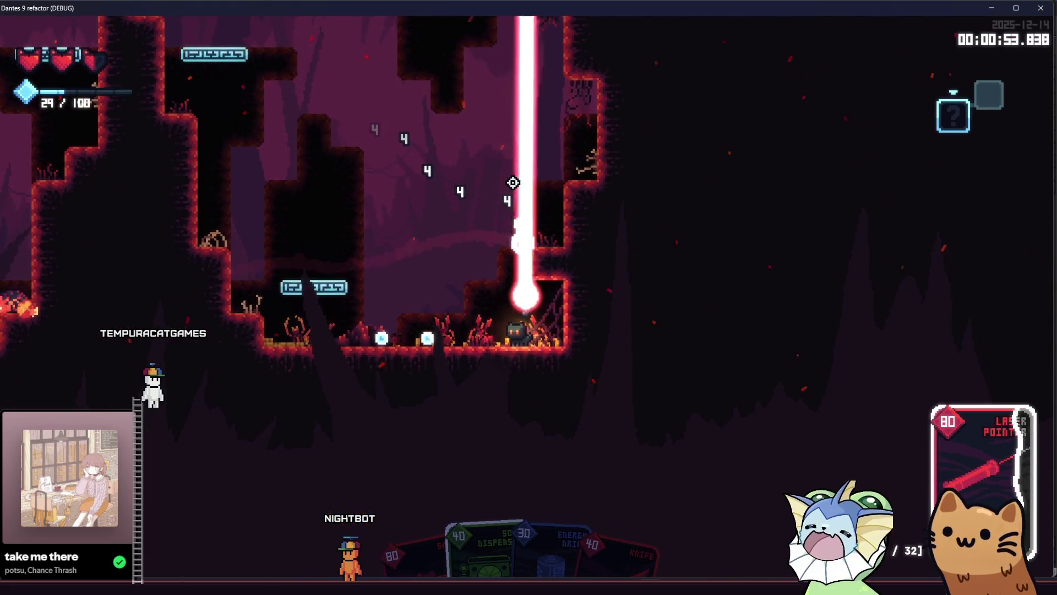
left_click_drag(569, 208, 633, 237)
key("a")
key("space")
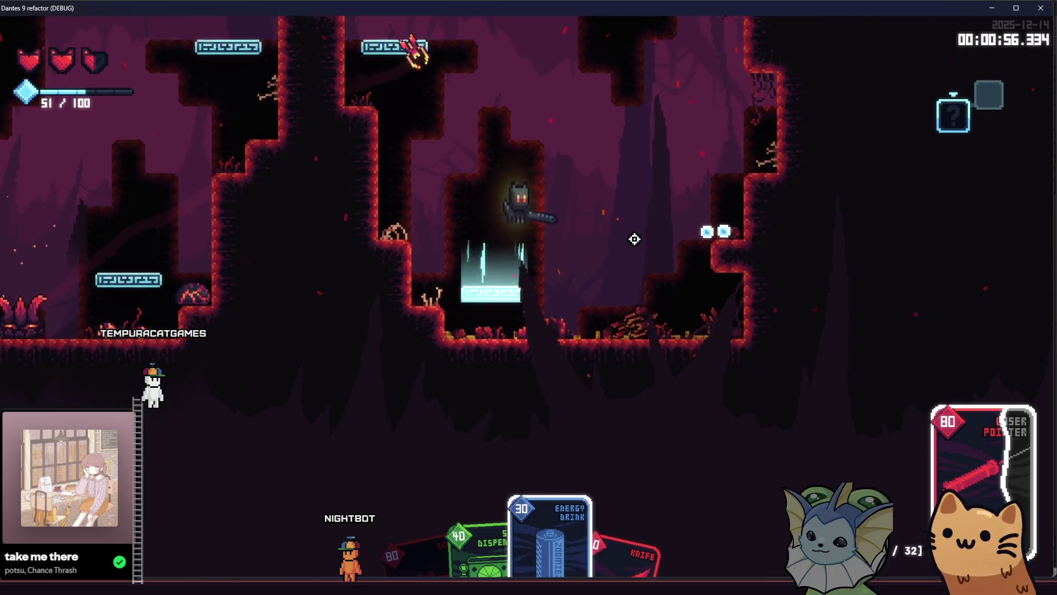
key("space")
key("d")
scroll(628, 243, "up", 1)
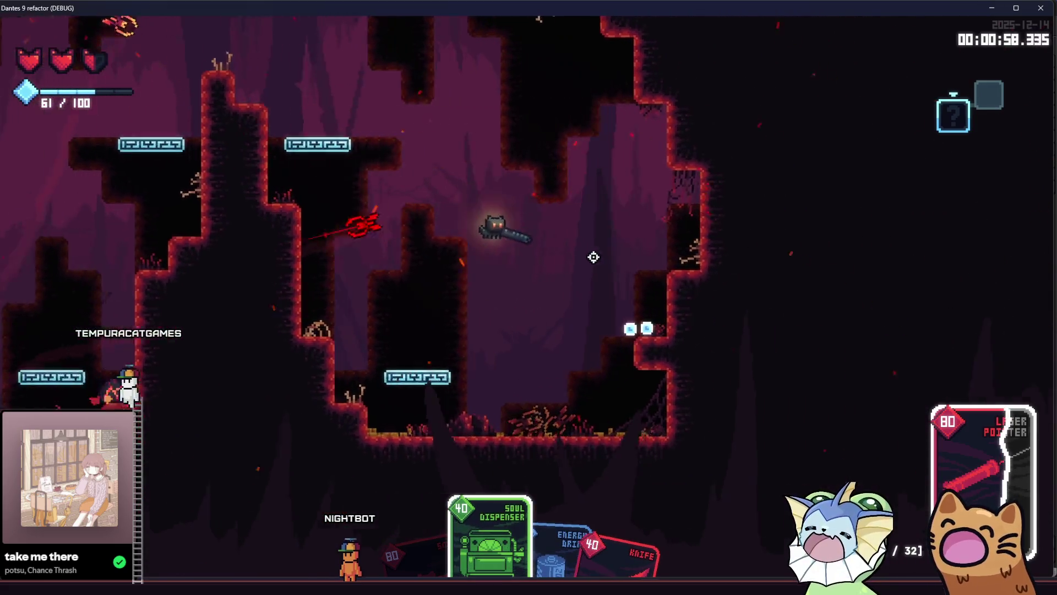
right_click(584, 257)
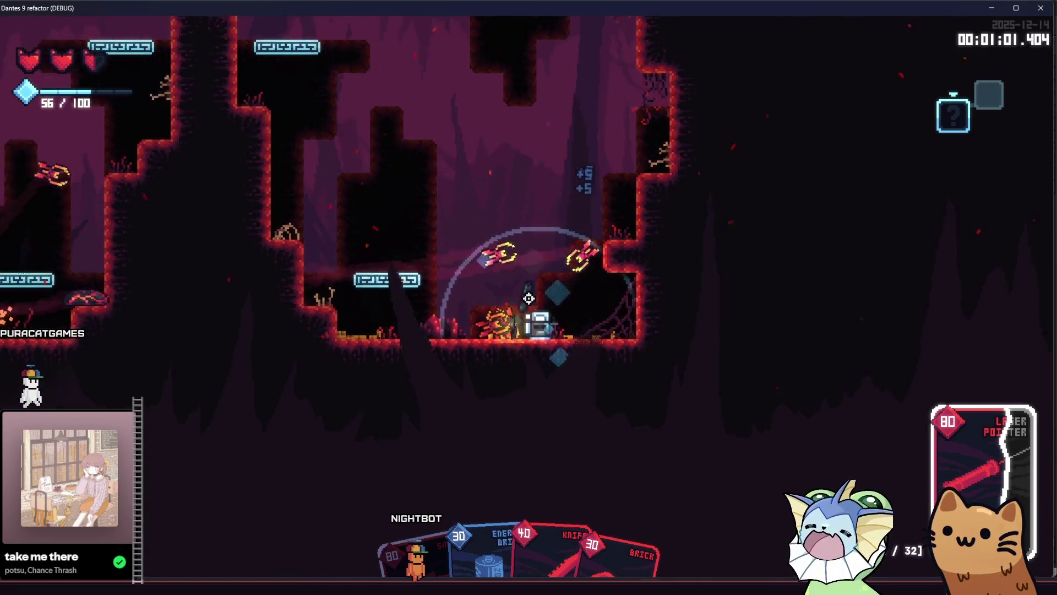
scroll(529, 298, "down", 1)
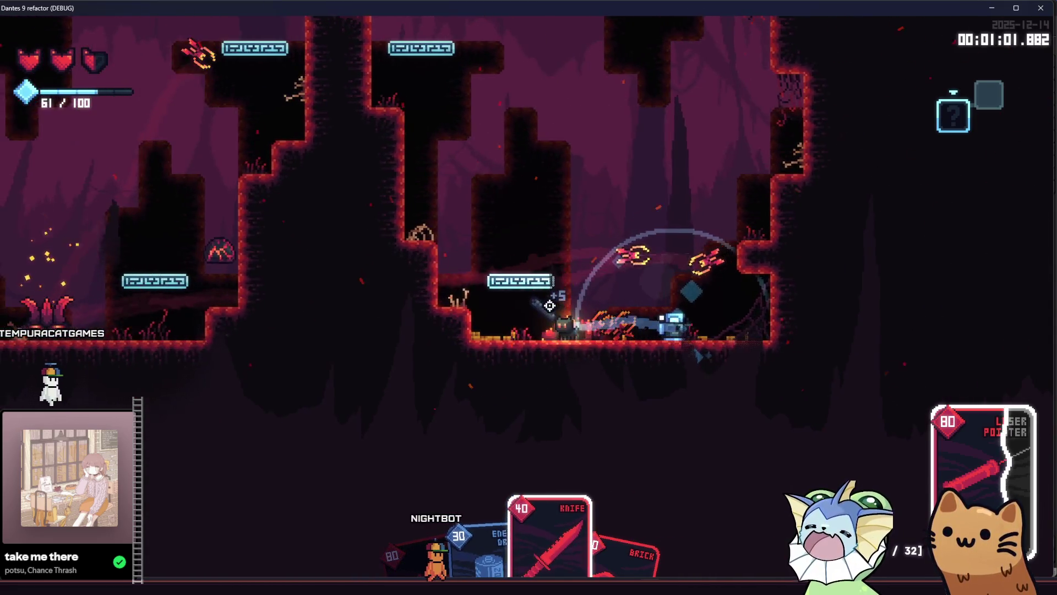
Play the SMG and Brick cards, then climb the shaft throwing a brick at an enemy
key("d")
left_click(564, 304)
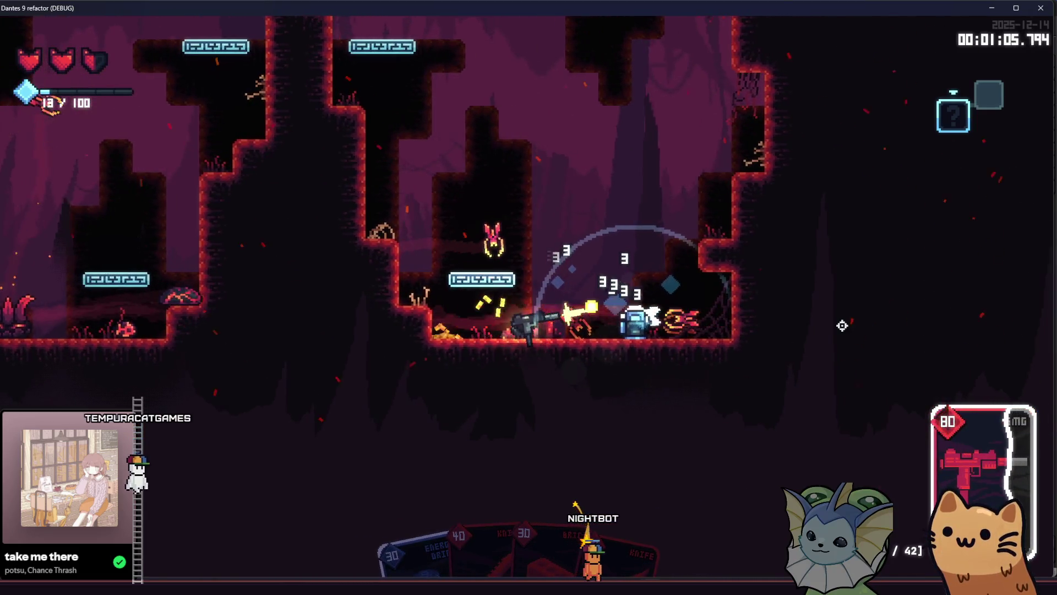
key("a")
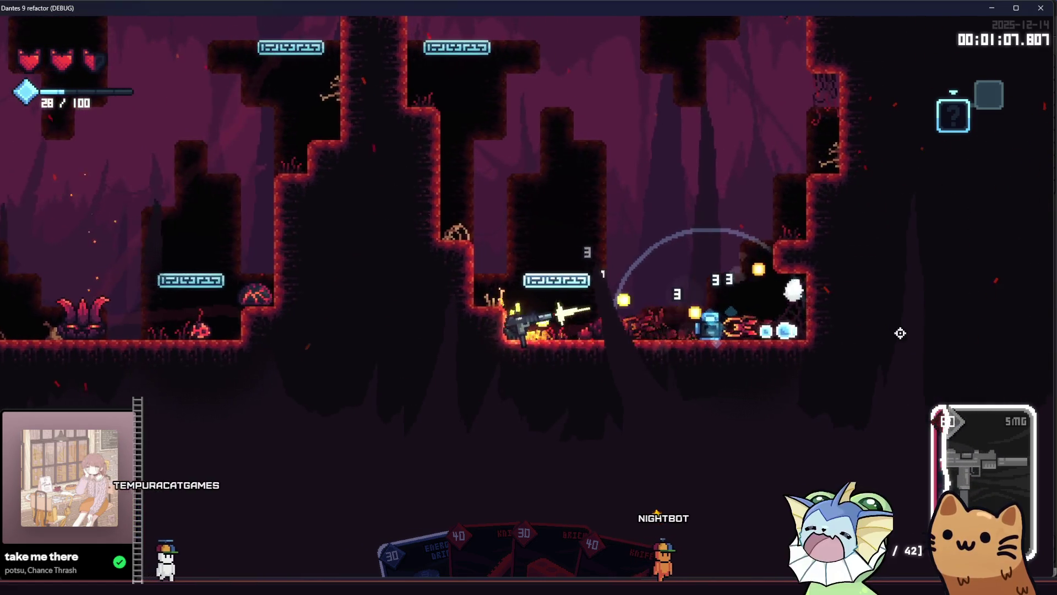
key("d")
scroll(331, 232, "down", 1)
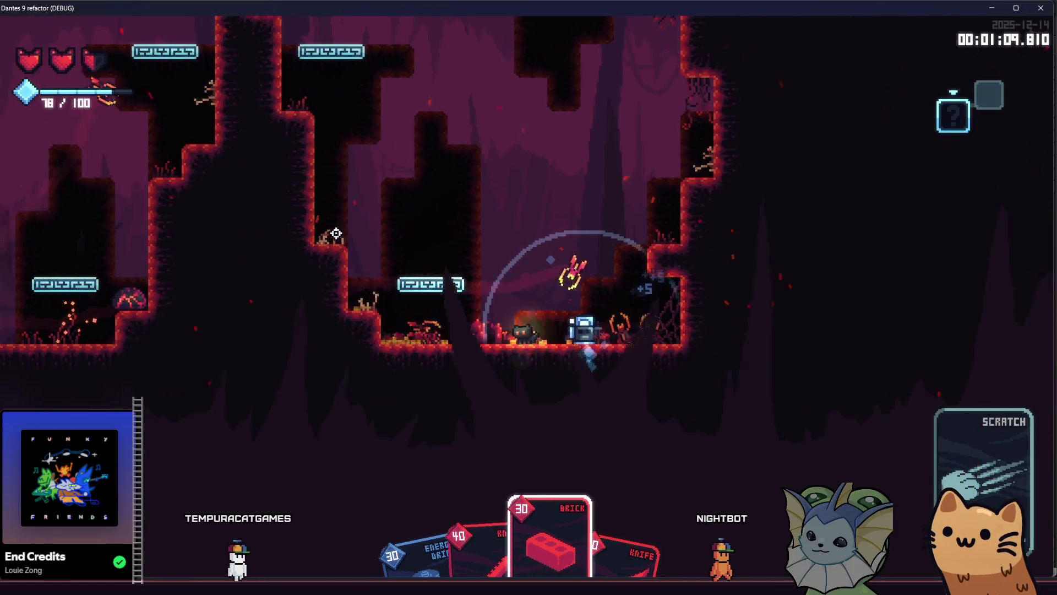
left_click(335, 233)
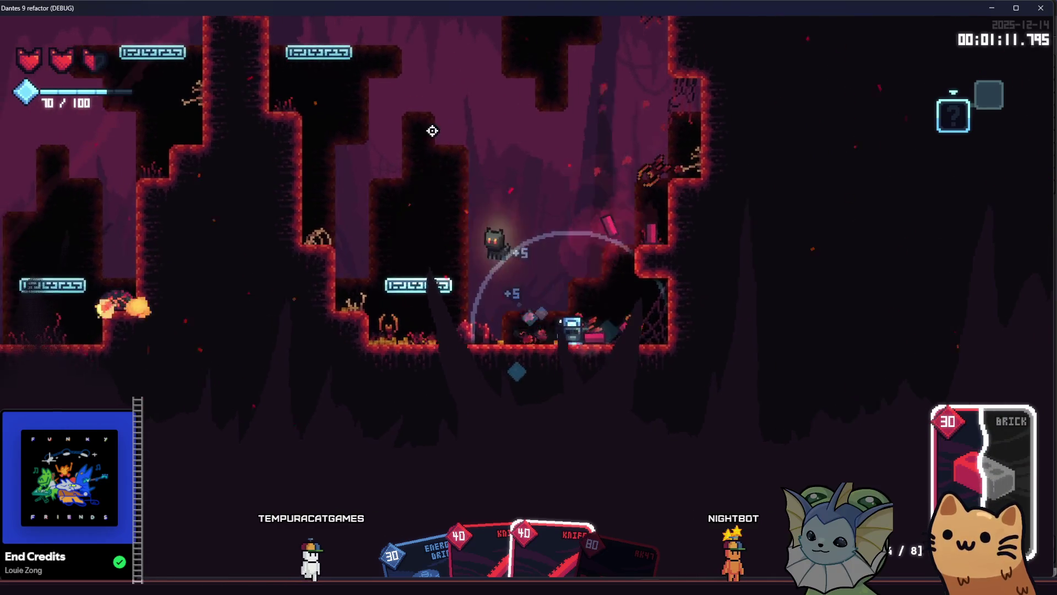
key("space")
left_click(494, 142)
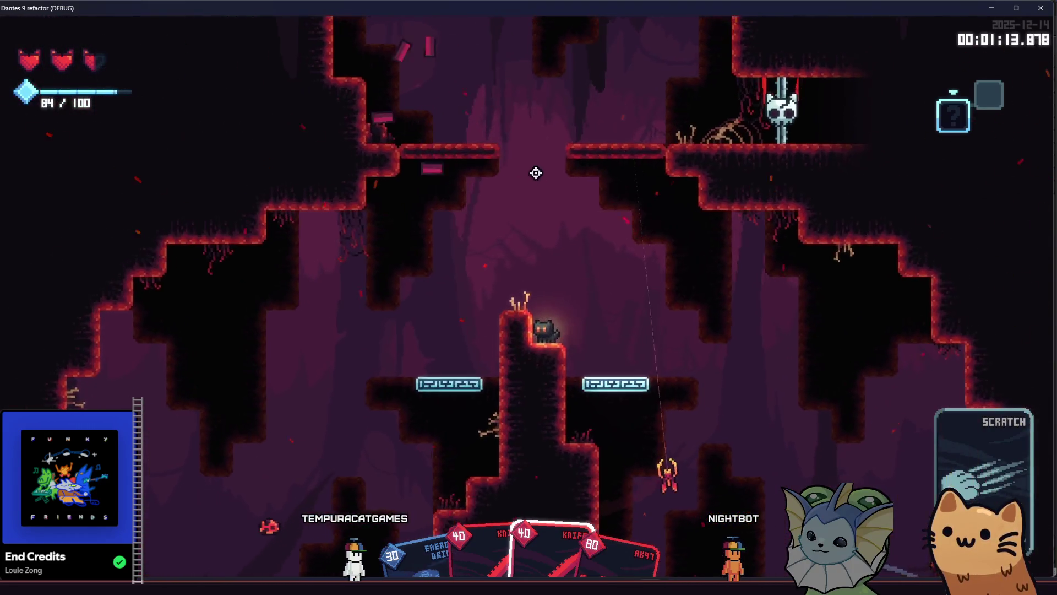
Jump into the next chamber and play the Knife card to slash the plant enemies
key("space")
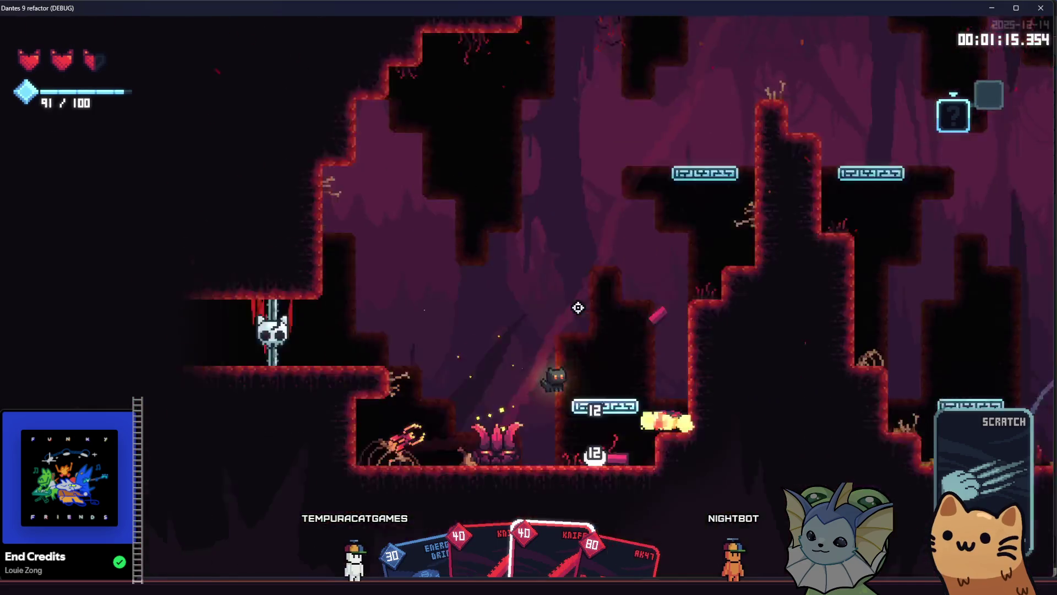
left_click(677, 320)
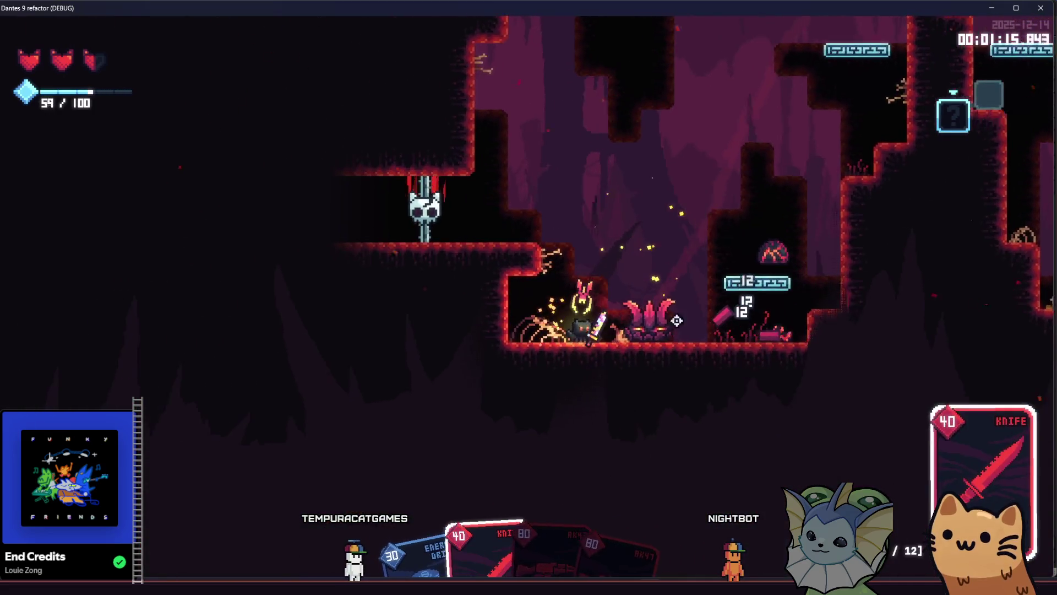
left_click(719, 320)
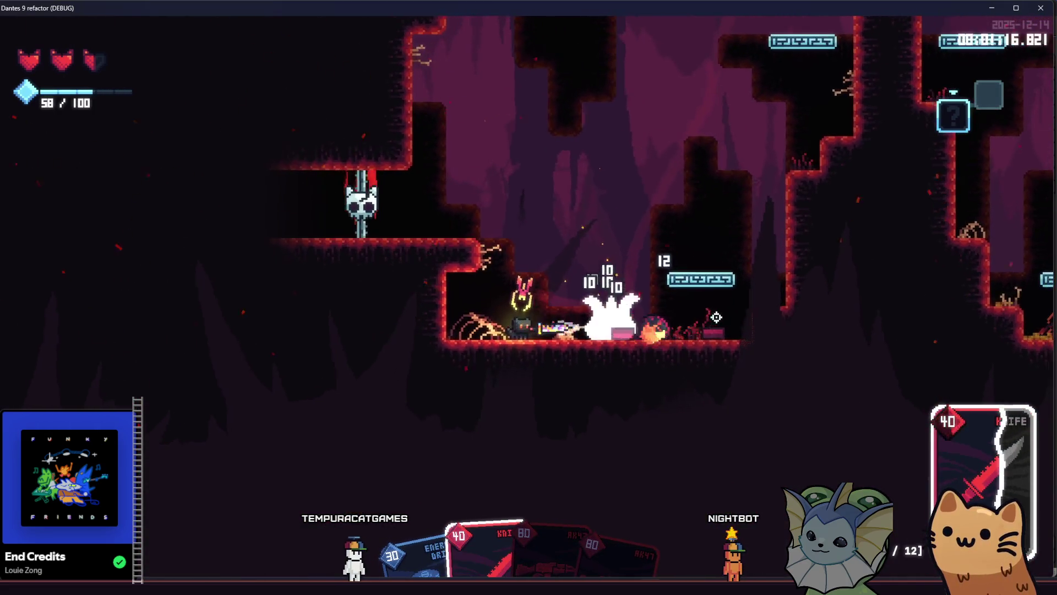
left_click(689, 313)
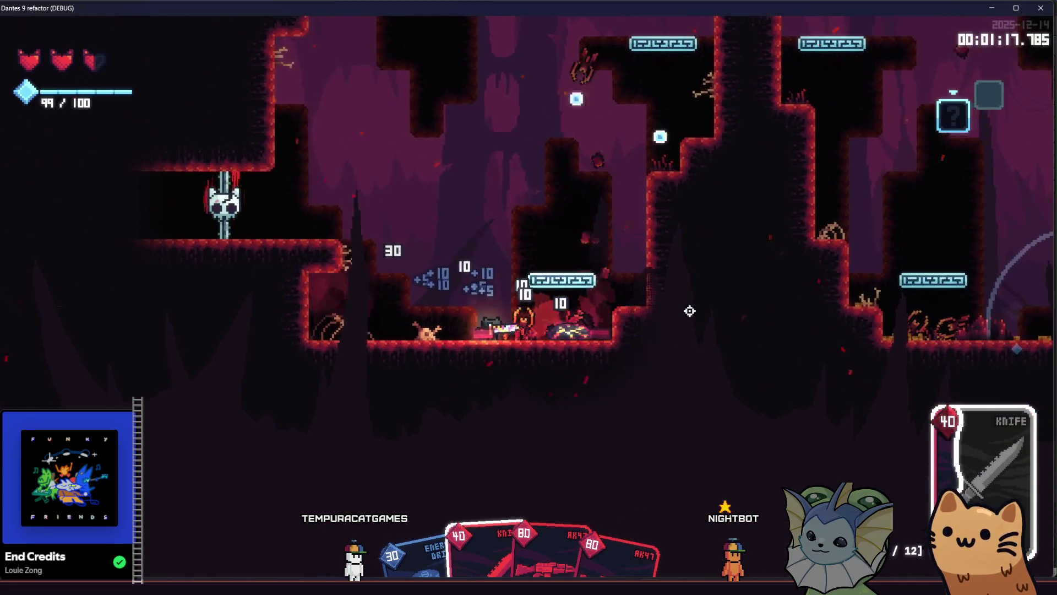
left_click(690, 311)
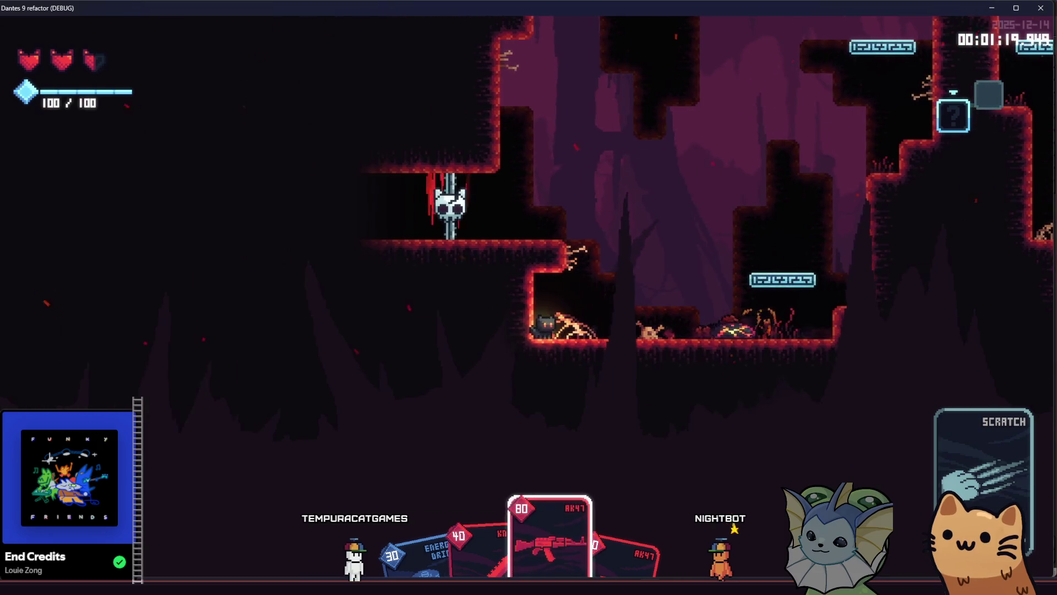
Play the AK47 card and fire the rifle at the surrounding enemies
left_click(706, 356)
mouse_move(706, 356)
left_mouse_down()
mouse_move(303, 359)
mouse_move(311, 375)
mouse_move(378, 365)
mouse_move(354, 432)
mouse_move(330, 424)
mouse_move(365, 394)
left_mouse_up()
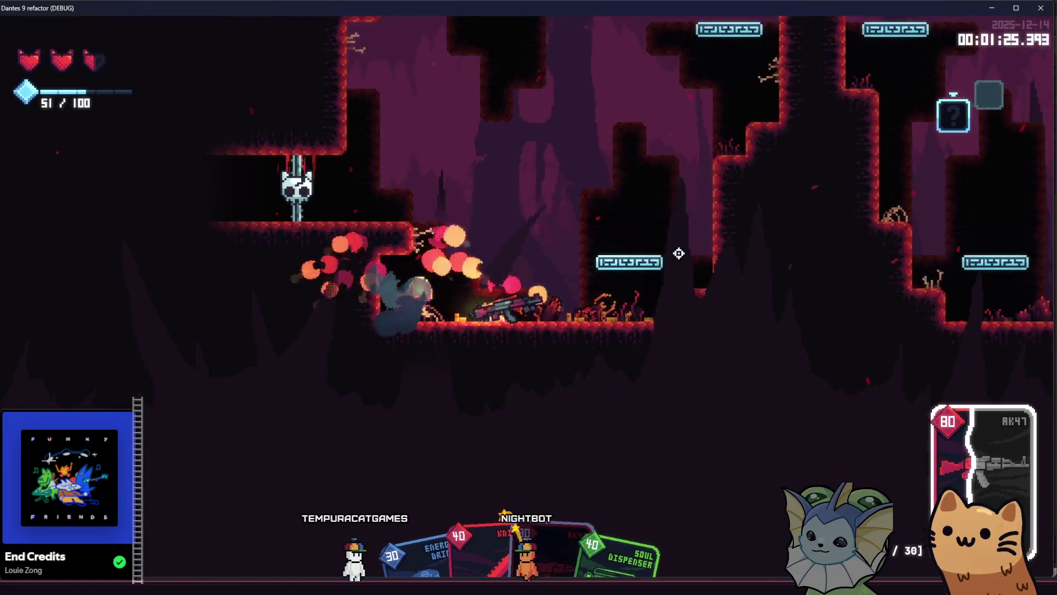
left_click_drag(678, 253, 681, 250)
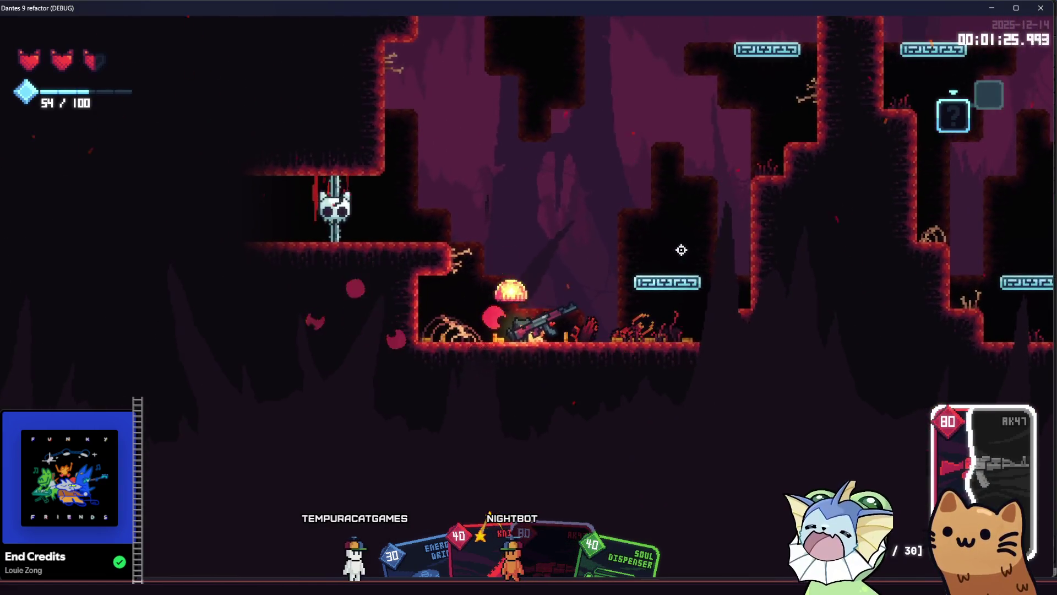
mouse_move(360, 303)
left_mouse_down()
mouse_move(349, 307)
mouse_move(489, 217)
mouse_move(744, 285)
left_mouse_up()
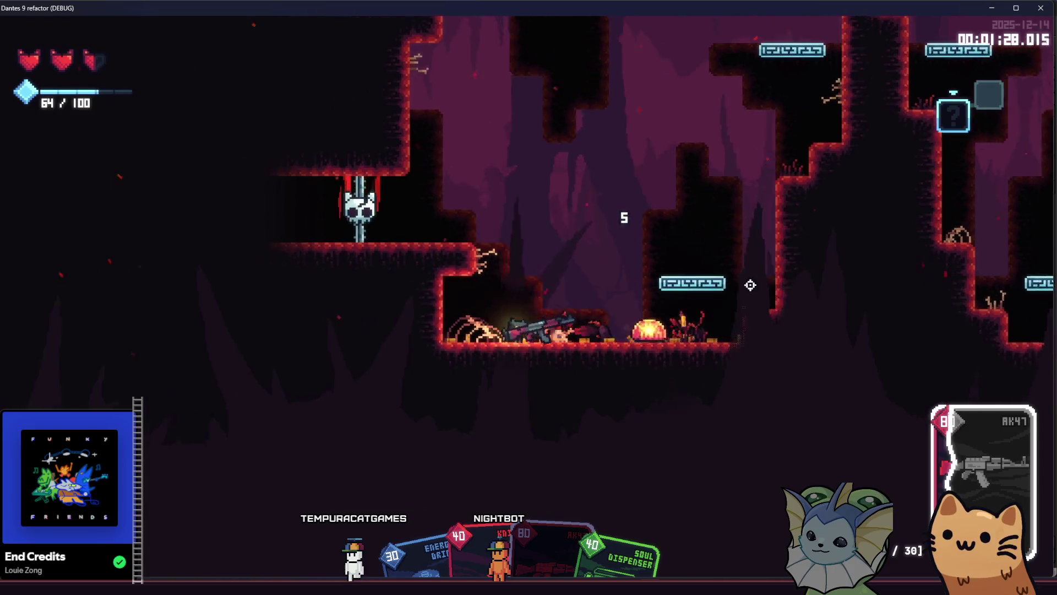
mouse_move(828, 273)
left_mouse_down()
mouse_move(824, 297)
mouse_move(802, 285)
left_mouse_up()
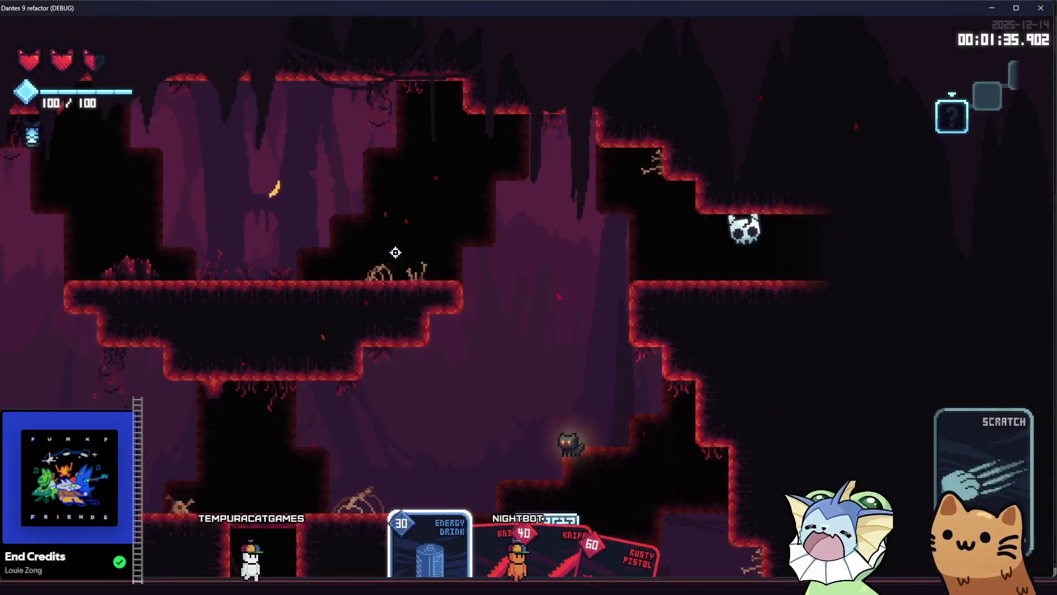
Run left, drop into the lower room firing, then jump right and shoot the centipede
key("a")
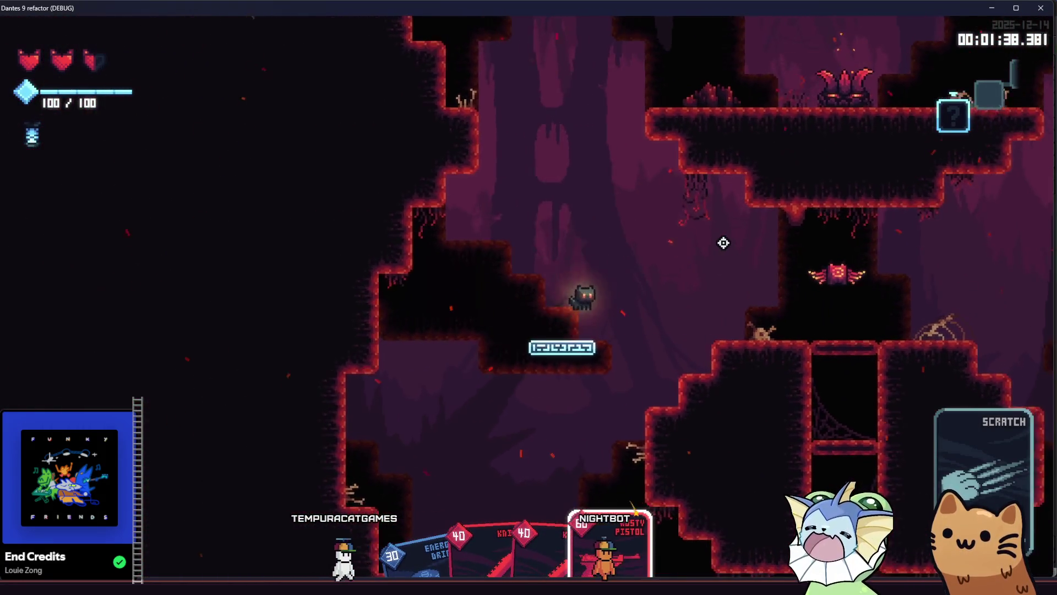
left_click_drag(723, 243, 782, 277)
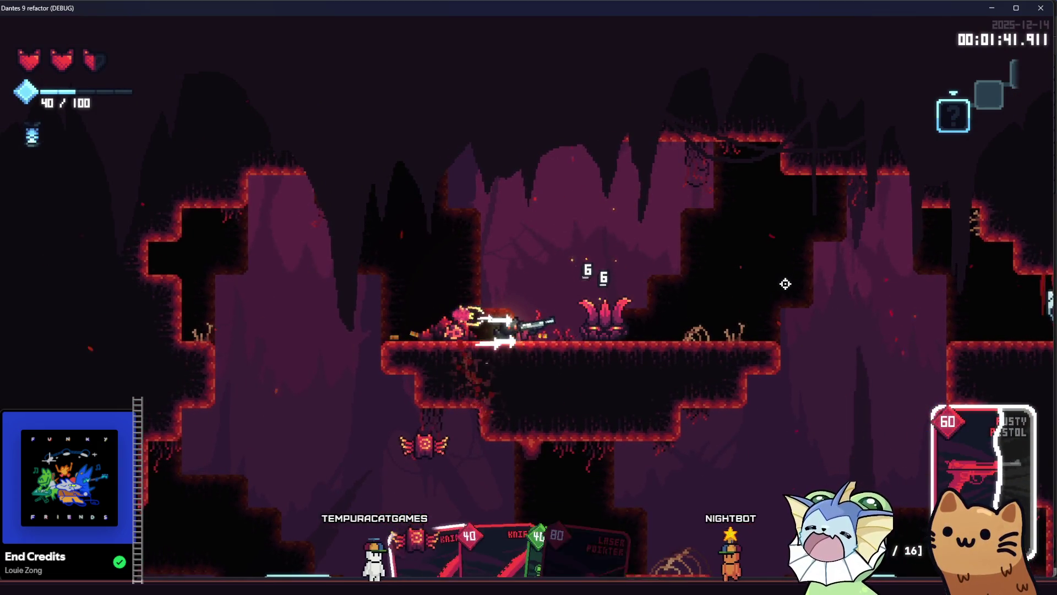
key("d")
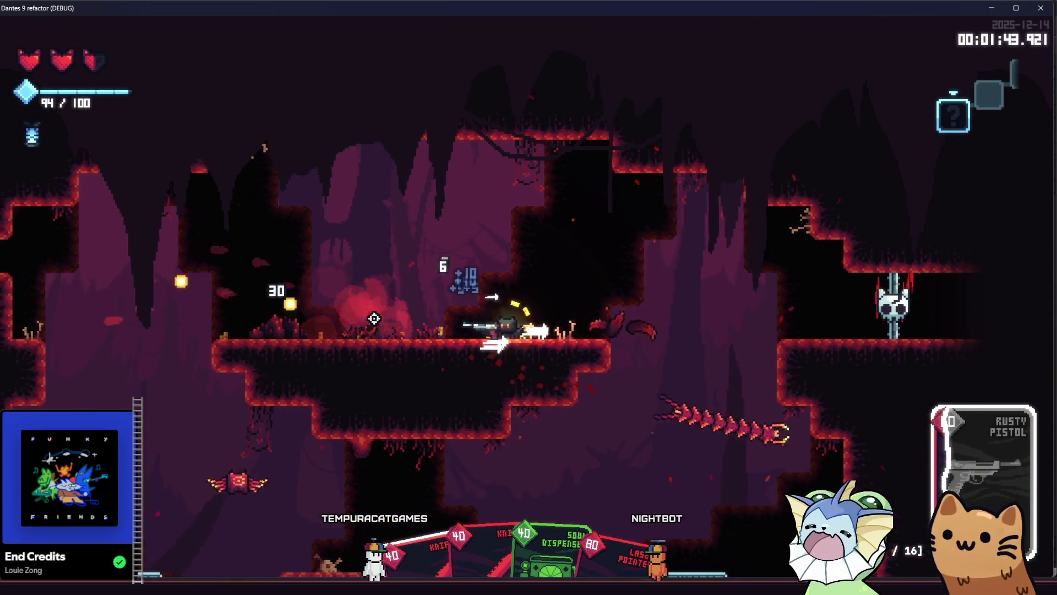
key("space")
left_click(724, 381)
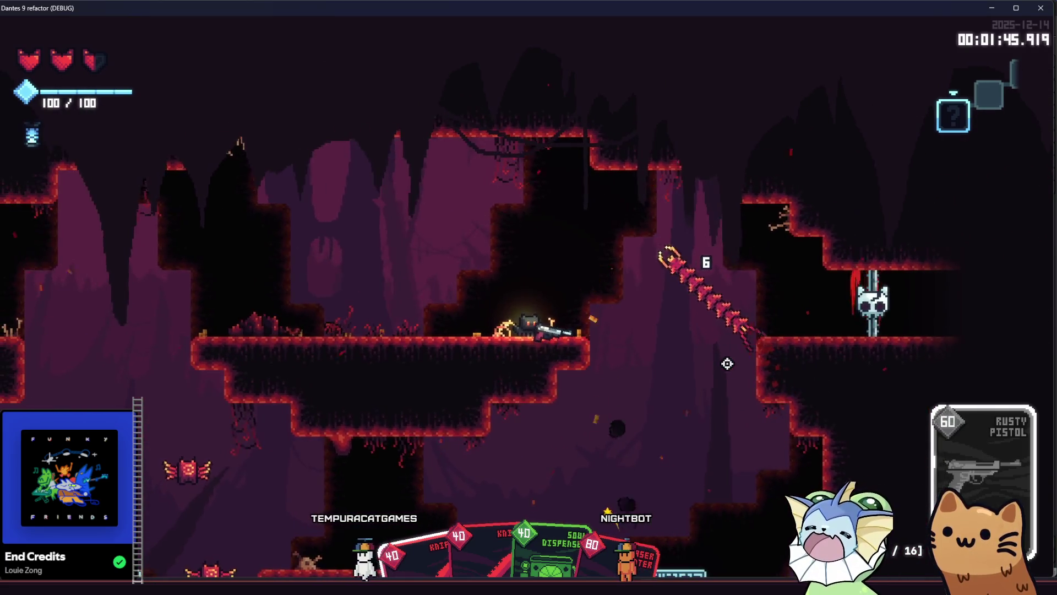
Play the Knife and Soul Dispenser cards, slash the centipede, then equip the AK47
left_click(574, 243)
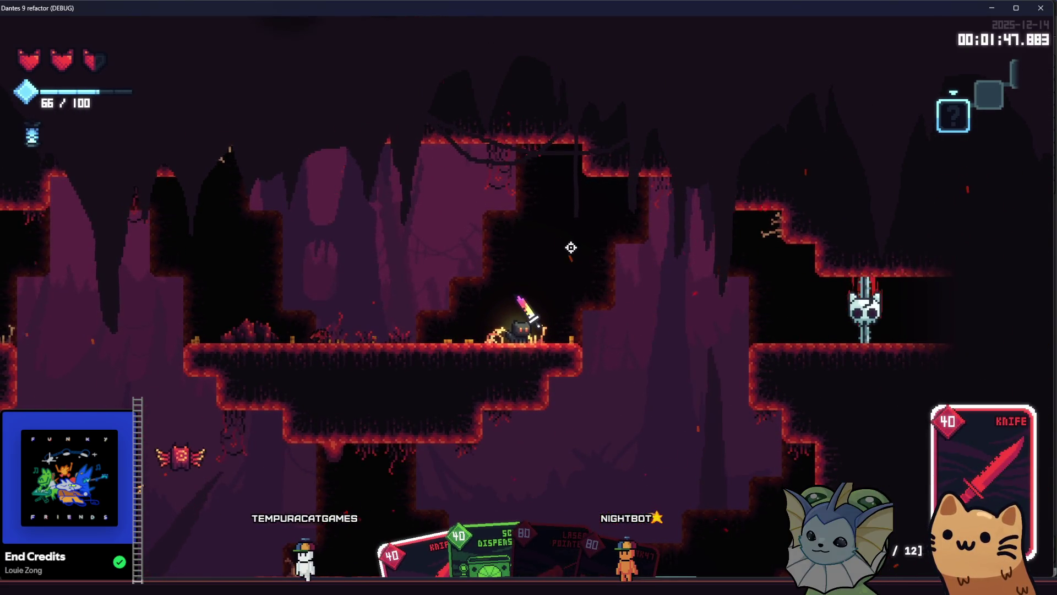
left_click(571, 250)
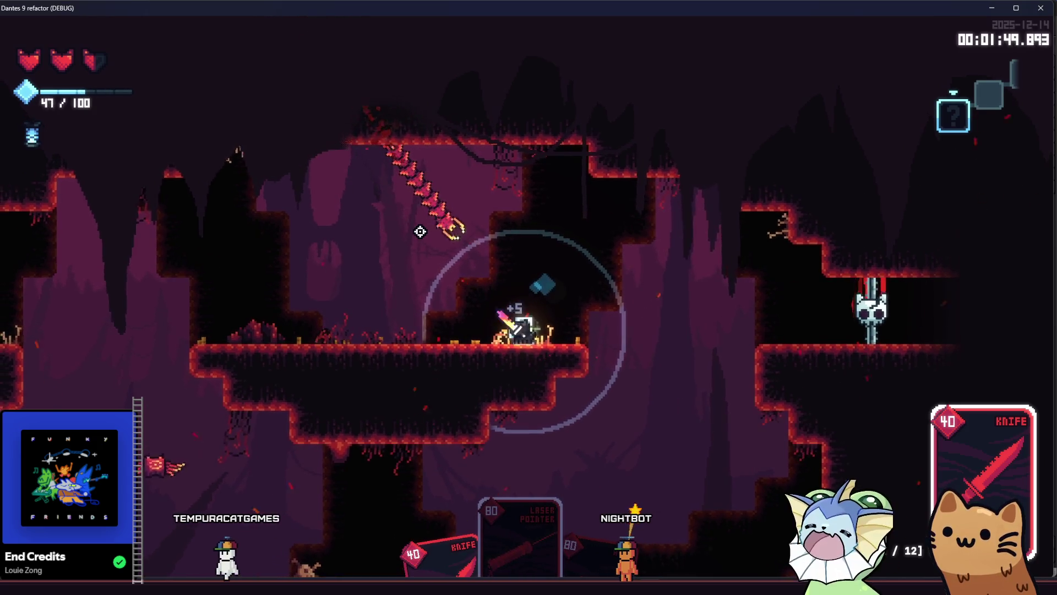
left_click(429, 242)
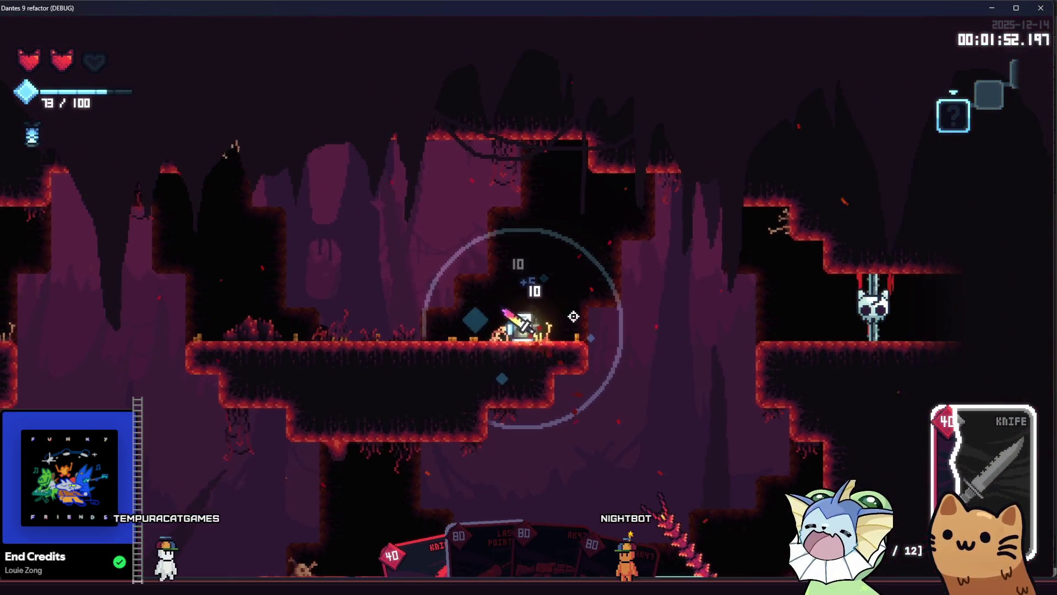
left_click(697, 339)
Drop down the ledges to the lower floor and fire the rifle at the enemy
key("space")
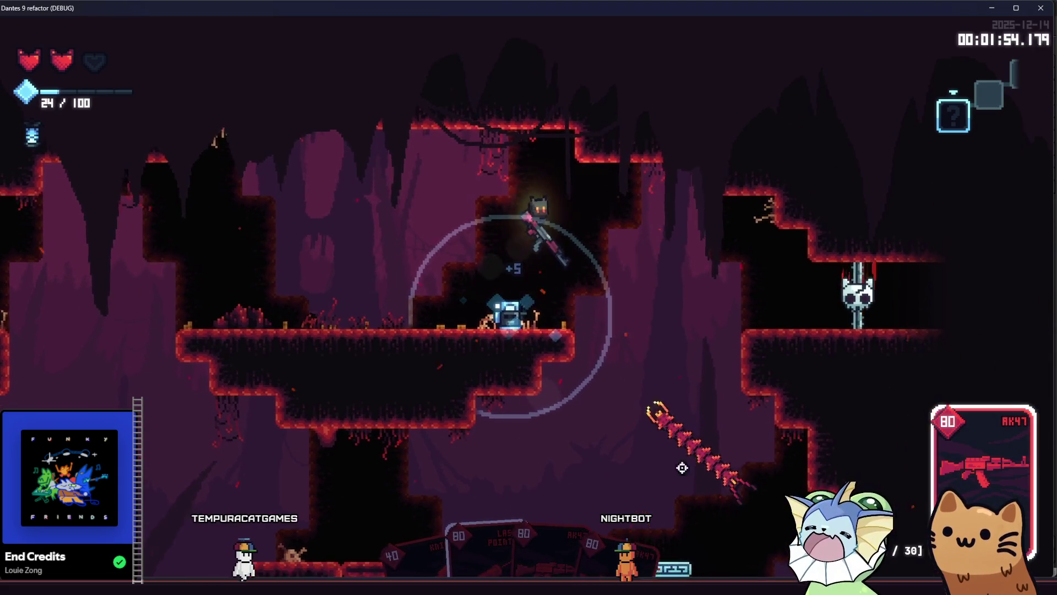
key("d")
key("a")
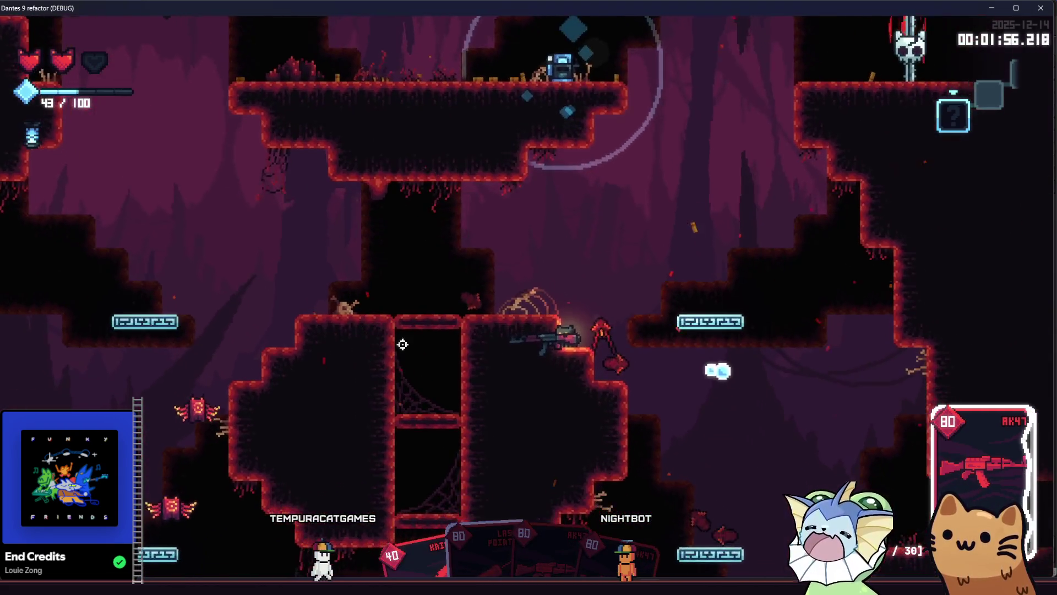
key("d")
left_click(303, 284)
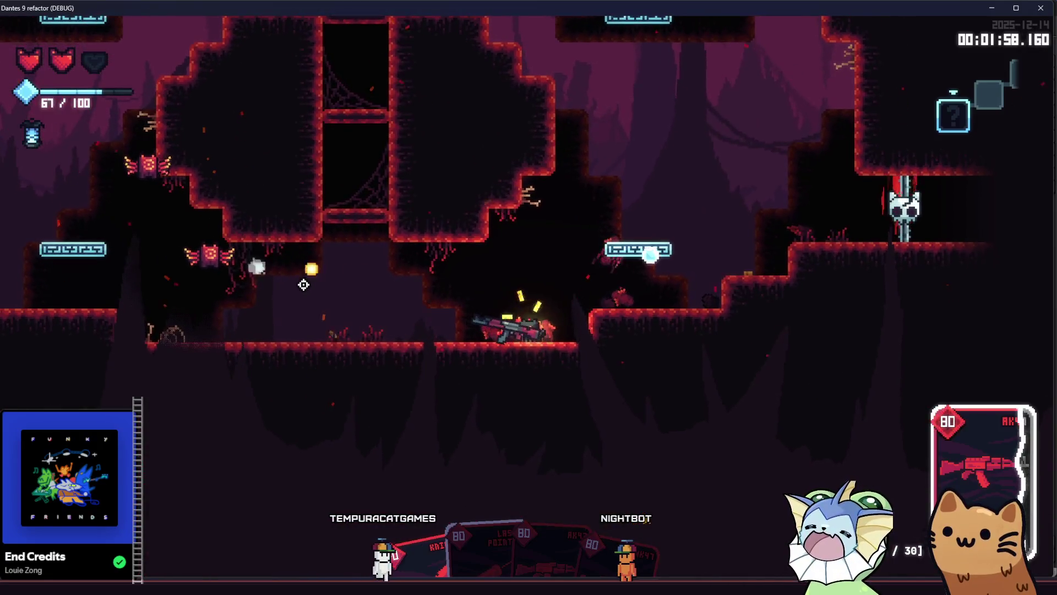
mouse_move(304, 284)
left_mouse_down()
mouse_move(261, 289)
mouse_move(263, 310)
mouse_move(303, 330)
mouse_move(309, 305)
left_mouse_up()
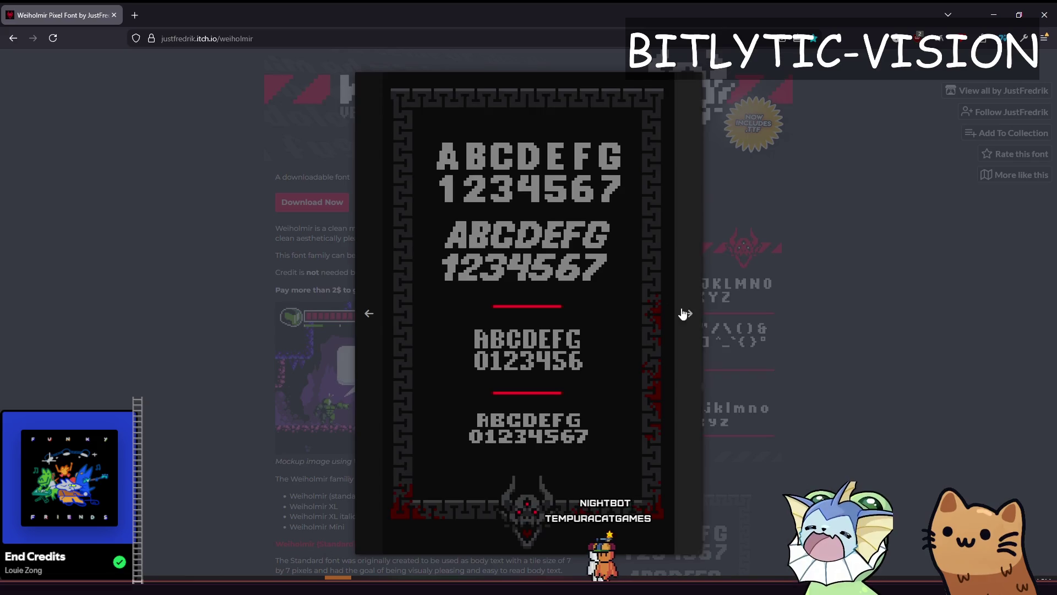
Advance to the next font preview image, close the lightbox, and scroll down the page
left_click(683, 313)
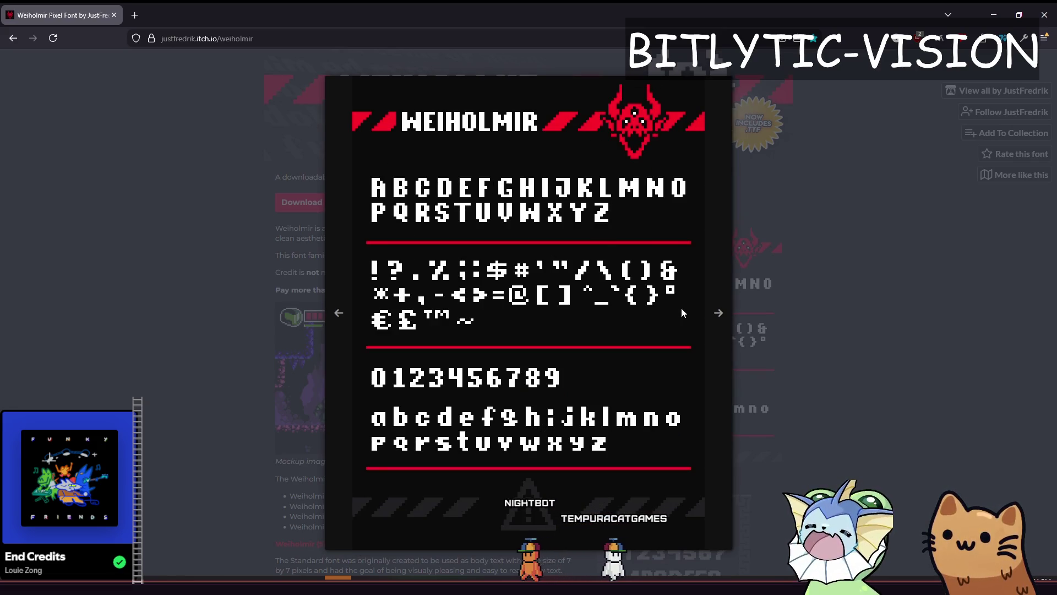
left_click(774, 227)
scroll(774, 227, "down", 10)
scroll(705, 271, "down", 4)
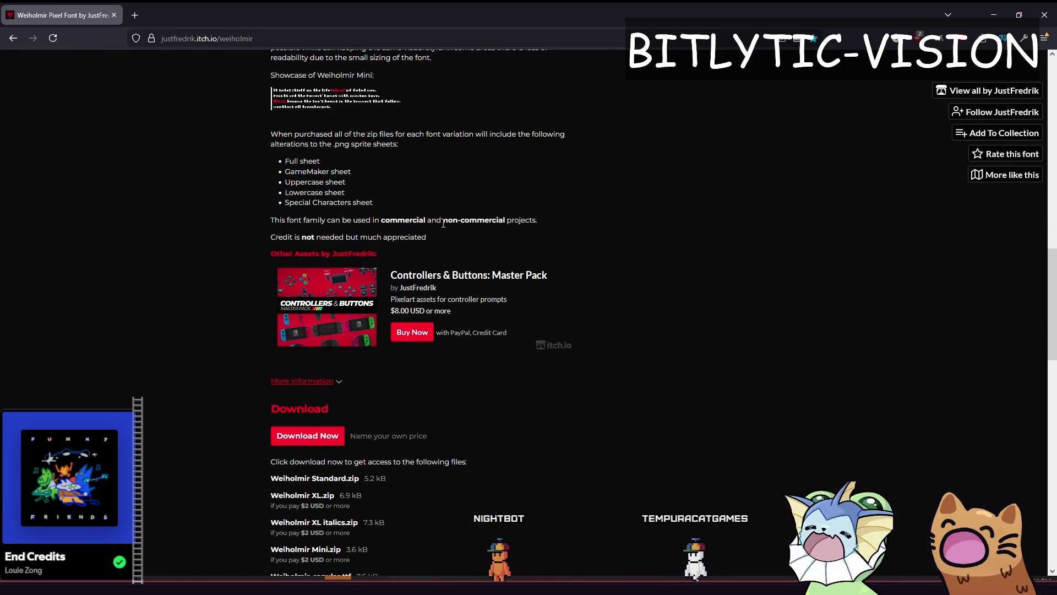
Scroll to the Download list with the zip files and regular TTF, then return to the game
scroll(616, 273, "up", 15)
scroll(495, 237, "down", 9)
scroll(494, 236, "up", 4)
scroll(390, 249, "up", 3)
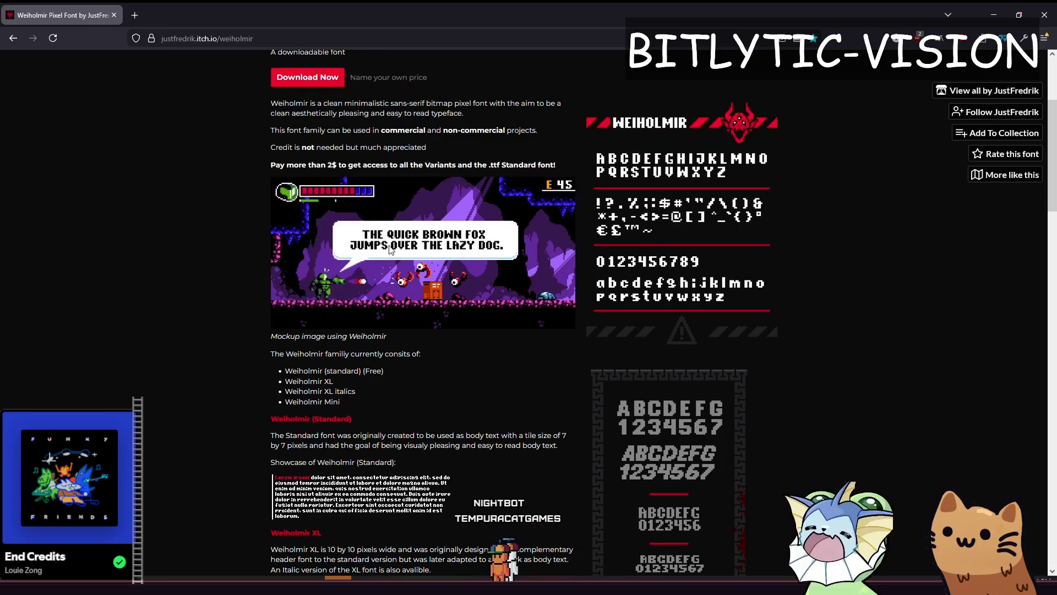
scroll(345, 157, "down", 5)
scroll(389, 189, "down", 3)
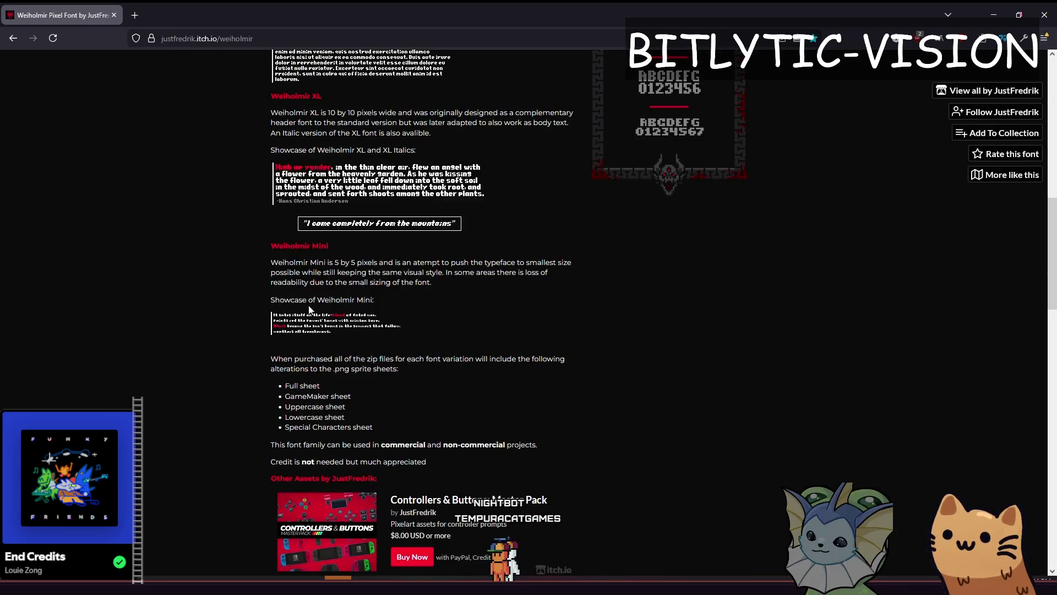
scroll(396, 266, "down", 1)
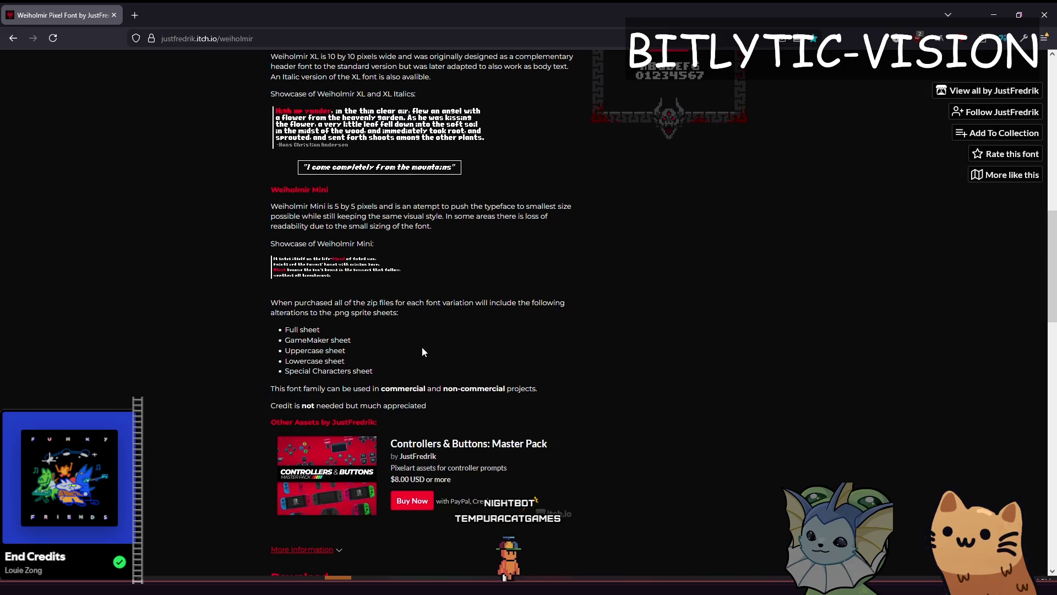
scroll(434, 329, "down", 4)
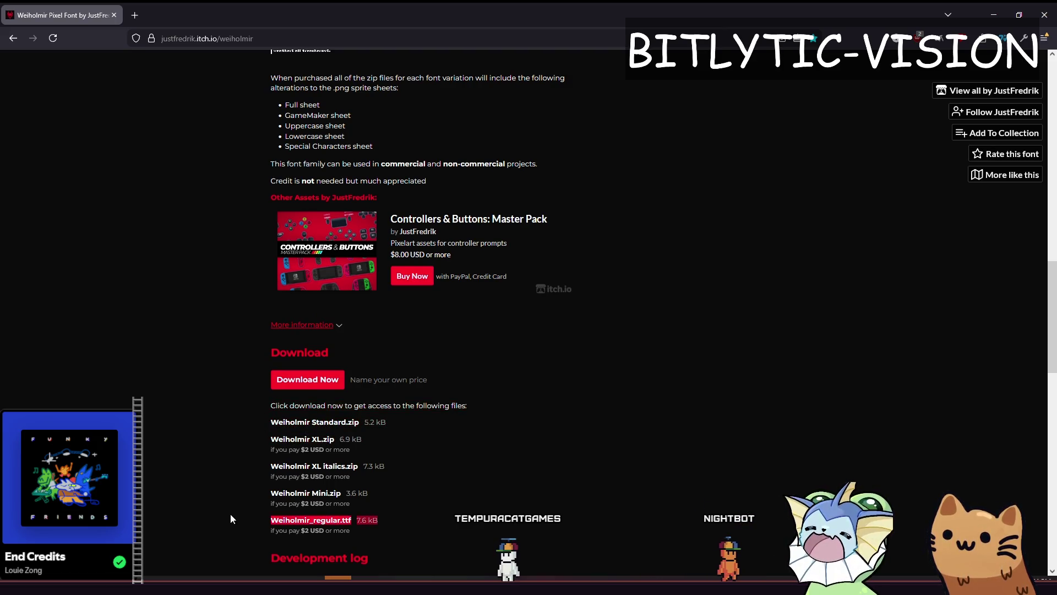
key("alt+Tab")
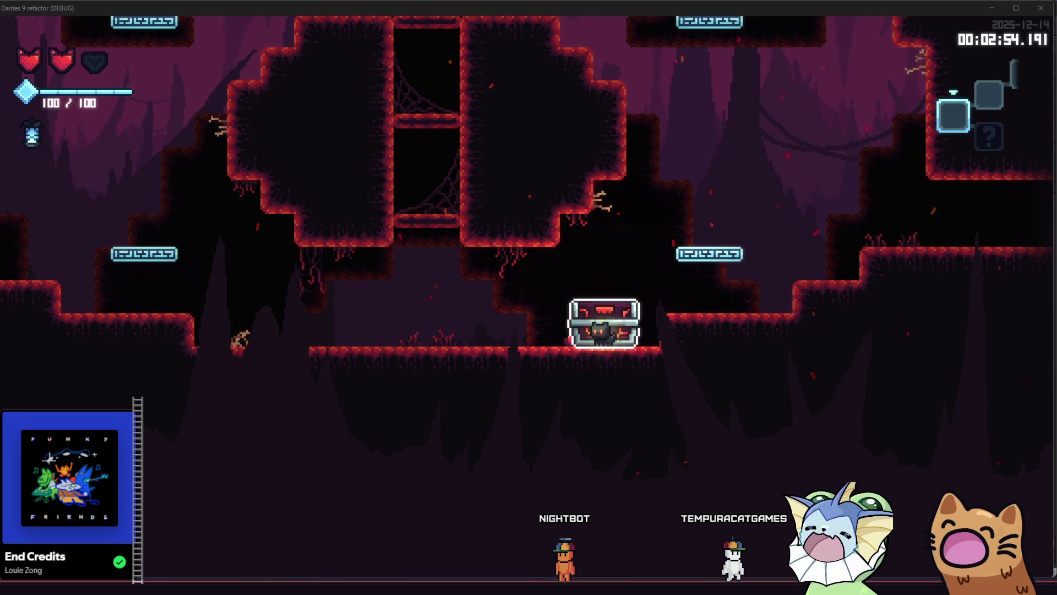
Open the treasure chest, collect the Soul Lantern, and leave the room through the left exit
key("e")
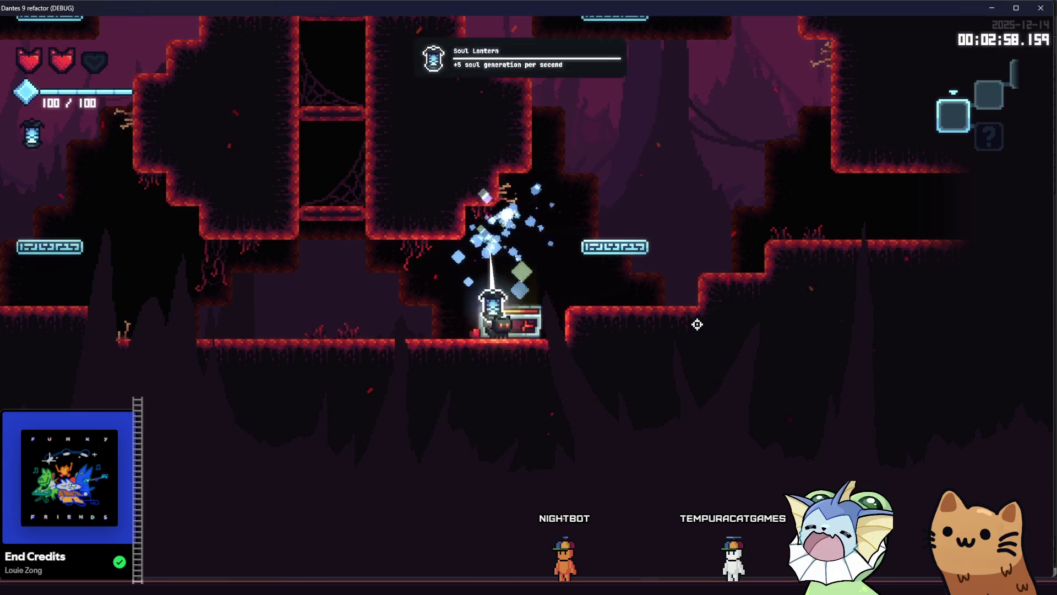
key("d")
key("space")
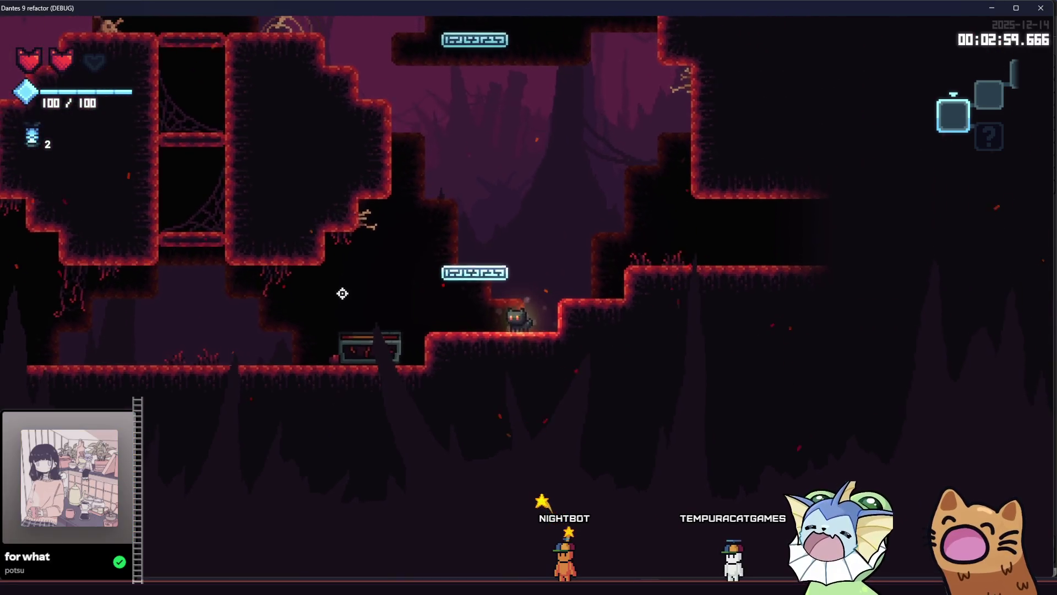
key("space")
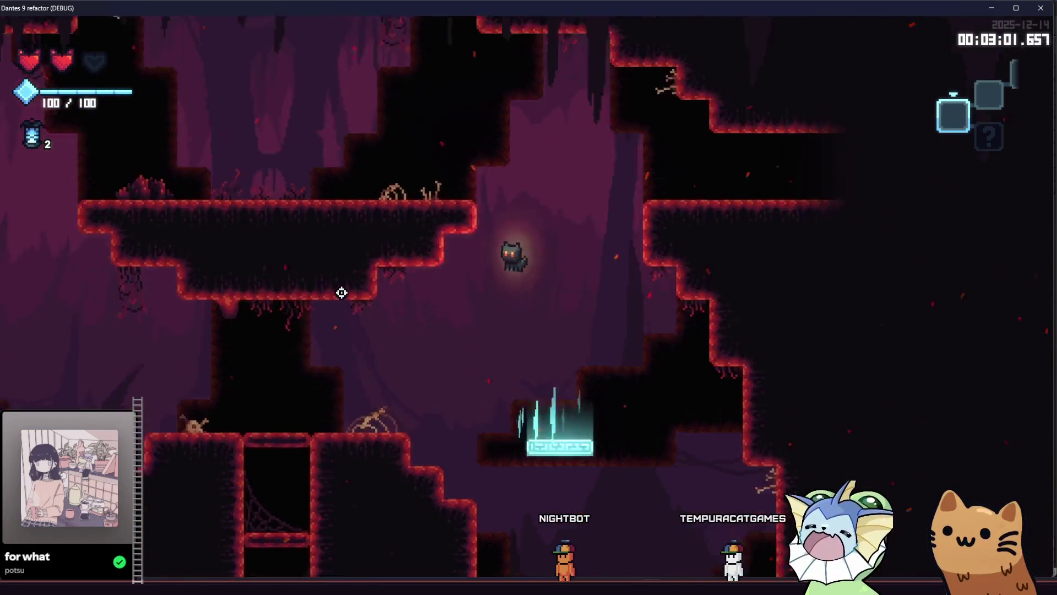
key("space")
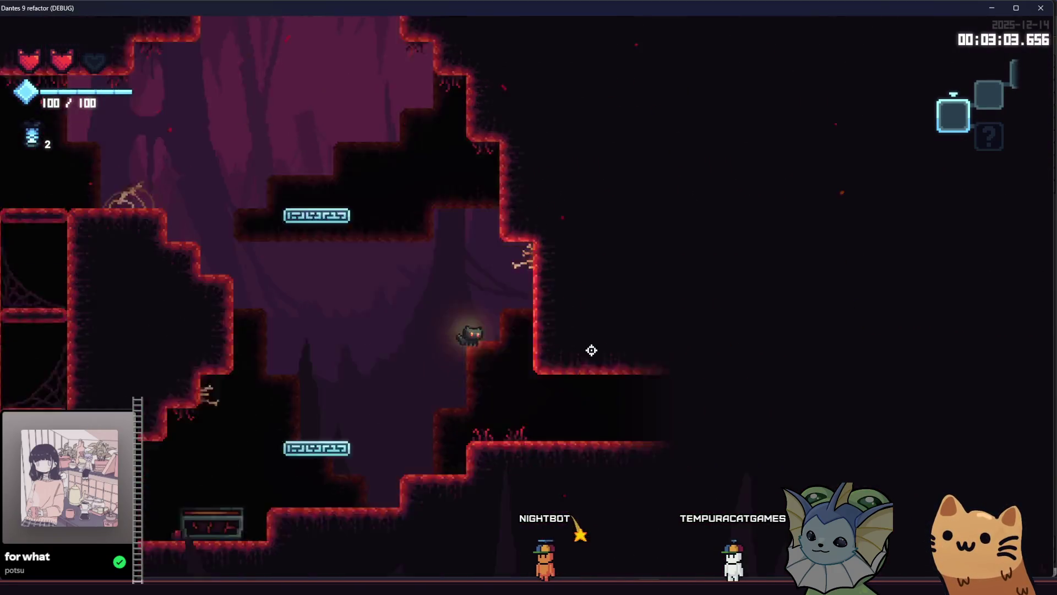
key("a")
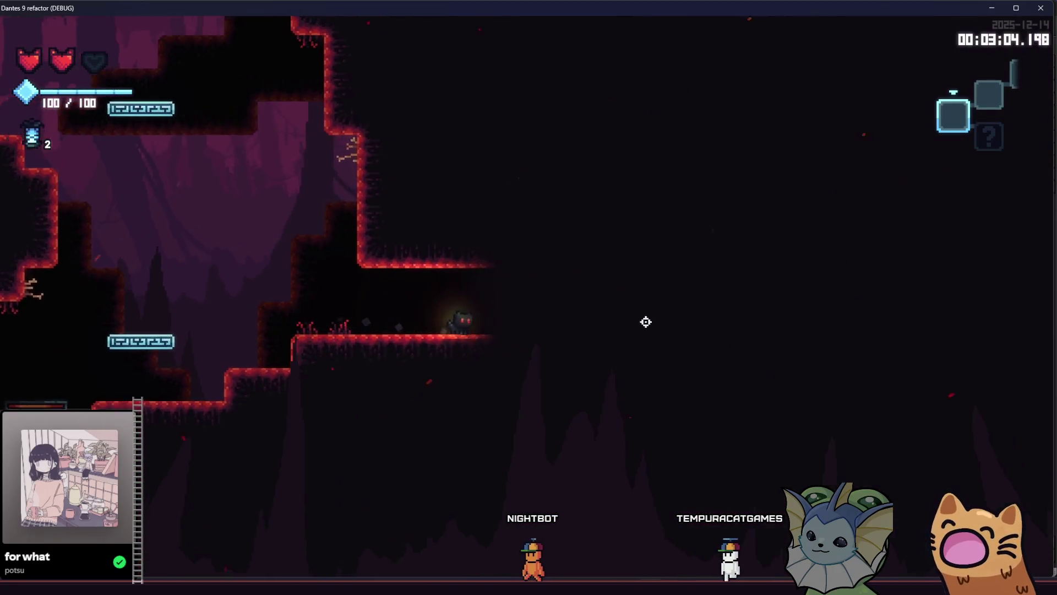
Jump across the cave with the AK47 card up and fire at the enemies
key("d")
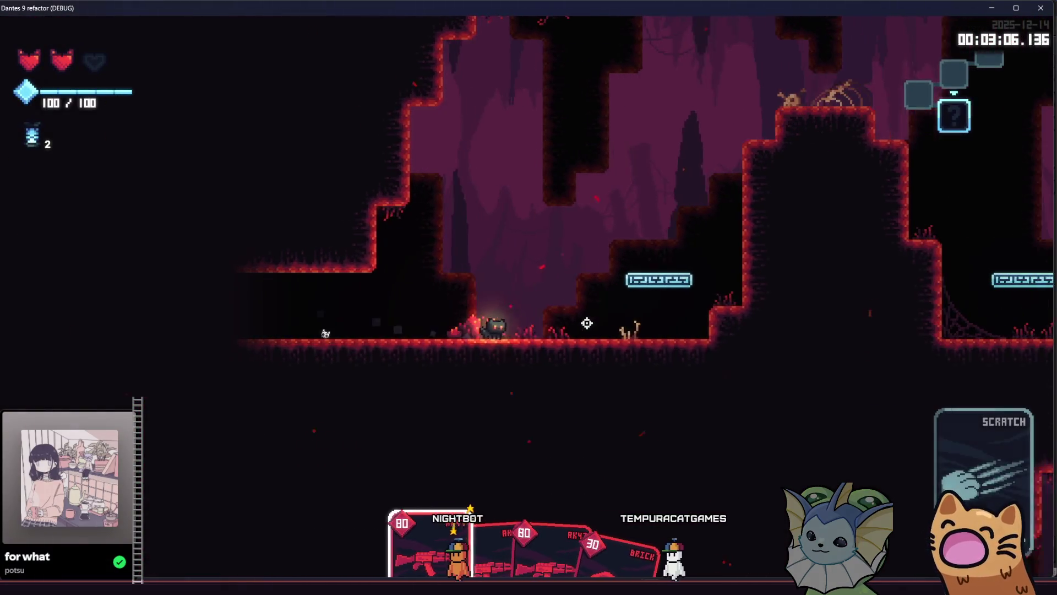
key("space")
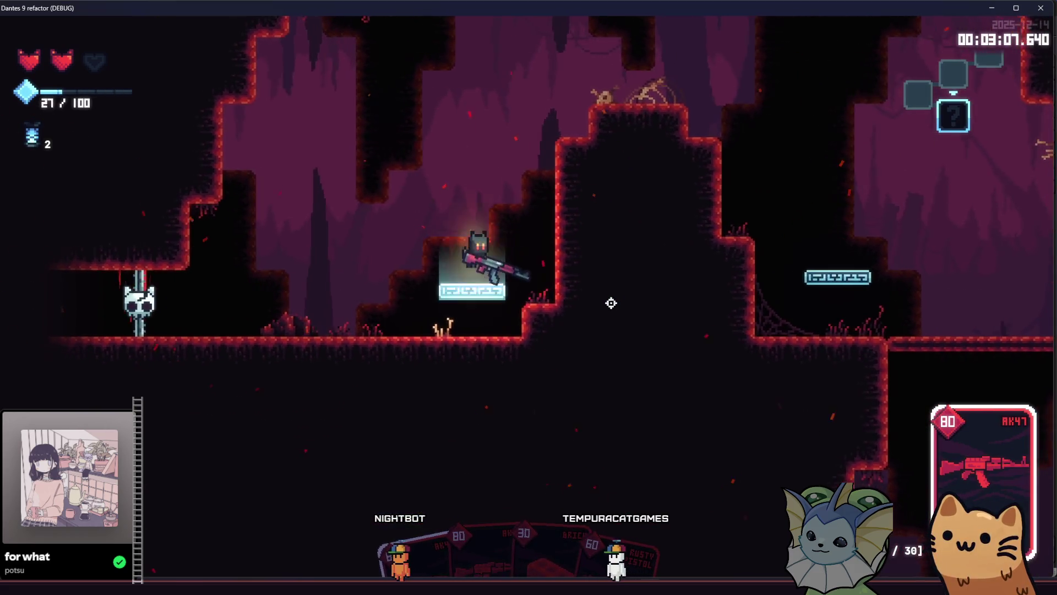
key("space")
key("d")
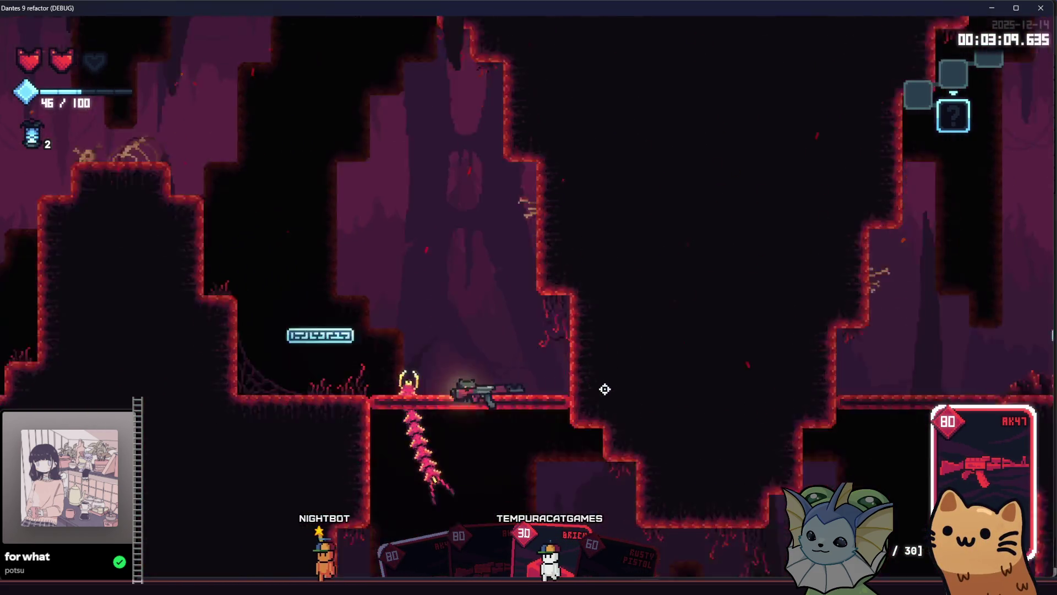
key("space")
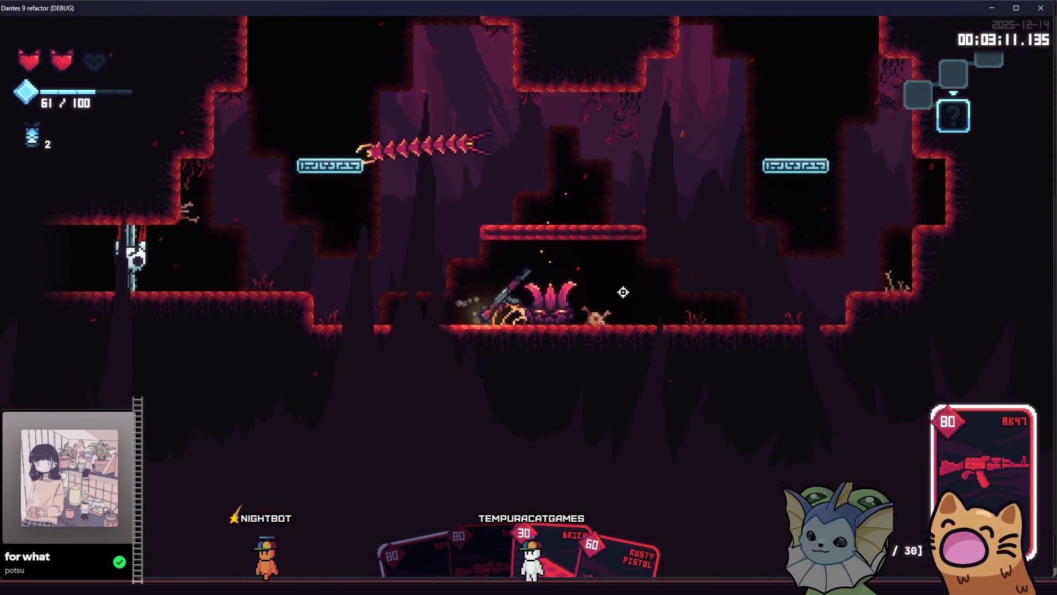
left_click(688, 301)
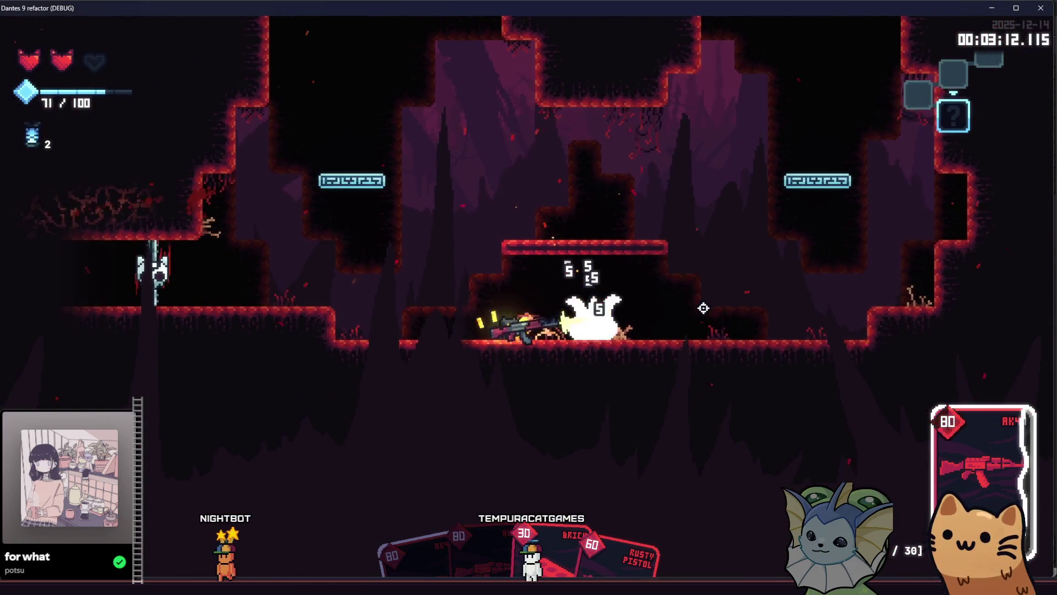
key("d")
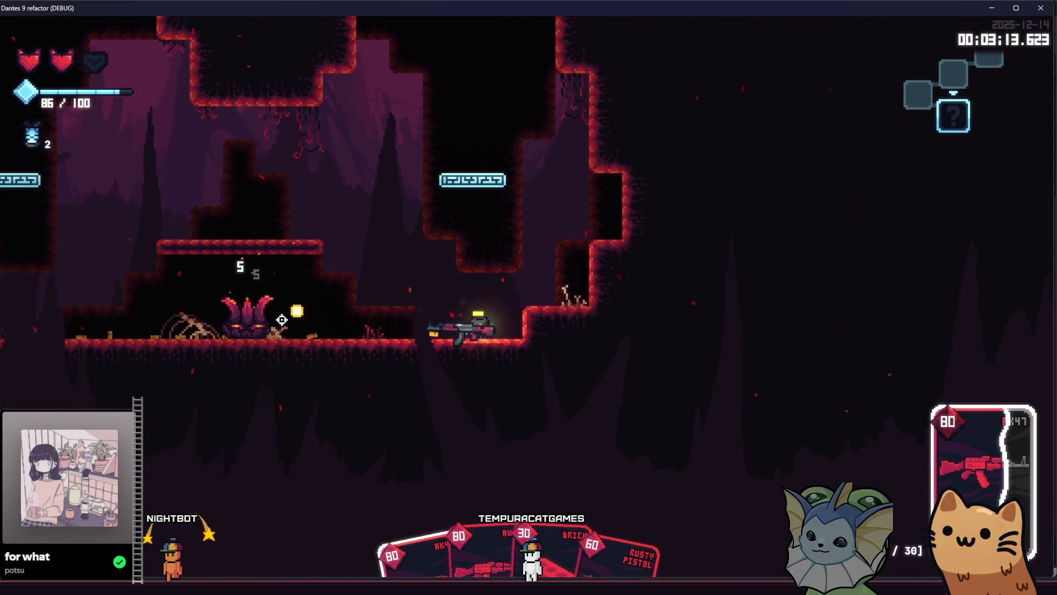
Shoot down the plant enemy, the flying enemy and the worm with the AK47
left_click(281, 319)
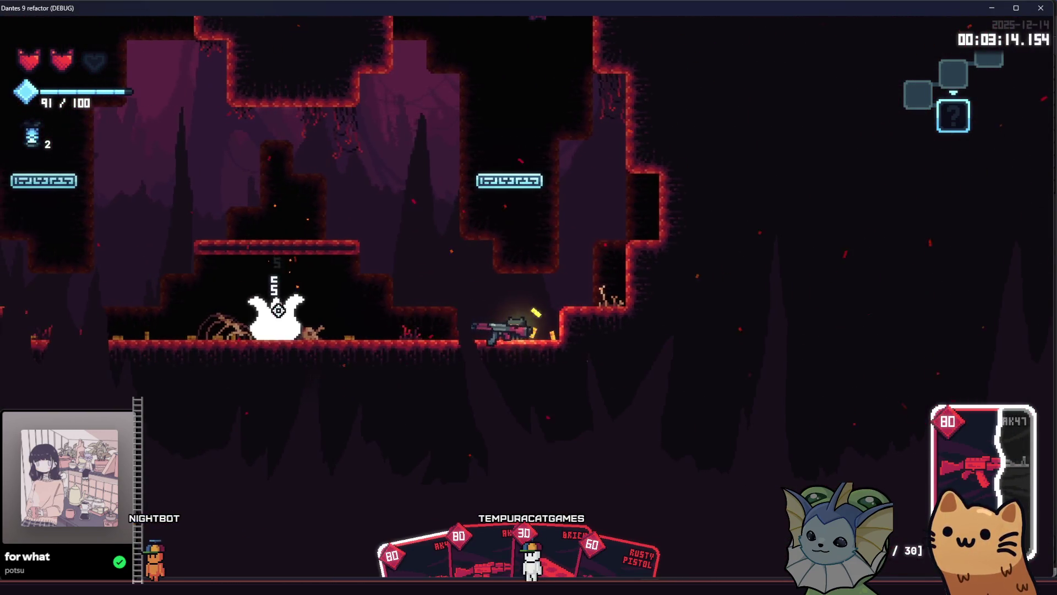
left_click(699, 116)
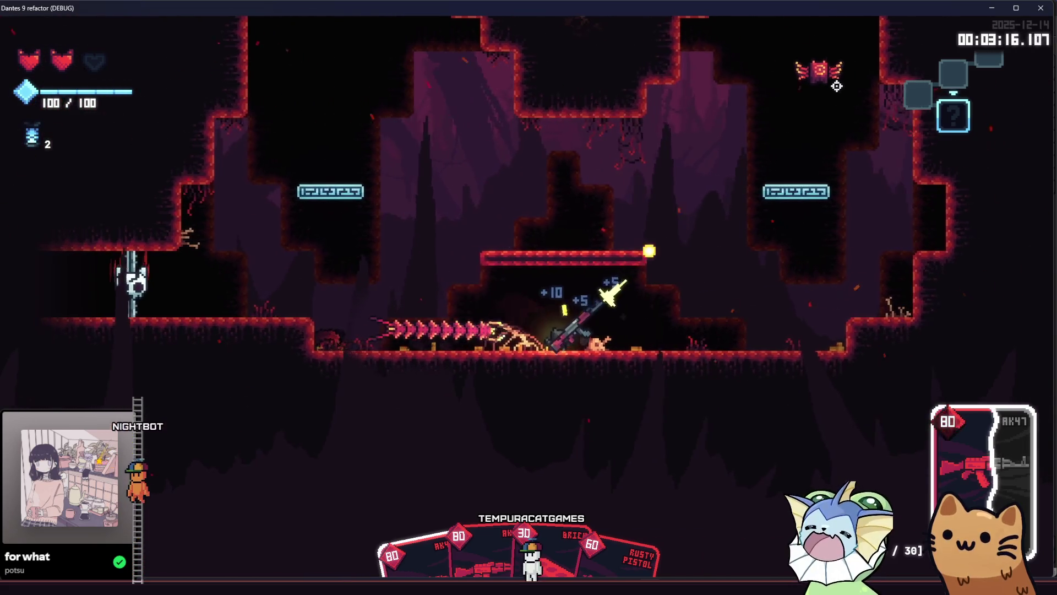
left_click(307, 279)
key("d")
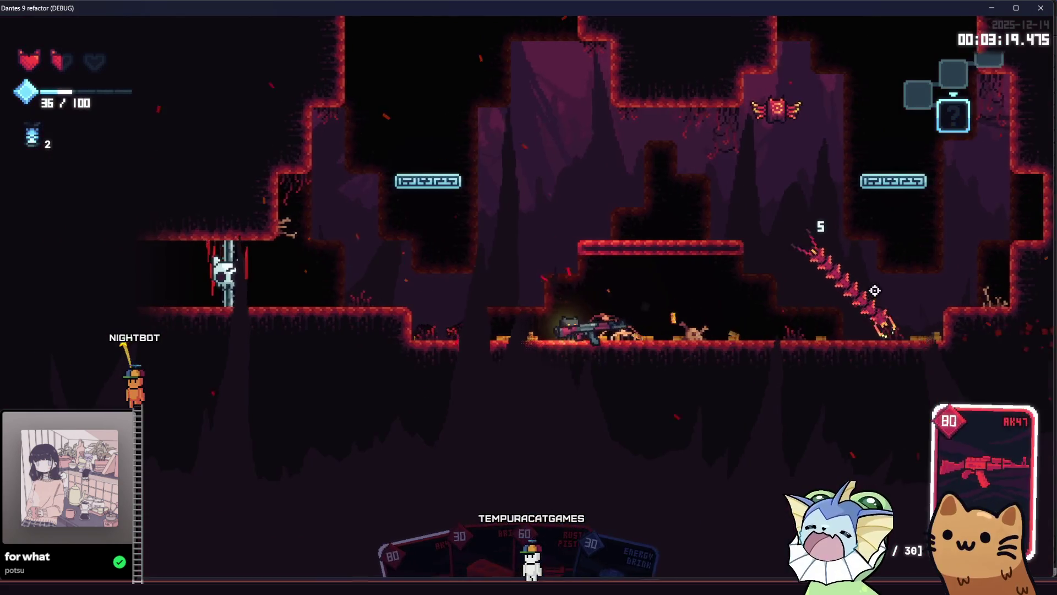
left_click(875, 290)
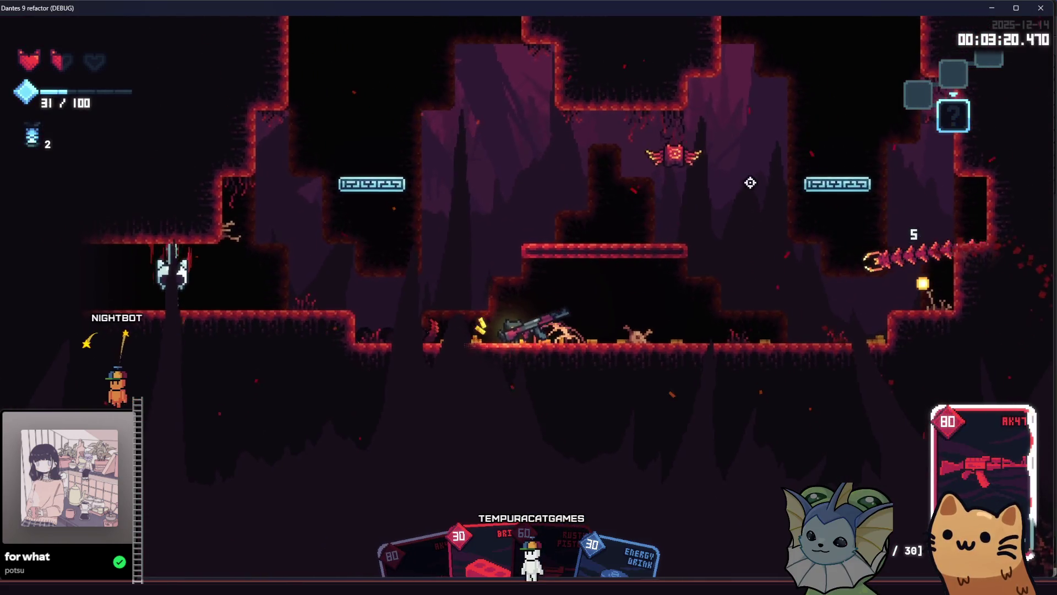
left_click(770, 289)
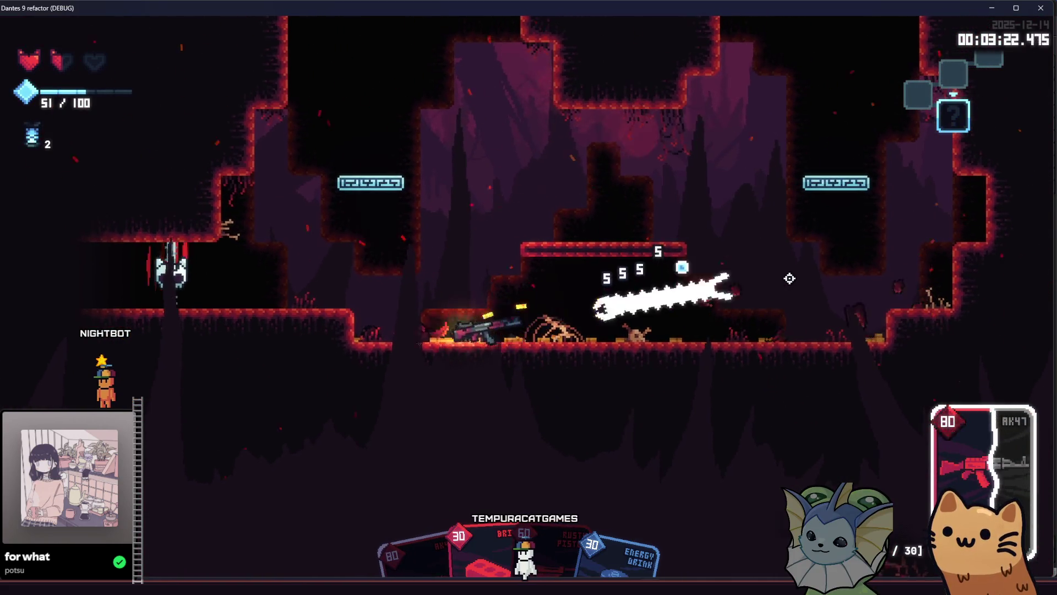
left_click(783, 277)
key("d")
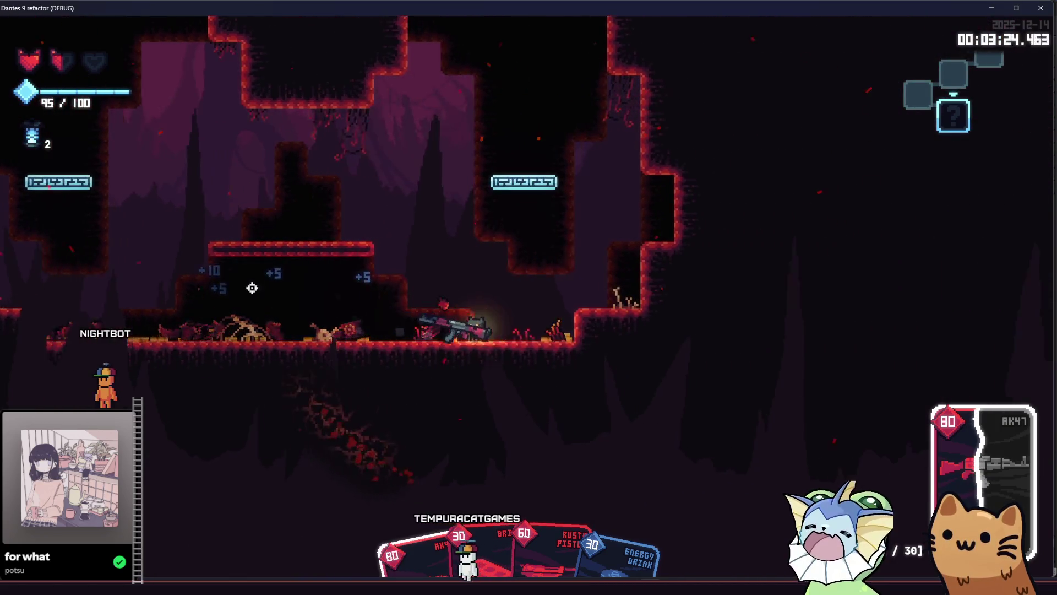
mouse_move(252, 287)
left_mouse_down()
mouse_move(201, 300)
mouse_move(184, 207)
mouse_move(207, 123)
mouse_move(344, 151)
mouse_move(448, 210)
mouse_move(760, 250)
mouse_move(802, 273)
mouse_move(734, 261)
left_mouse_up()
Switch to Scratch, grab the chest's energy pickups, then collect the Sticker Capsule and Card Pack
key("a")
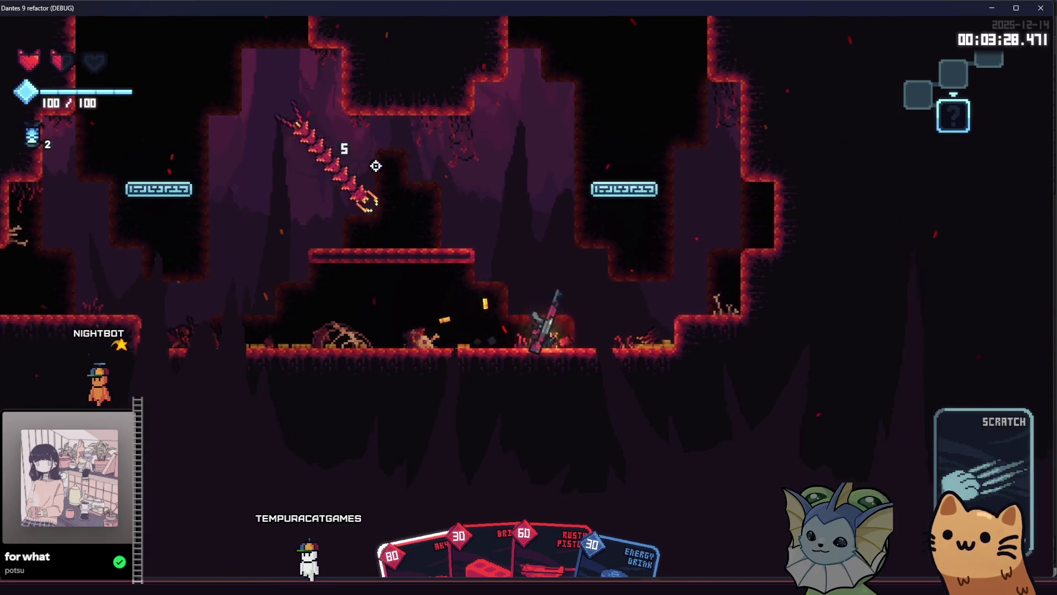
key("a")
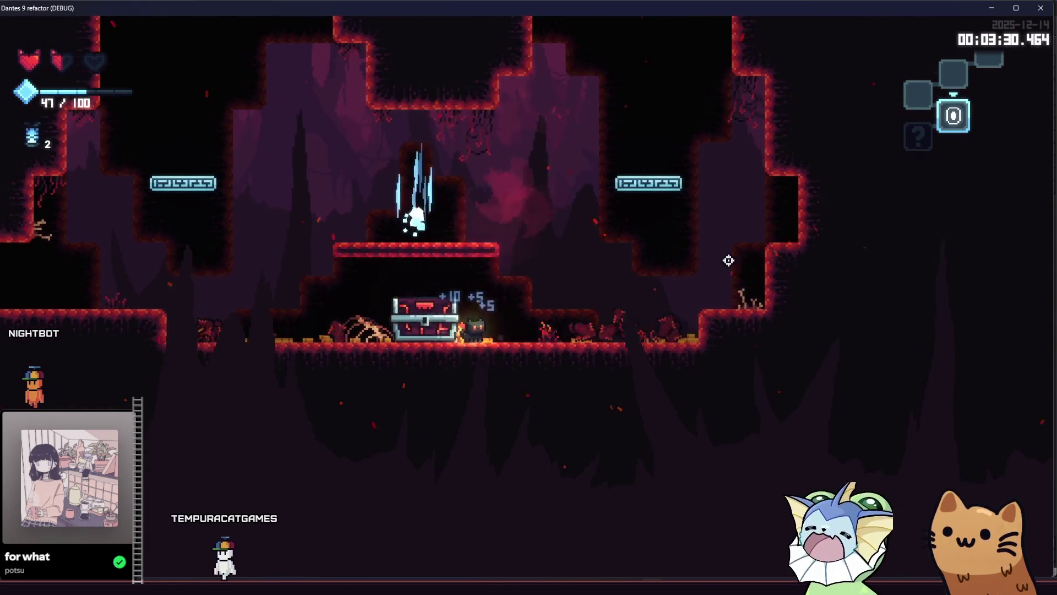
key("a")
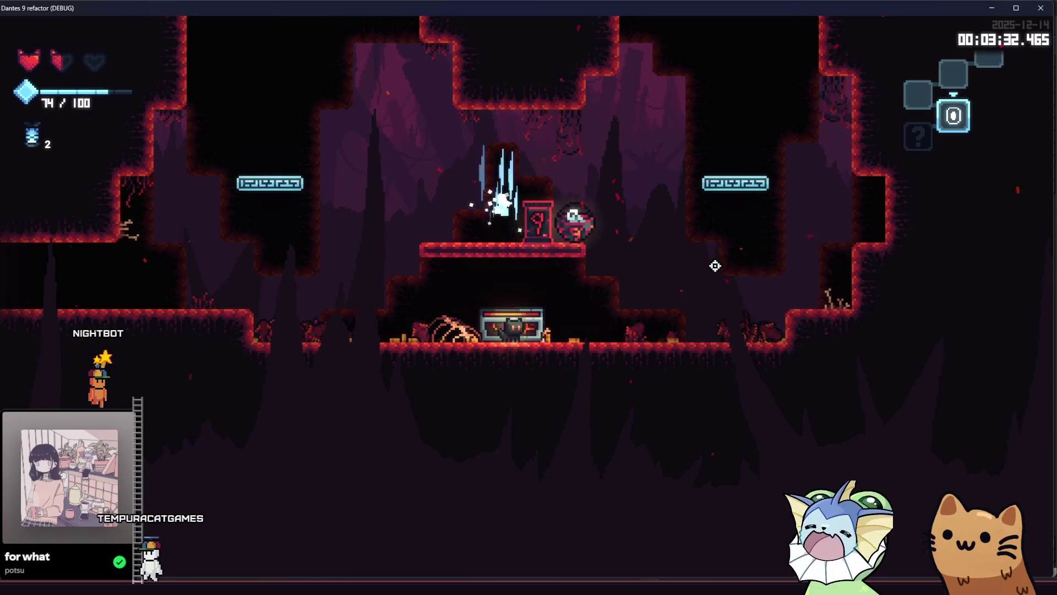
key("space")
key("d")
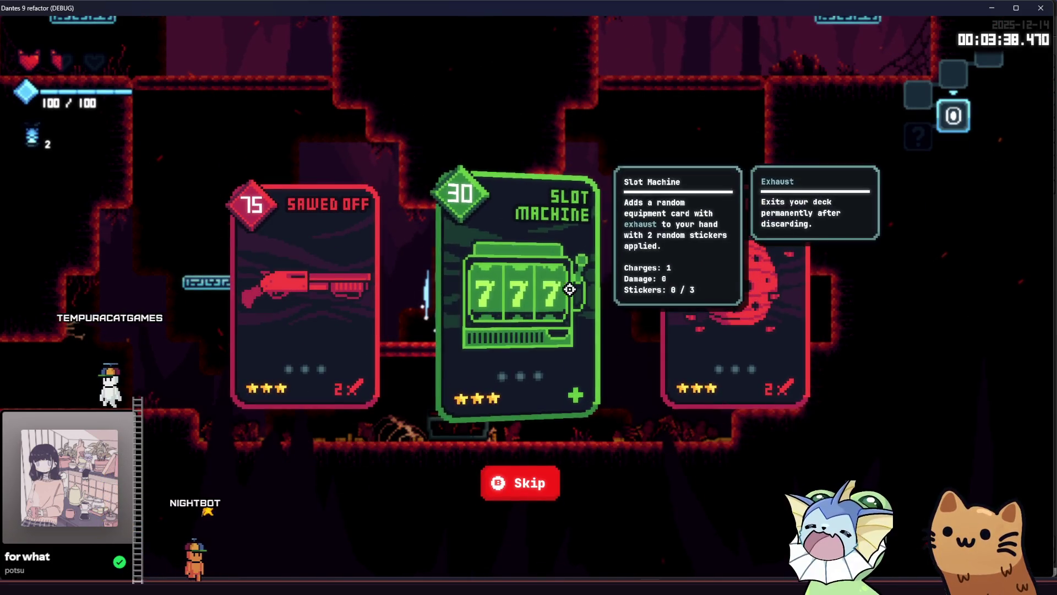
Take the Slot Machine card from the pack and travel past the teleporter to the next cave room
left_click(533, 288)
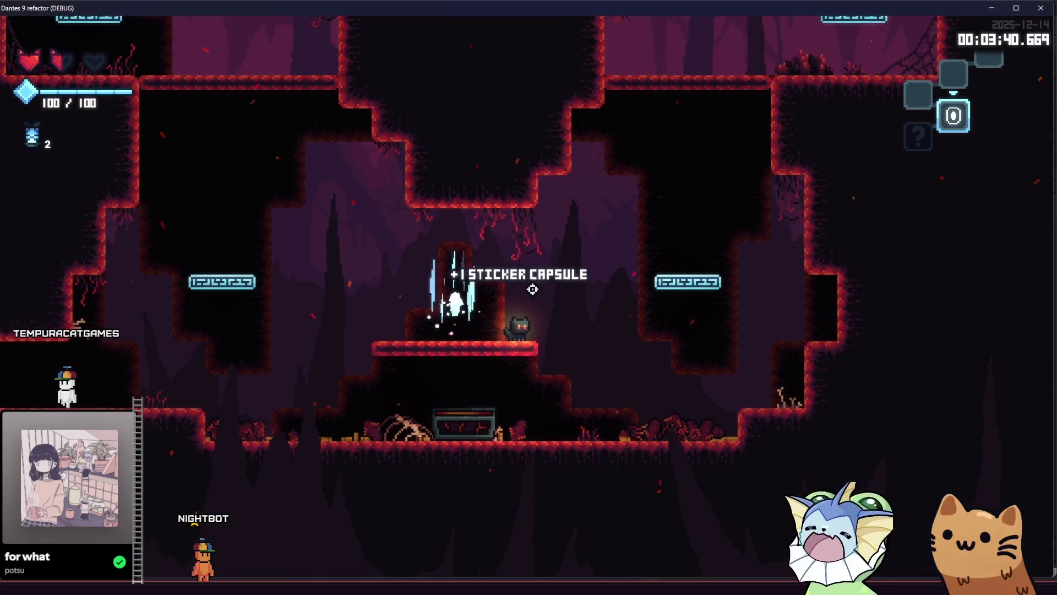
key("a")
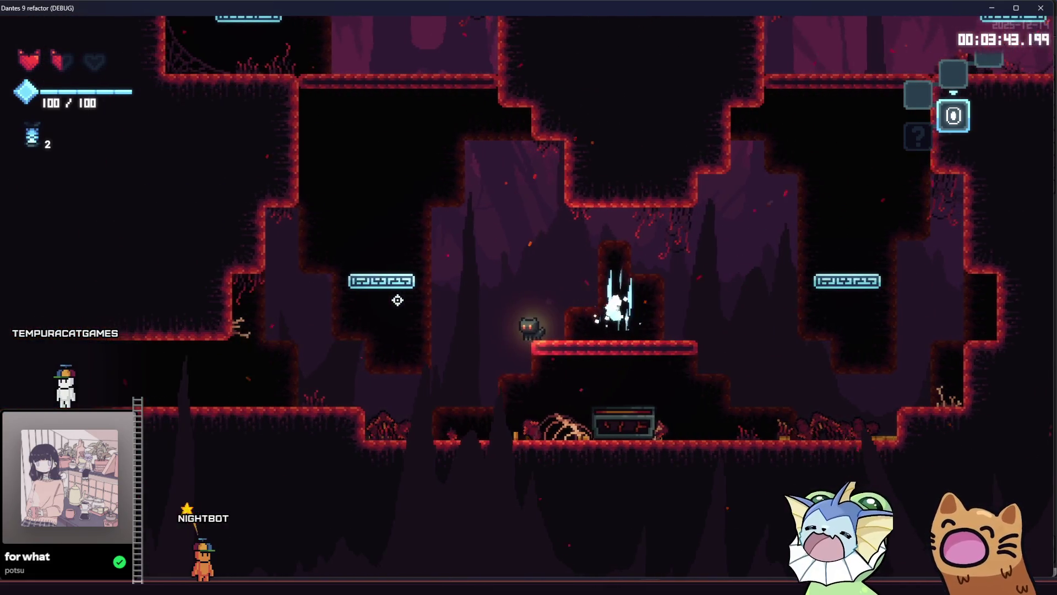
key("a")
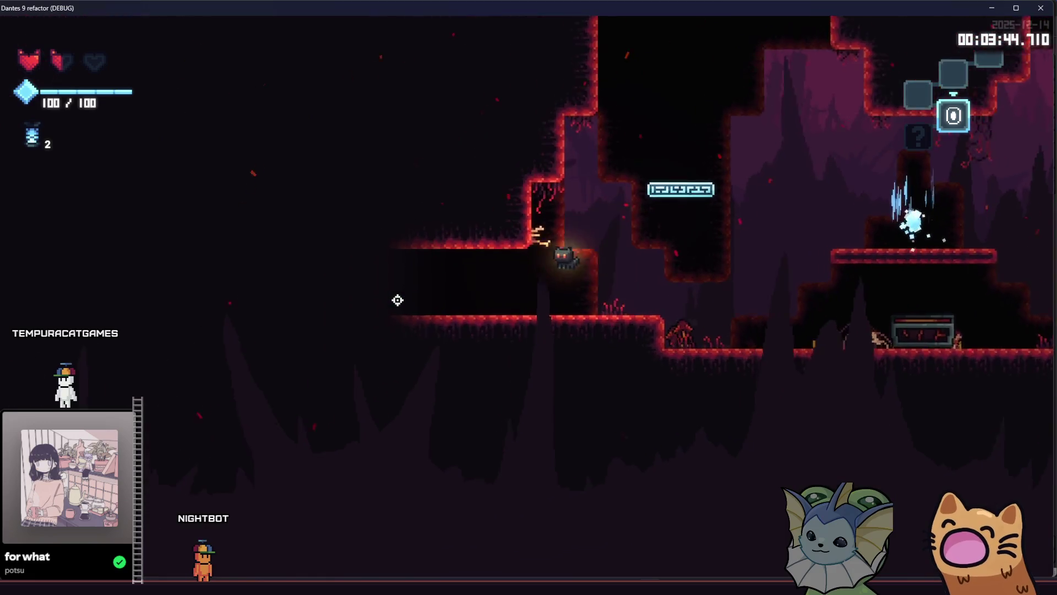
key("a")
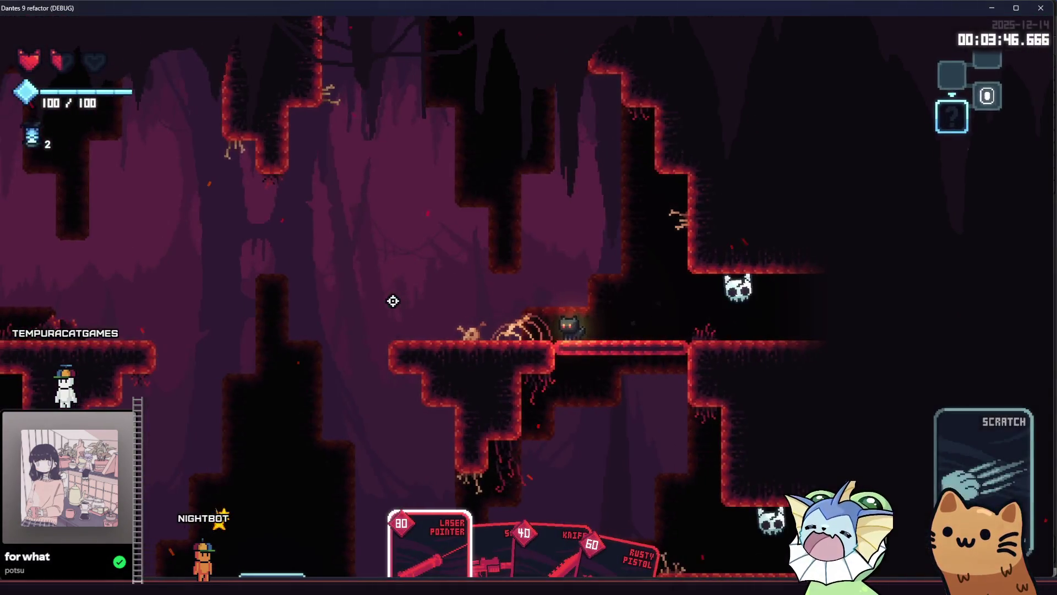
Shoot down the bat and plant enemy with the SMG, then switch to the Rusty Pistol
key("d")
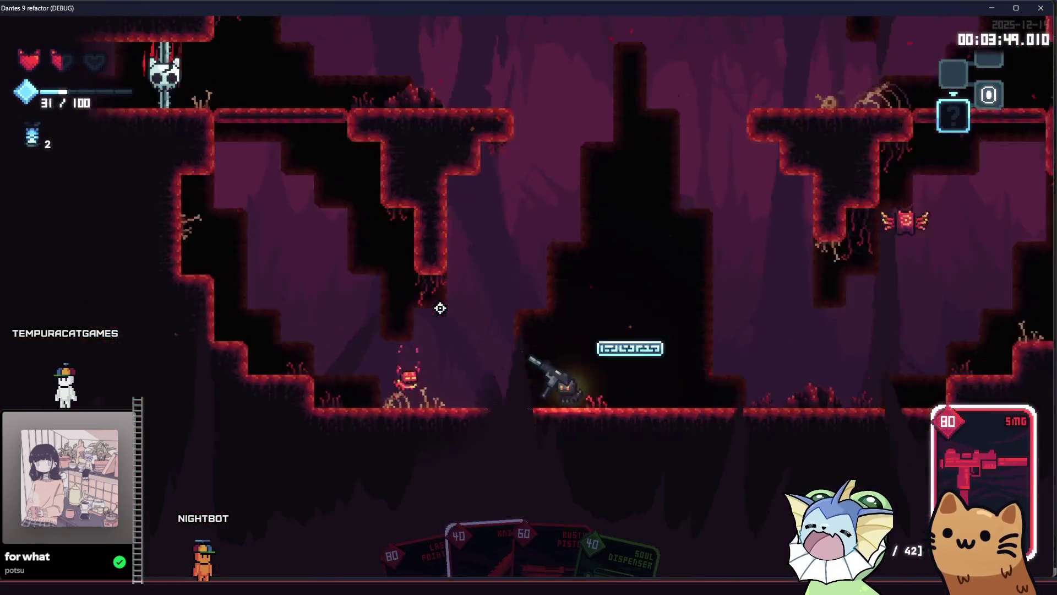
key("d")
left_click(592, 111)
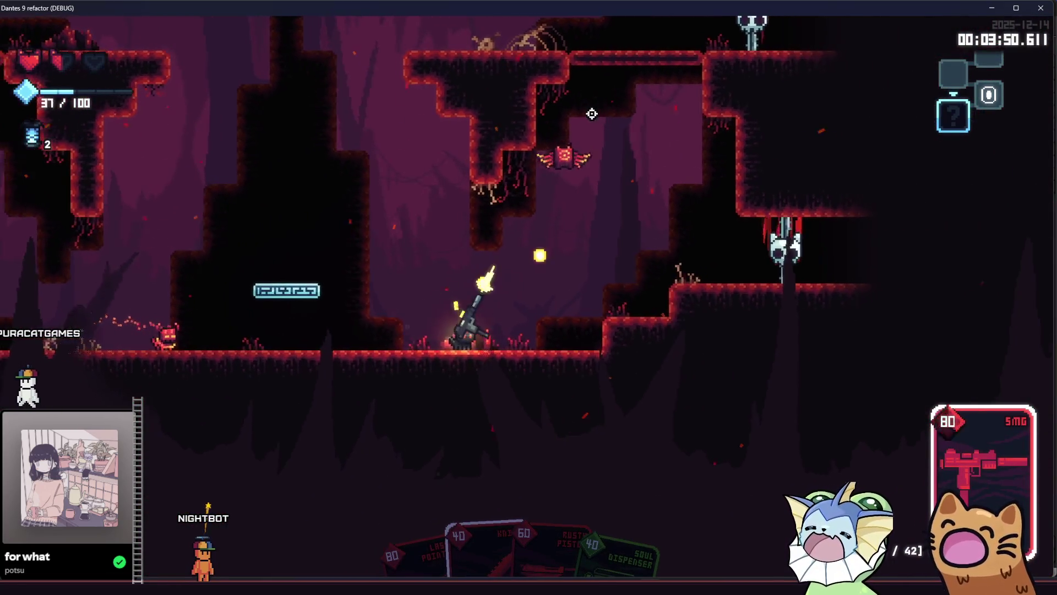
mouse_move(583, 111)
left_mouse_down()
mouse_move(266, 313)
mouse_move(302, 347)
mouse_move(734, 309)
mouse_move(931, 324)
mouse_move(944, 309)
mouse_move(958, 323)
mouse_move(864, 245)
mouse_move(691, 288)
mouse_move(410, 296)
mouse_move(424, 297)
mouse_move(418, 286)
mouse_move(326, 298)
left_mouse_up()
key("d")
key("space")
Move through the cave, pick up the Cursed Skull from the chest, and head right to the Forge
key("d")
key("d")
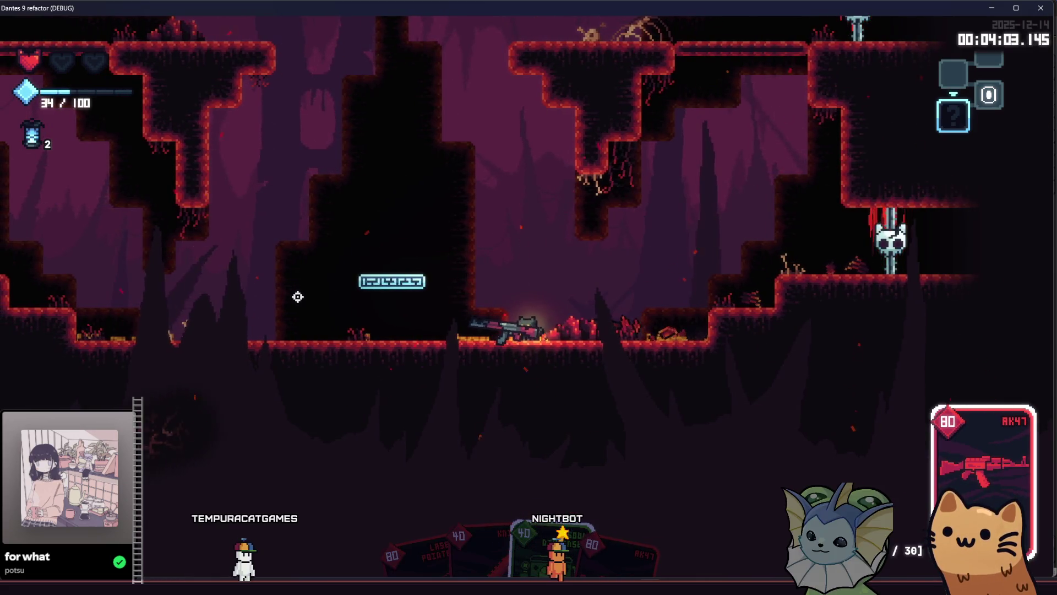
key("d")
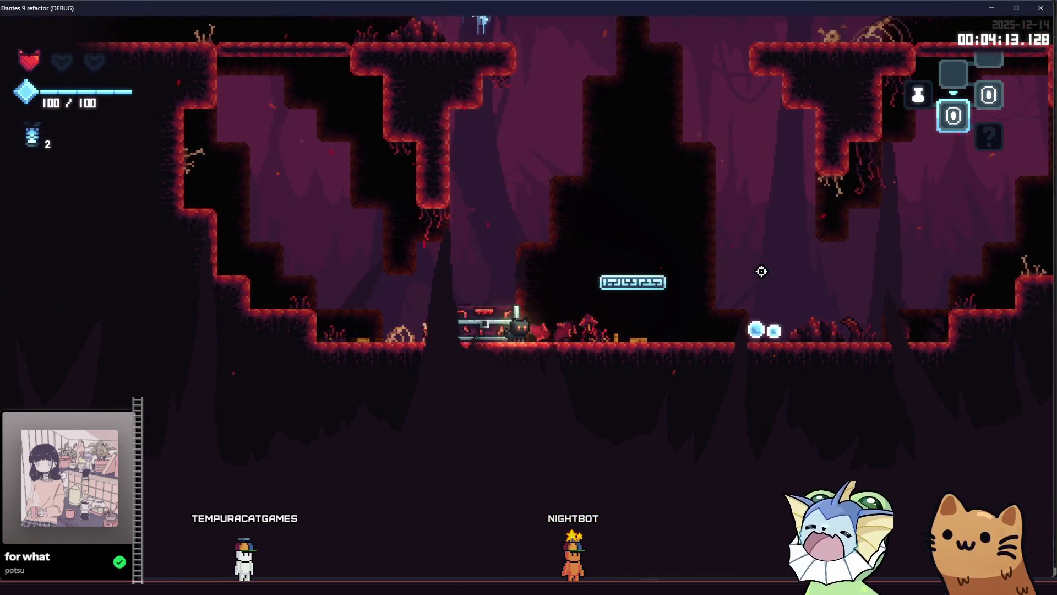
key("a")
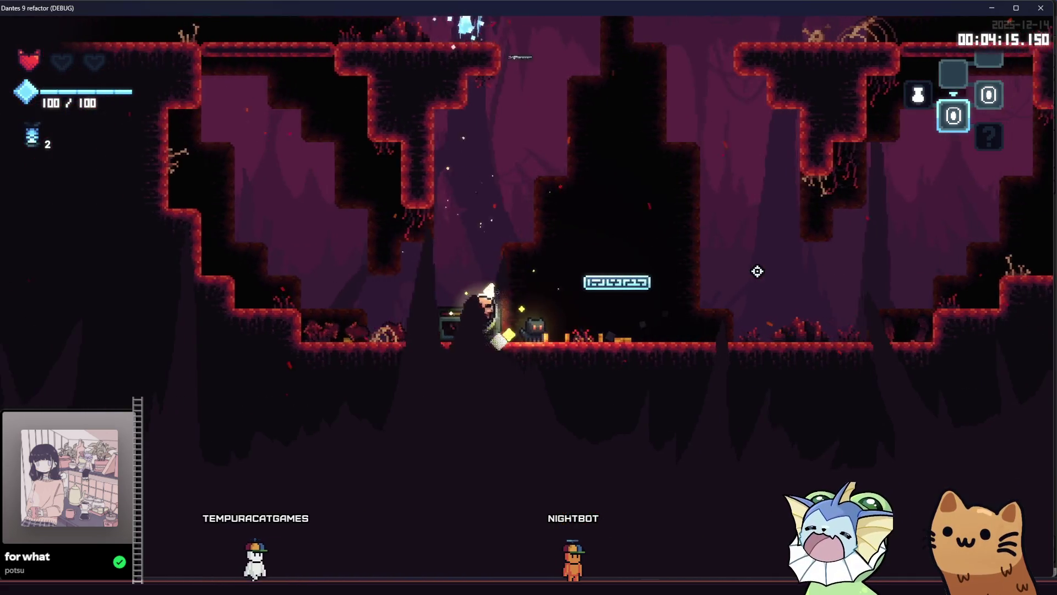
key("e")
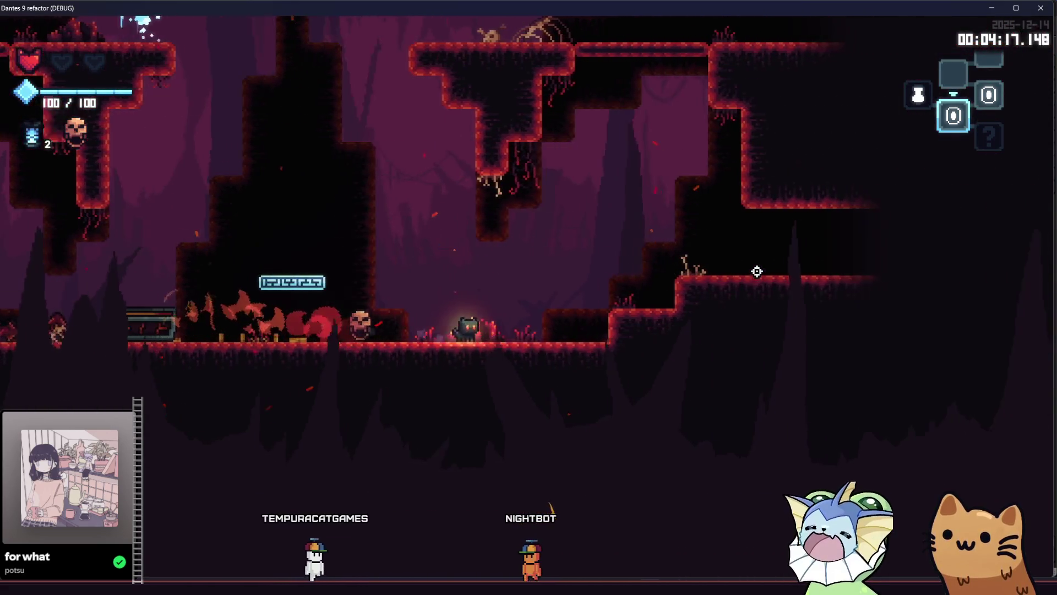
key("a")
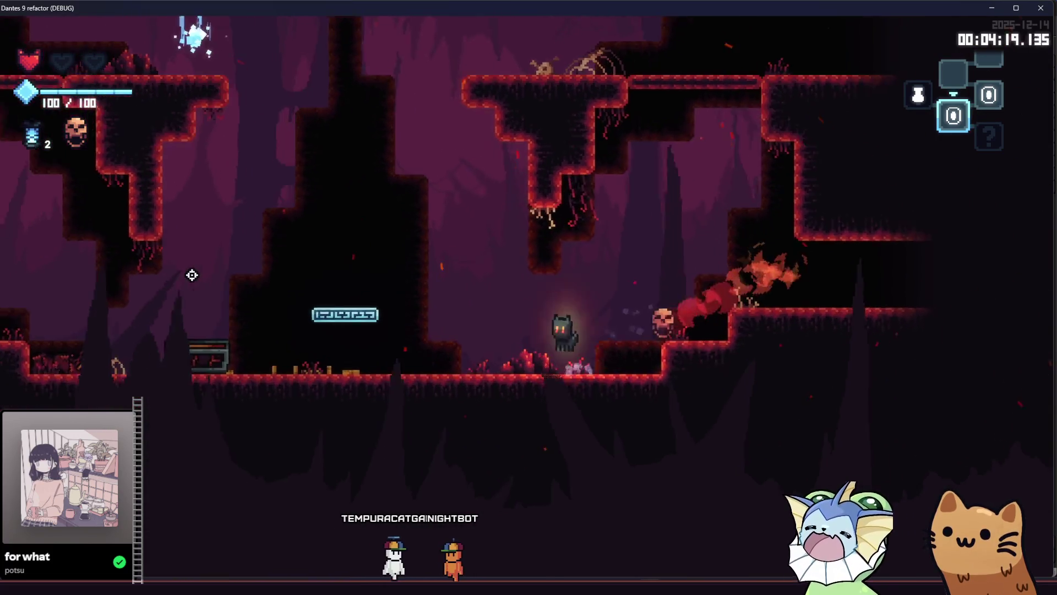
key("d")
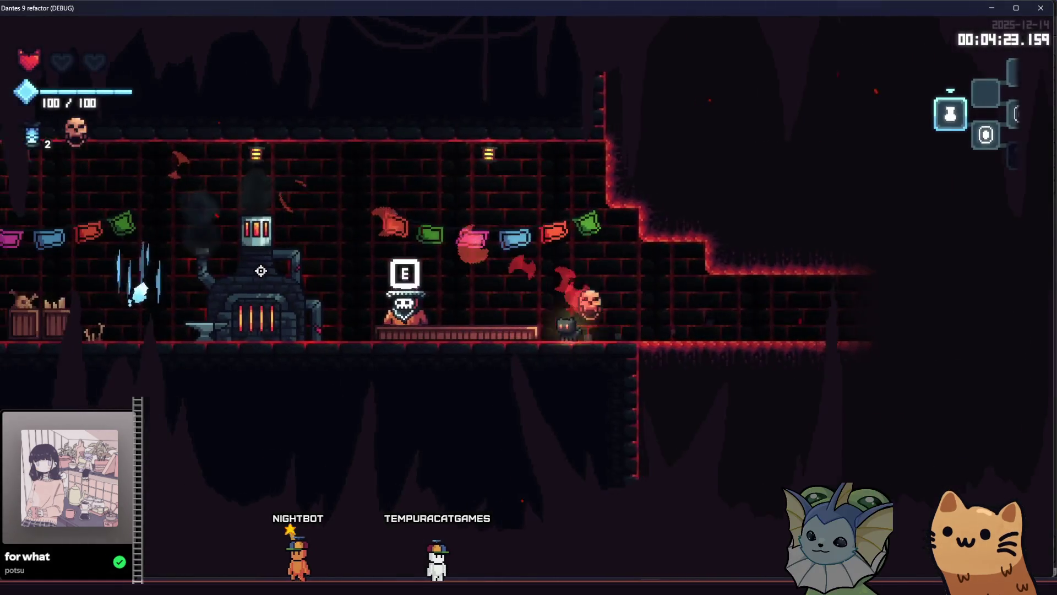
At the Forge, select the AK47 card and place a brown planet sticker from a capsule
key("e")
scroll(394, 282, "down", 3)
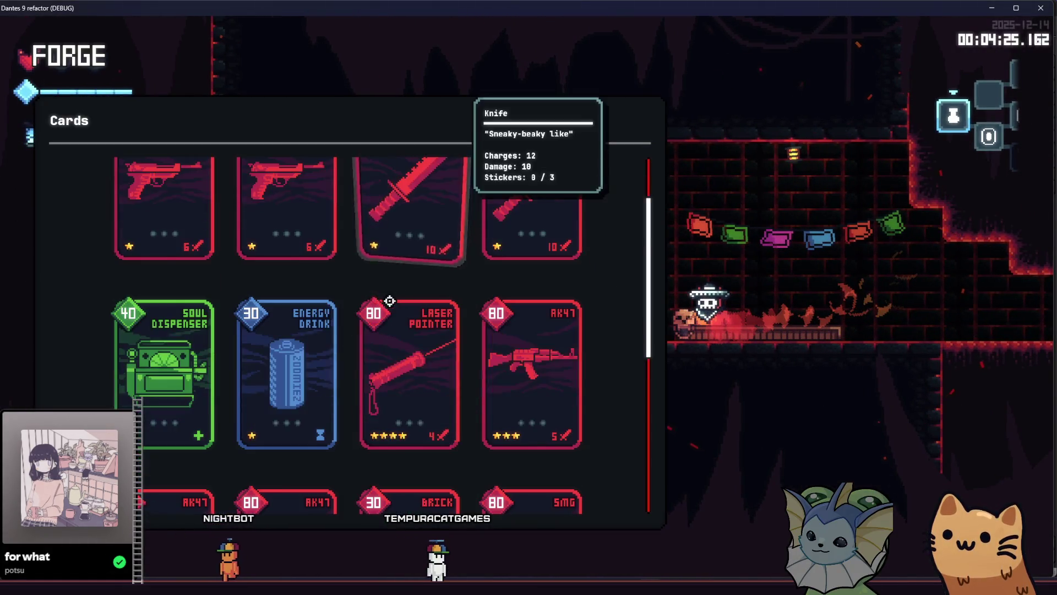
left_click(503, 300)
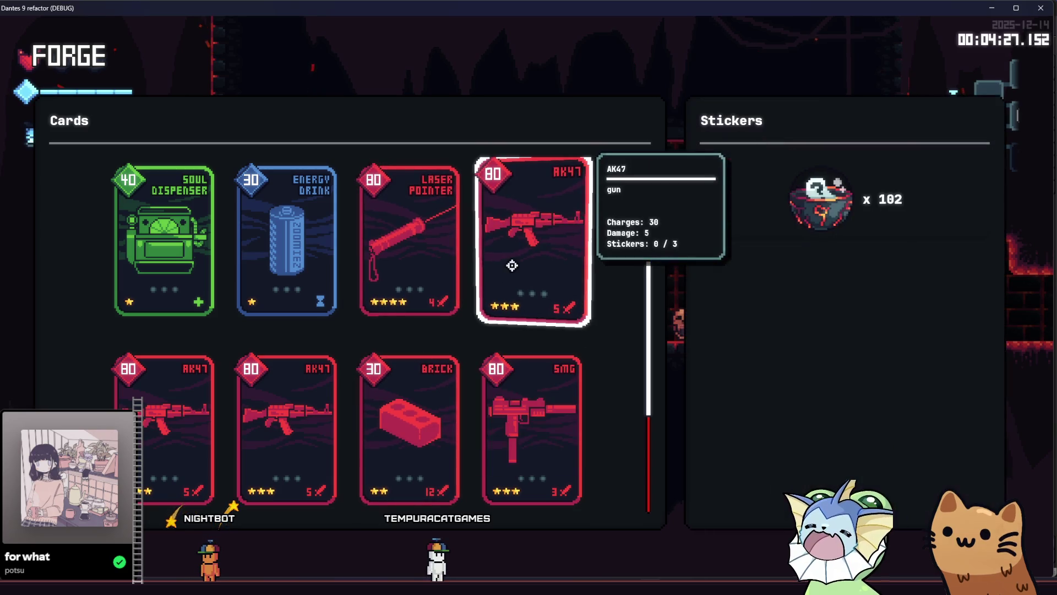
left_click(774, 220)
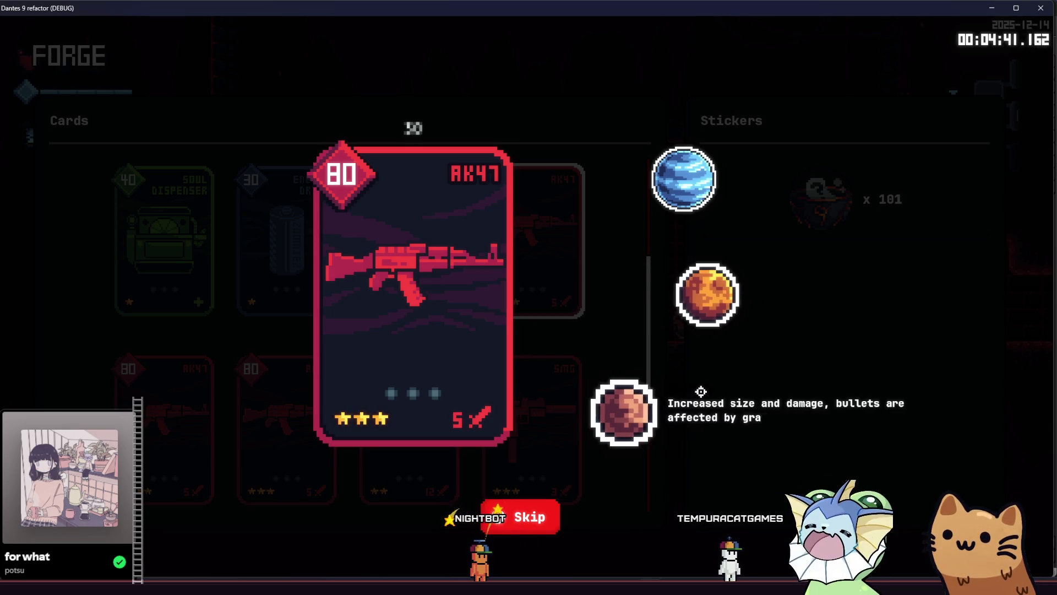
left_click(689, 401)
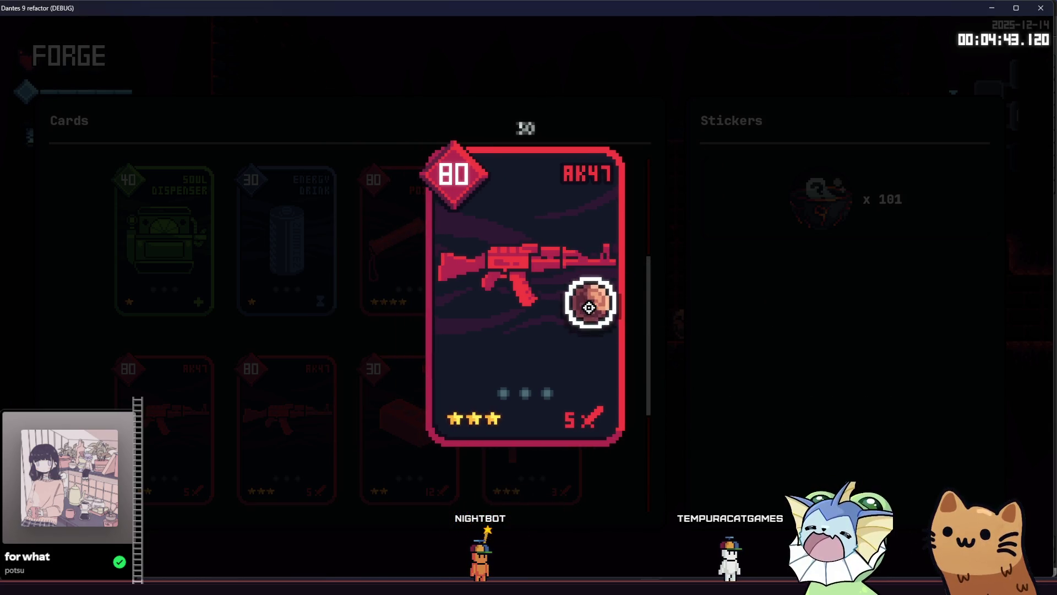
left_click(589, 306)
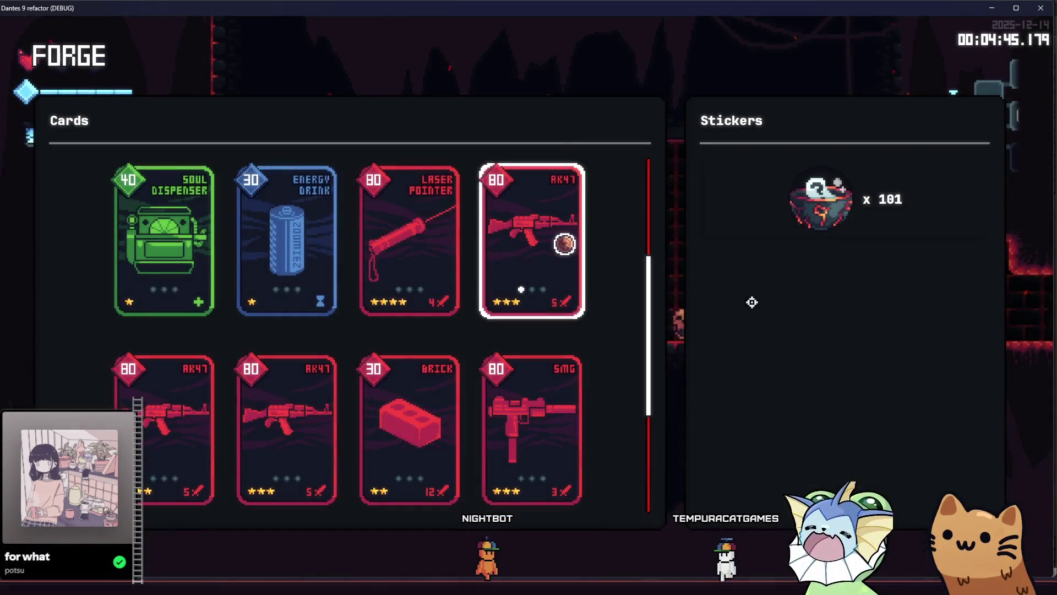
Open two more capsules and add the energy-drink can and rainbow Bouncy Ball stickers
left_click(783, 230)
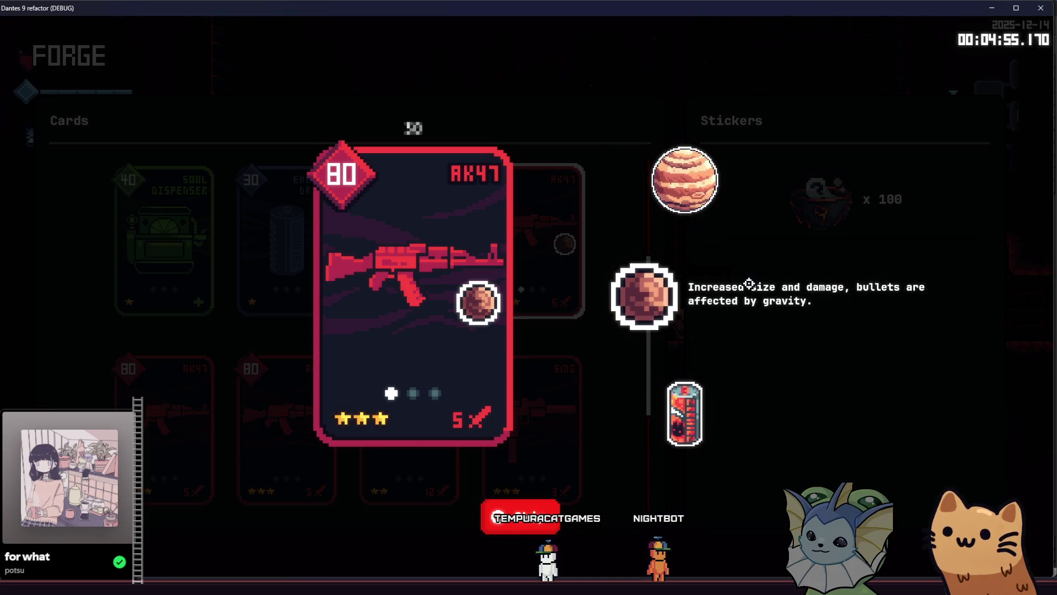
left_click(685, 427)
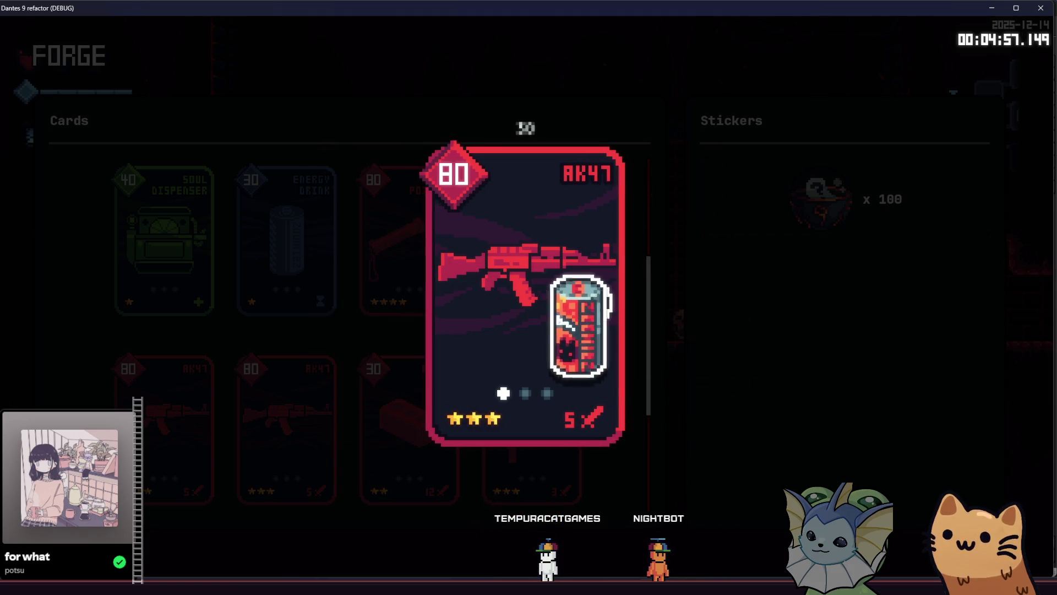
left_click(505, 523)
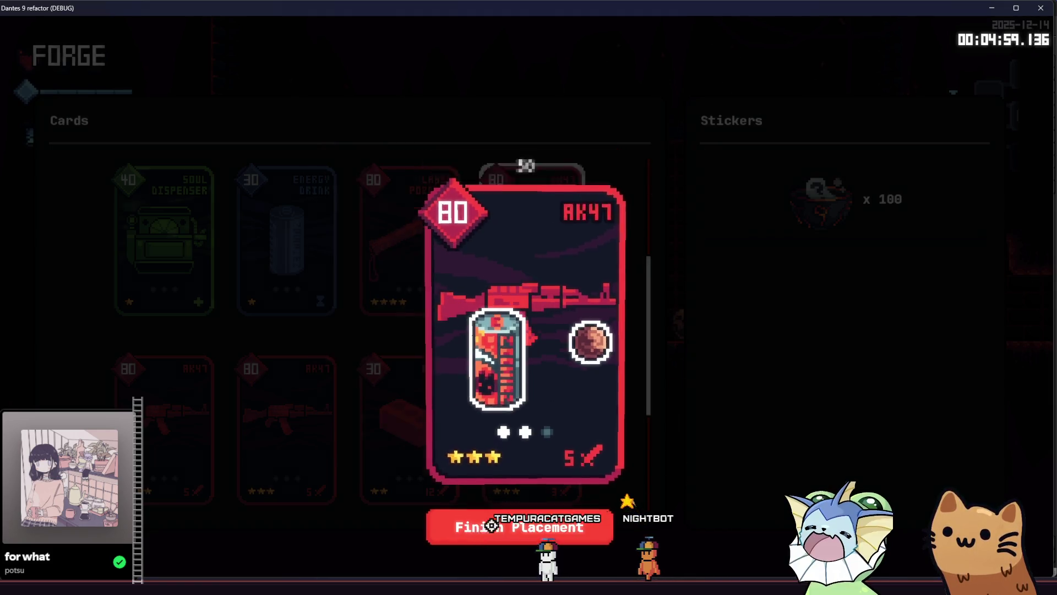
left_click(762, 224)
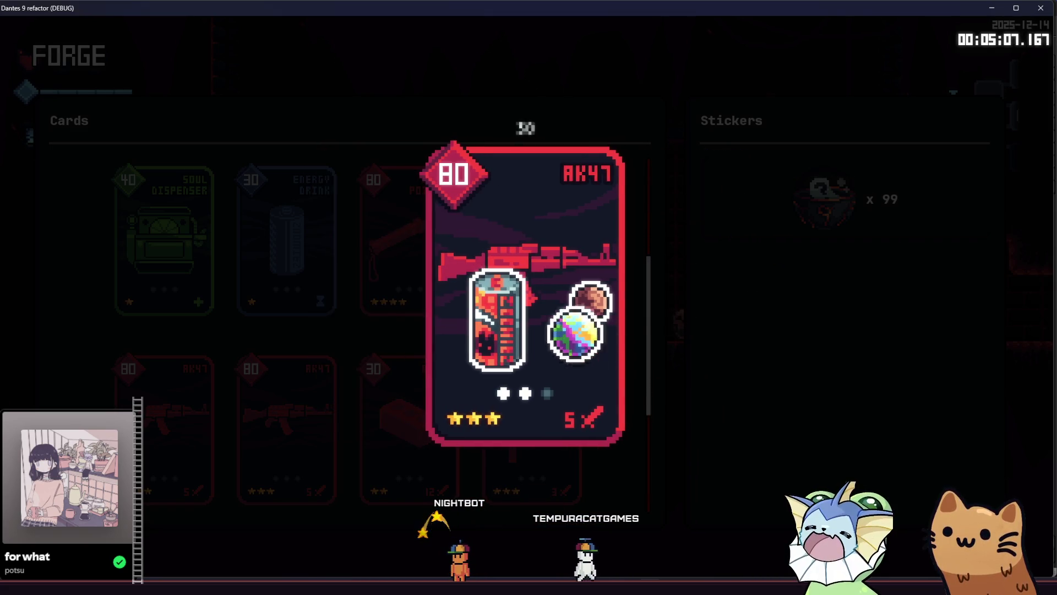
left_click(552, 253)
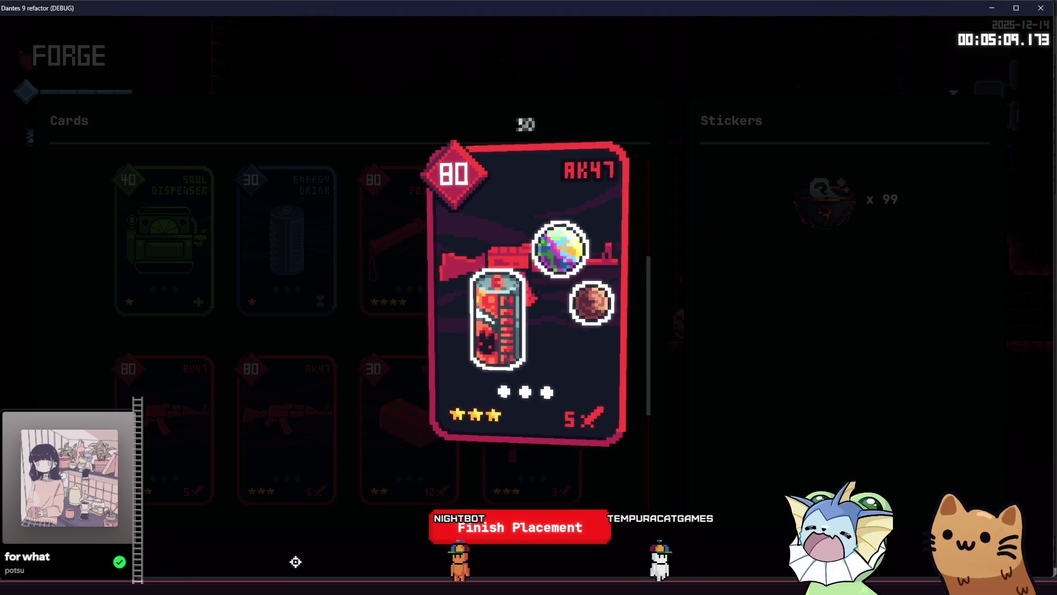
left_click(441, 530)
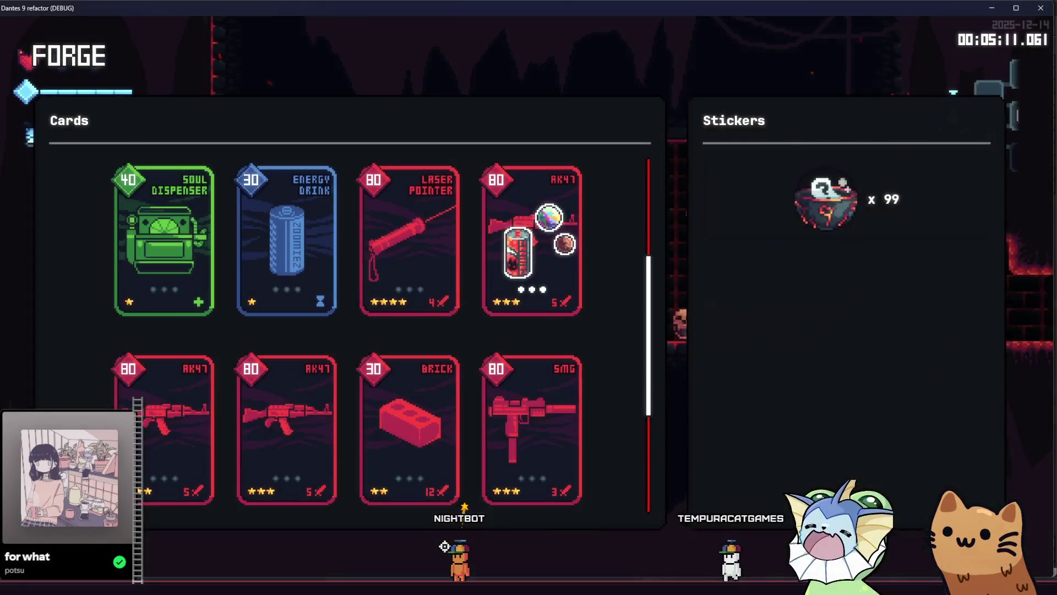